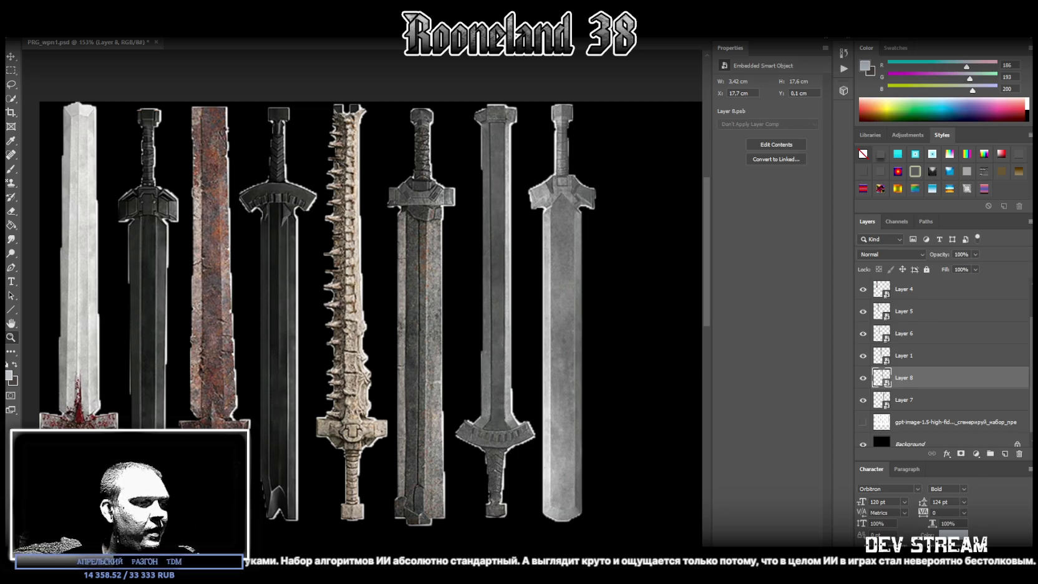
- Switch from the Photoshop sword sheet to the Blockbench project with the sword texture
{"action": "key", "text": "alt+Tab"}
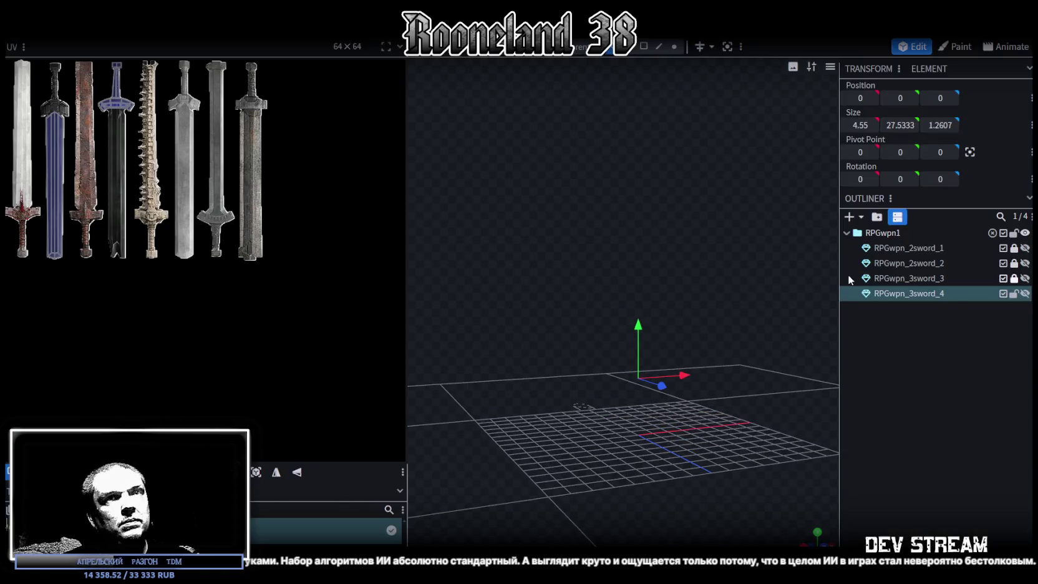
- Unhide RPGwpn_3sword_4 and widen the 3D view beside the texture panel
{"action": "left_click", "coordinate": [1024, 293]}
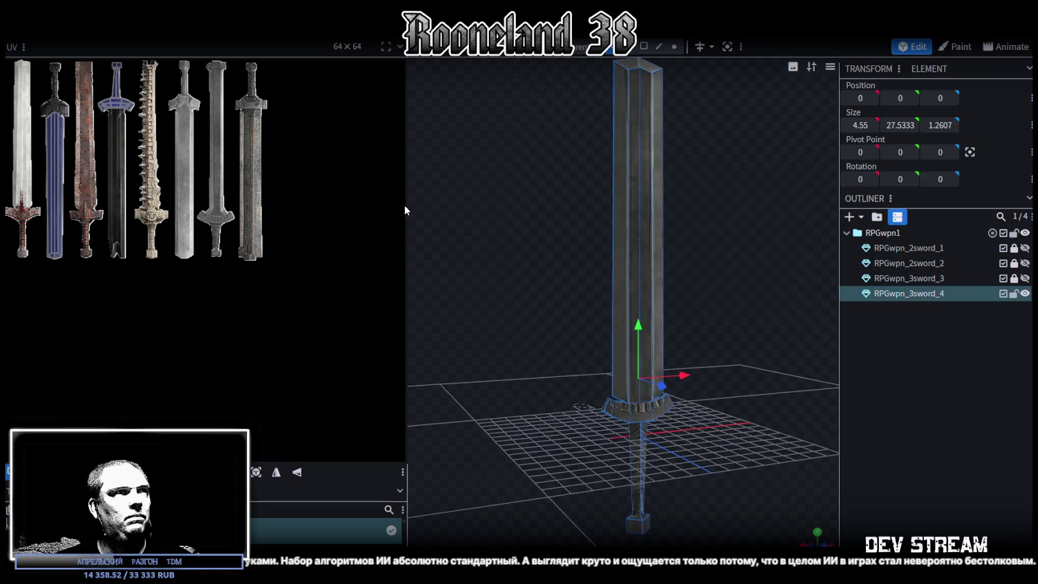
{"action": "left_click_drag", "start_coordinate": [405, 211], "coordinate": [292, 221]}
{"action": "scroll", "coordinate": [91, 118], "scroll_direction": "up", "scroll_amount": 2}
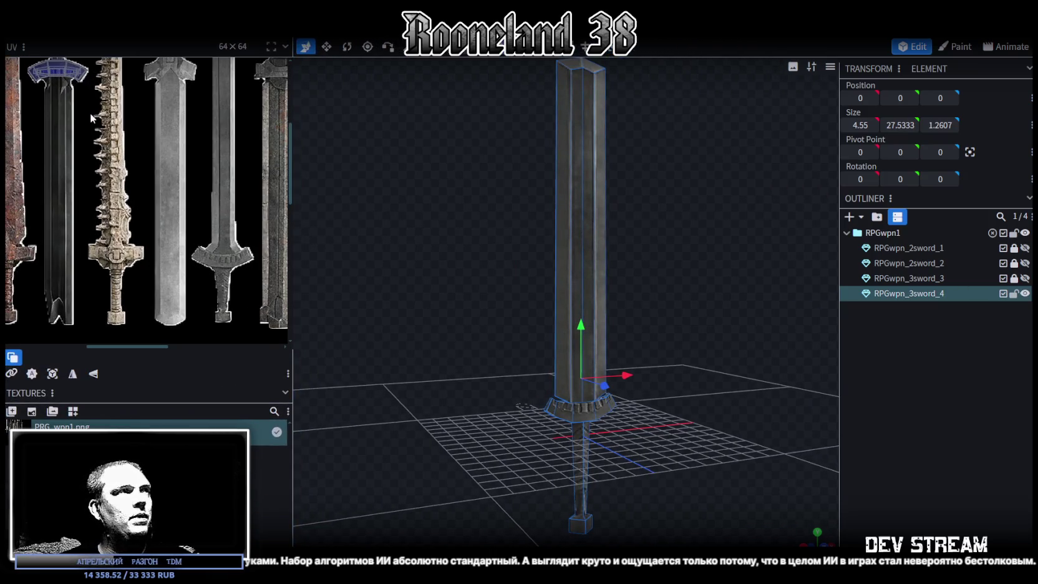
{"action": "left_click_drag", "start_coordinate": [758, 228], "coordinate": [678, 265]}
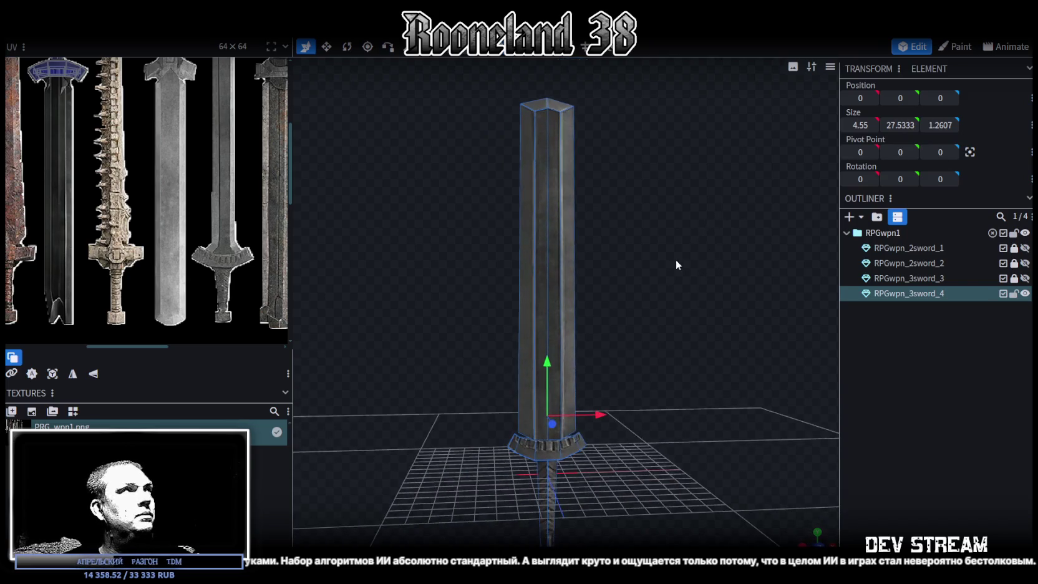
{"action": "scroll", "coordinate": [642, 252], "scroll_direction": "down", "scroll_amount": 2}
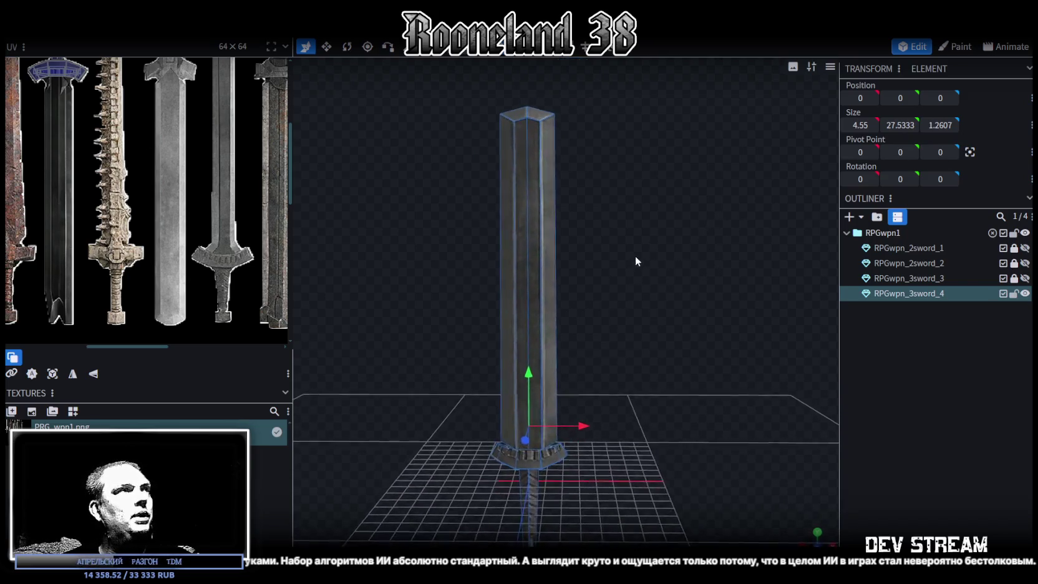
{"action": "scroll", "coordinate": [639, 252], "scroll_direction": "down", "scroll_amount": 2}
- Orbit and zoom around the textured blade, selecting one of its edges
{"action": "mouse_move", "coordinate": [638, 251]}
{"action": "left_mouse_down"}
{"action": "mouse_move", "coordinate": [640, 265]}
{"action": "mouse_move", "coordinate": [730, 278]}
{"action": "mouse_move", "coordinate": [615, 274]}
{"action": "mouse_move", "coordinate": [629, 273]}
{"action": "mouse_move", "coordinate": [579, 250]}
{"action": "mouse_move", "coordinate": [580, 239]}
{"action": "mouse_move", "coordinate": [593, 242]}
{"action": "left_mouse_up"}
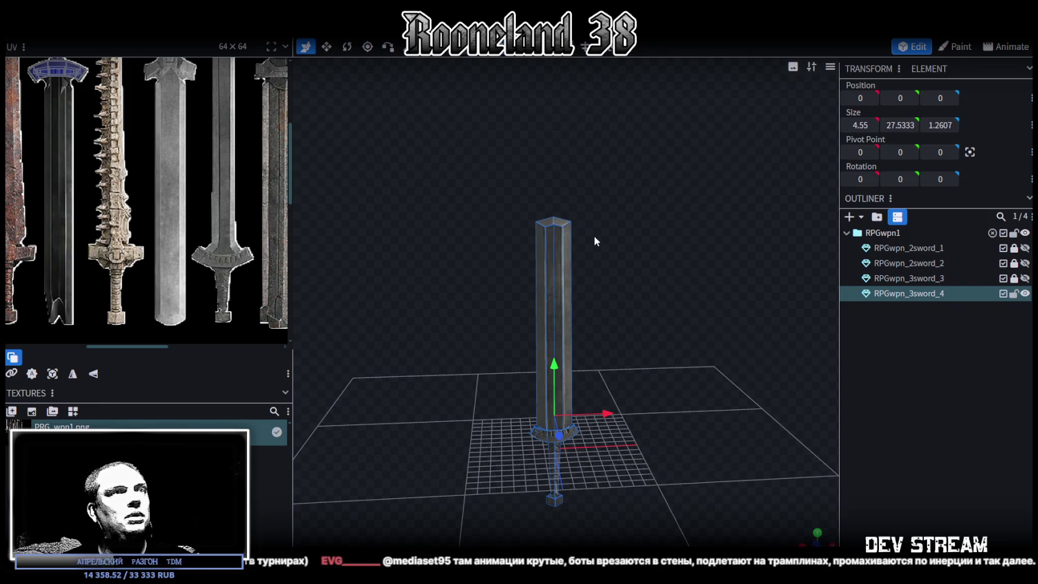
{"action": "scroll", "coordinate": [594, 243], "scroll_direction": "up", "scroll_amount": 3}
{"action": "scroll", "coordinate": [593, 244], "scroll_direction": "up", "scroll_amount": 2}
{"action": "scroll", "coordinate": [581, 251], "scroll_direction": "up", "scroll_amount": 2}
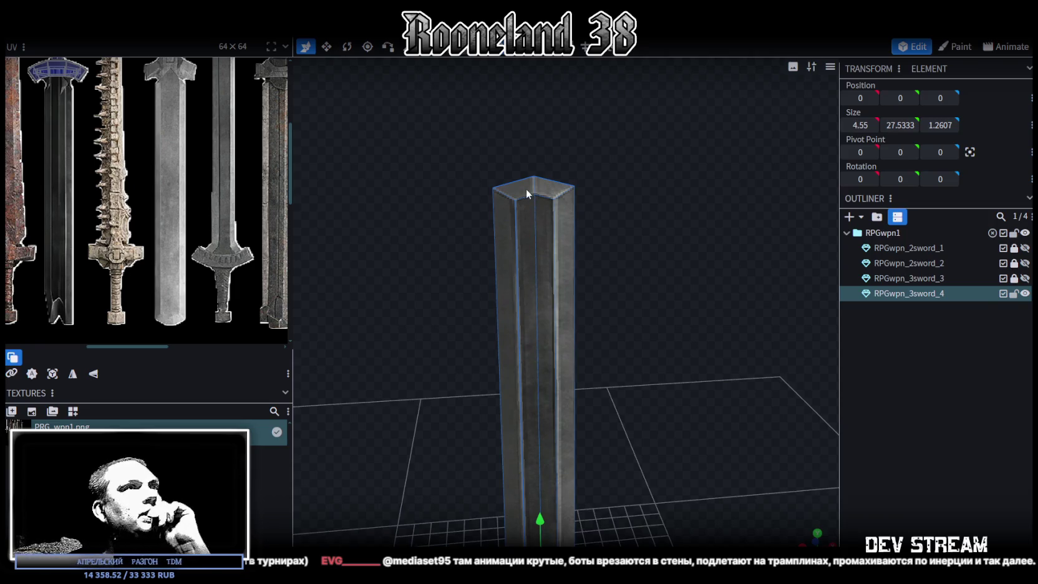
{"action": "mouse_move", "coordinate": [614, 201]}
{"action": "left_mouse_down"}
{"action": "mouse_move", "coordinate": [523, 207]}
{"action": "mouse_move", "coordinate": [556, 220]}
{"action": "mouse_move", "coordinate": [588, 169]}
{"action": "left_mouse_up"}
{"action": "left_click", "coordinate": [454, 208]}
{"action": "mouse_move", "coordinate": [599, 243]}
{"action": "left_mouse_down"}
{"action": "mouse_move", "coordinate": [570, 273]}
{"action": "mouse_move", "coordinate": [579, 325]}
{"action": "mouse_move", "coordinate": [558, 306]}
{"action": "mouse_move", "coordinate": [596, 272]}
{"action": "mouse_move", "coordinate": [545, 248]}
{"action": "mouse_move", "coordinate": [490, 180]}
{"action": "mouse_move", "coordinate": [543, 183]}
{"action": "mouse_move", "coordinate": [602, 218]}
{"action": "mouse_move", "coordinate": [574, 268]}
{"action": "mouse_move", "coordinate": [610, 191]}
{"action": "left_mouse_up"}
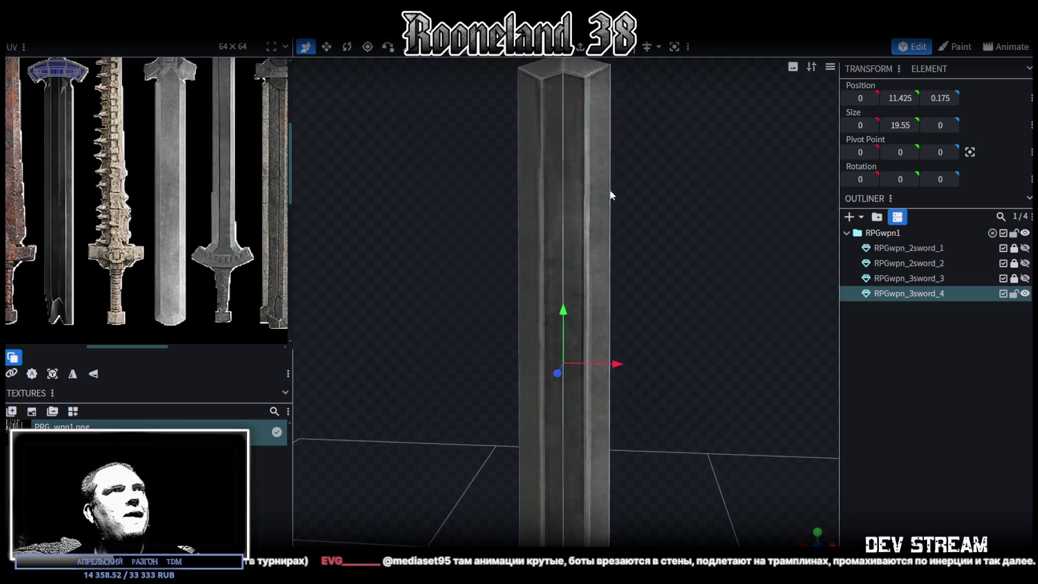
{"action": "scroll", "coordinate": [612, 190], "scroll_direction": "down", "scroll_amount": 2}
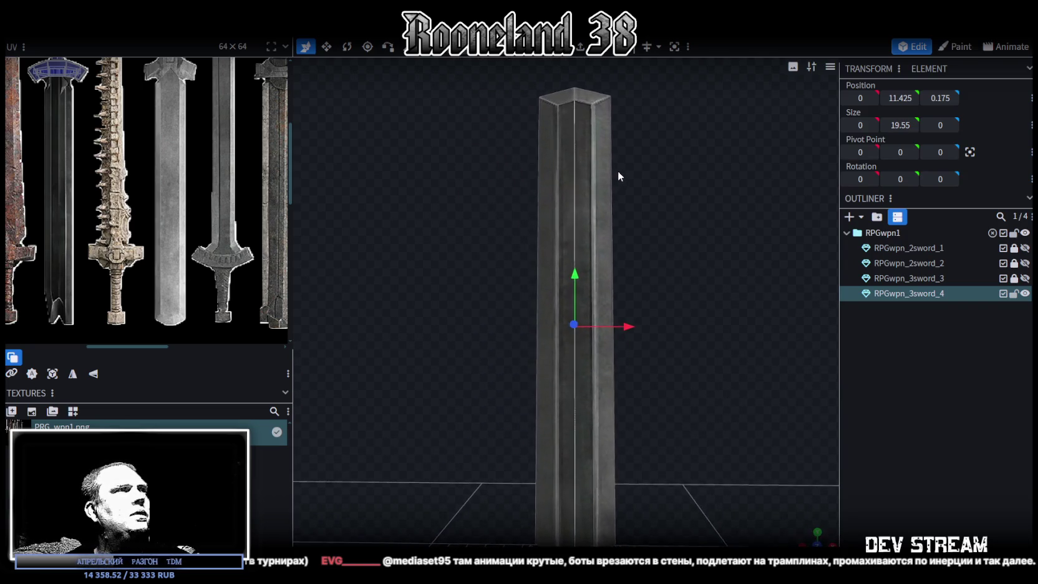
{"action": "scroll", "coordinate": [617, 172], "scroll_direction": "down", "scroll_amount": 3}
- Select the blade's right side edge, undo a test widening, and set its X to 1.6
{"action": "mouse_move", "coordinate": [616, 175]}
{"action": "left_mouse_down"}
{"action": "mouse_move", "coordinate": [624, 188]}
{"action": "mouse_move", "coordinate": [598, 197]}
{"action": "left_mouse_up"}
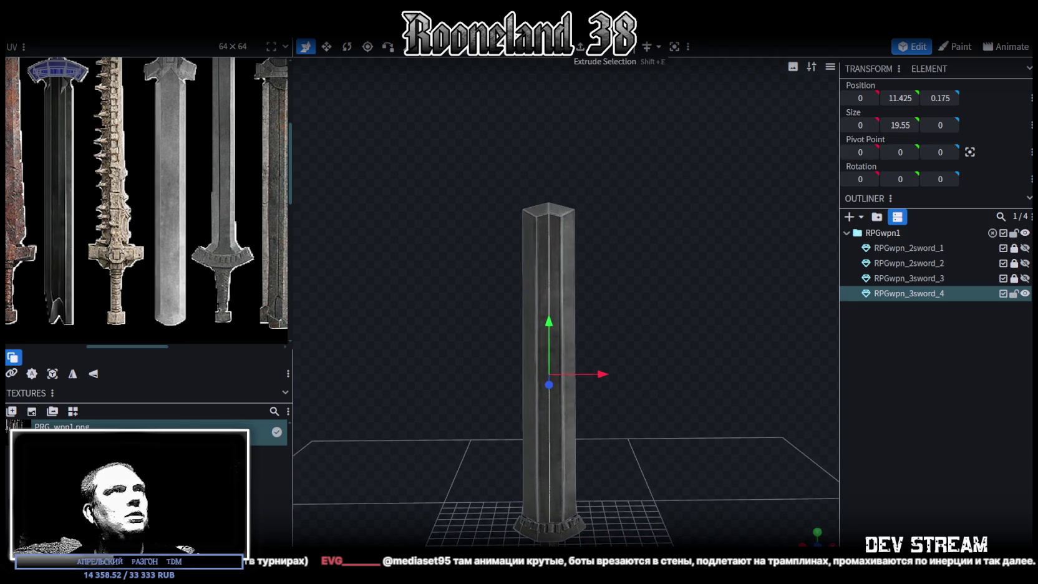
{"action": "scroll", "coordinate": [549, 187], "scroll_direction": "up", "scroll_amount": 2}
{"action": "left_click", "coordinate": [542, 173]}
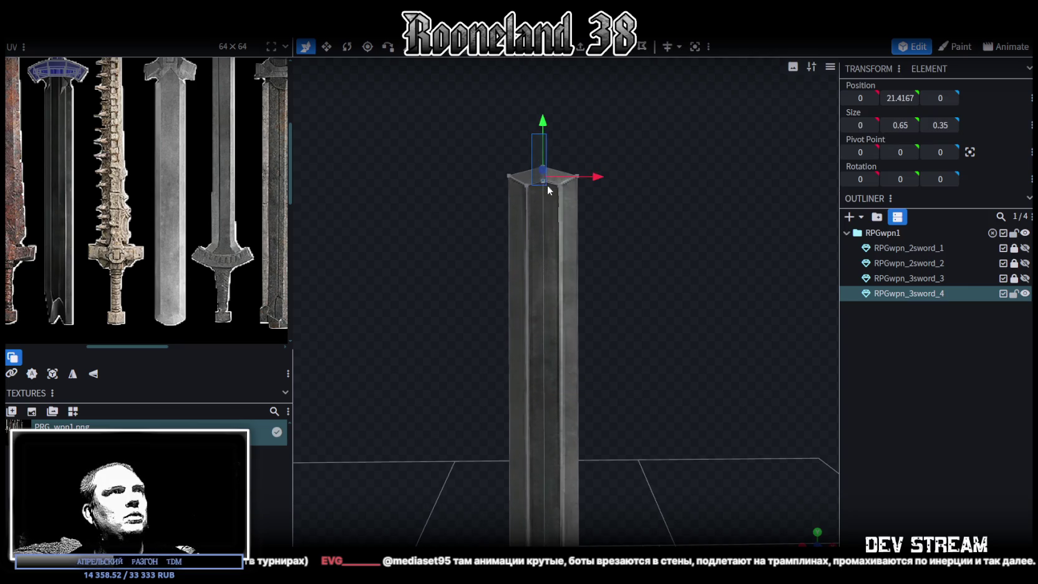
{"action": "mouse_move", "coordinate": [662, 225]}
{"action": "left_mouse_down"}
{"action": "mouse_move", "coordinate": [422, 292]}
{"action": "mouse_move", "coordinate": [617, 255]}
{"action": "mouse_move", "coordinate": [668, 234]}
{"action": "mouse_move", "coordinate": [644, 233]}
{"action": "mouse_move", "coordinate": [588, 178]}
{"action": "left_mouse_up"}
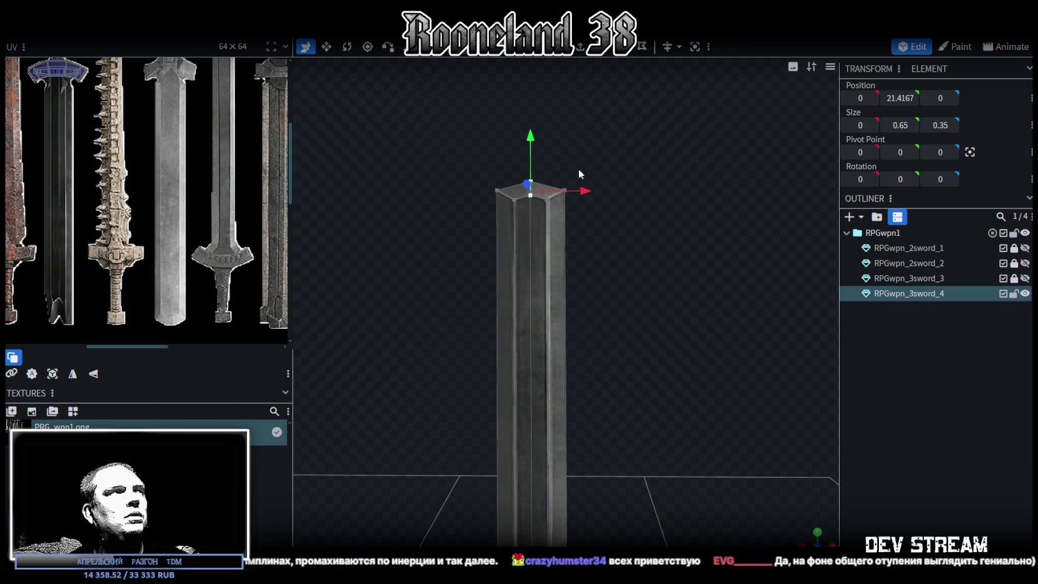
{"action": "scroll", "coordinate": [578, 172], "scroll_direction": "up", "scroll_amount": 2}
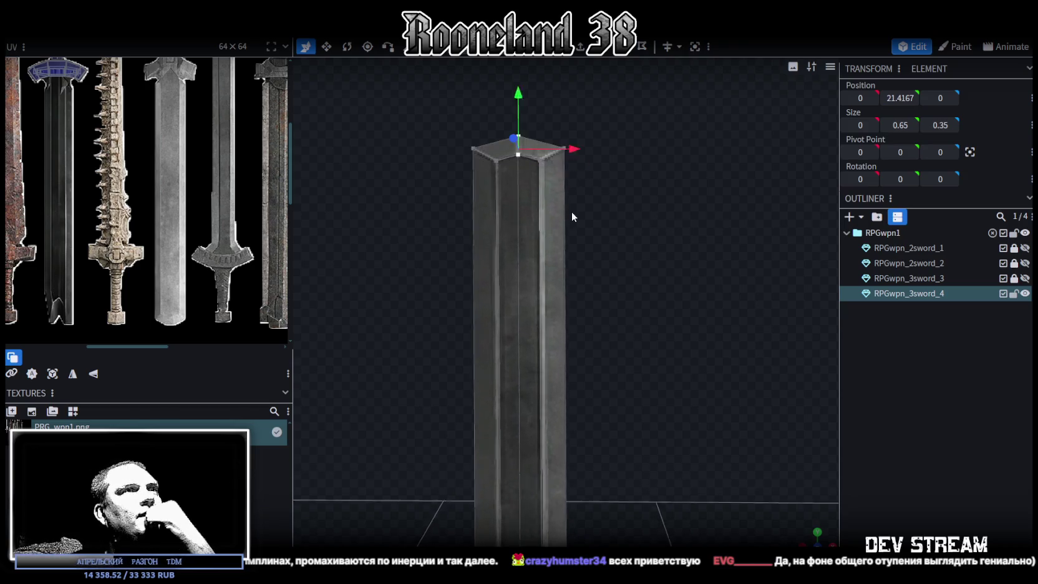
{"action": "left_click", "coordinate": [536, 210]}
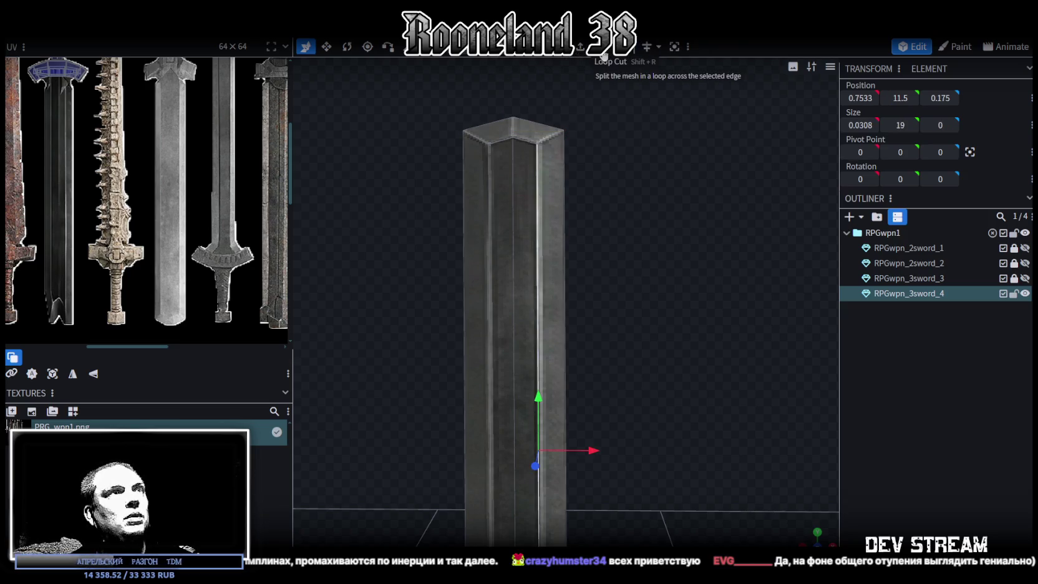
{"action": "scroll", "coordinate": [597, 200], "scroll_direction": "down", "scroll_amount": 3}
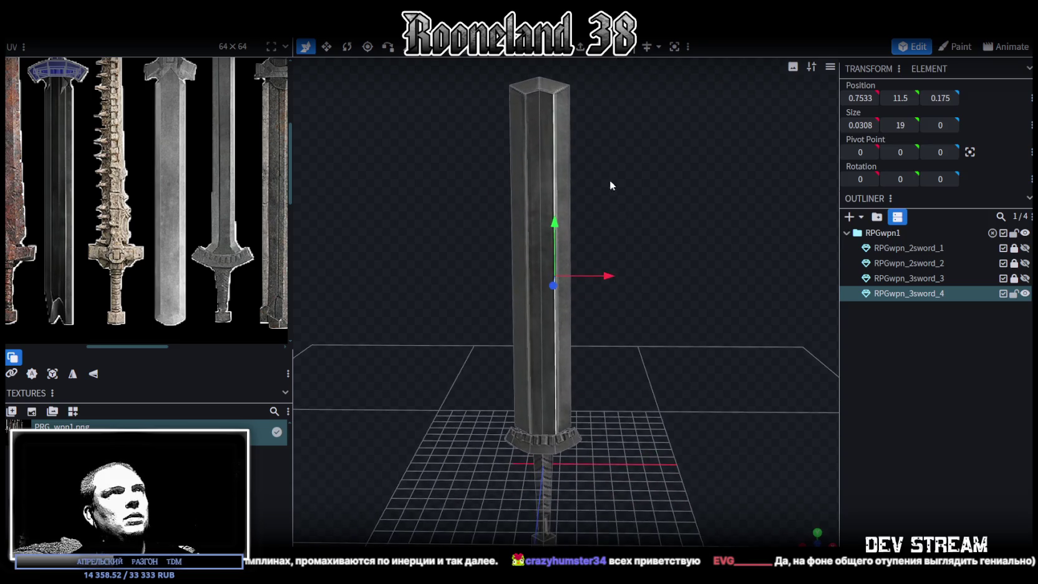
{"action": "left_click", "coordinate": [572, 214]}
{"action": "left_click_drag", "start_coordinate": [624, 269], "coordinate": [682, 273]}
{"action": "key", "text": "ctrl+z"}
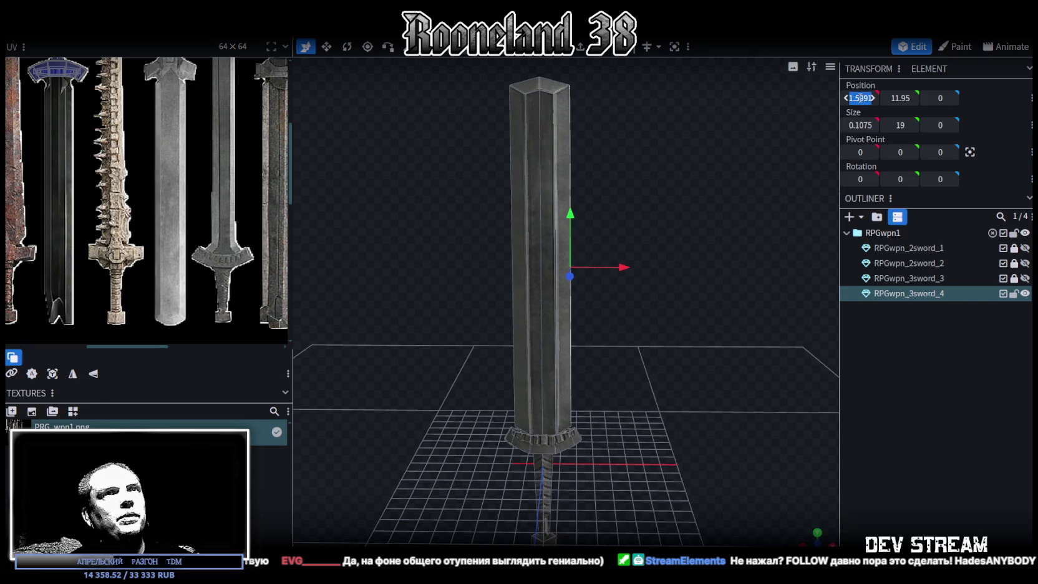
{"action": "double_click", "coordinate": [857, 98]}
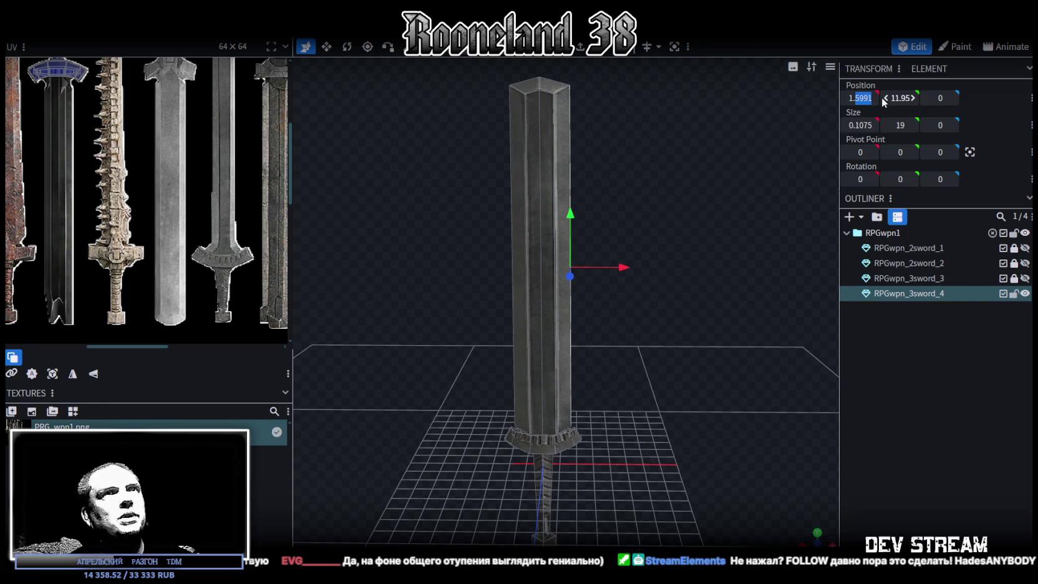
{"action": "type", "text": "1.6"}
{"action": "key", "text": "Return"}
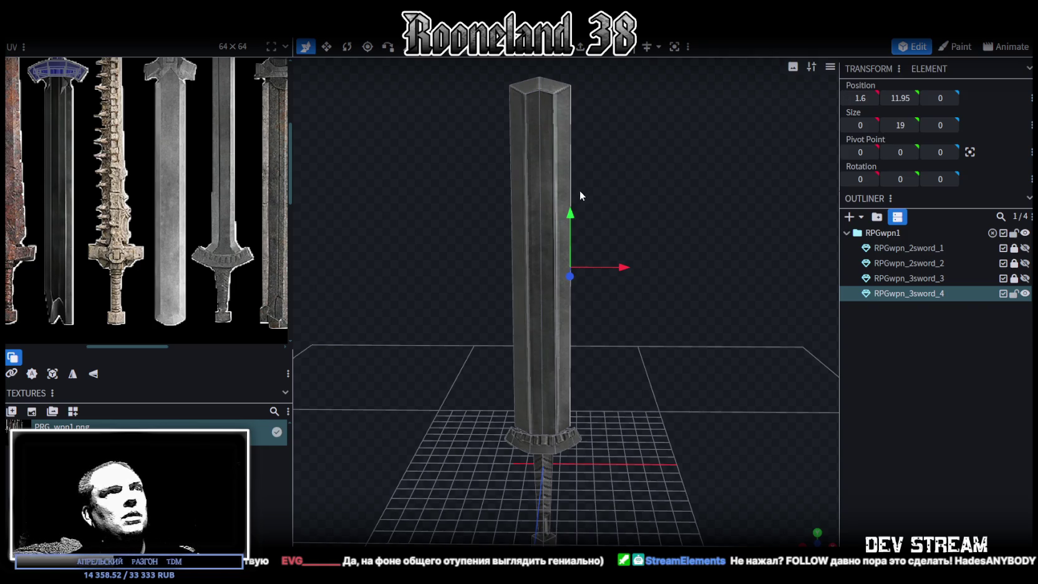
- Select the blade's opposite side edge and set its X position to -1.6
{"action": "left_click", "coordinate": [554, 213]}
{"action": "mouse_move", "coordinate": [555, 213]}
{"action": "left_mouse_down"}
{"action": "mouse_move", "coordinate": [543, 246]}
{"action": "mouse_move", "coordinate": [681, 273]}
{"action": "mouse_move", "coordinate": [540, 279]}
{"action": "mouse_move", "coordinate": [511, 221]}
{"action": "left_mouse_up"}
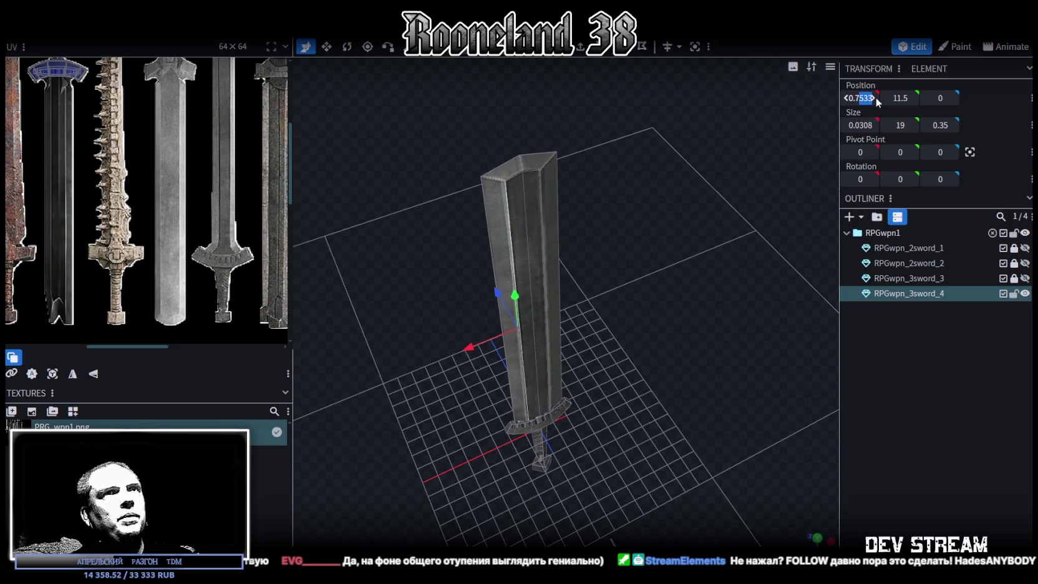
{"action": "left_click_drag", "start_coordinate": [708, 226], "coordinate": [613, 227]}
{"action": "left_click", "coordinate": [522, 201]}
{"action": "mouse_move", "coordinate": [521, 201]}
{"action": "left_mouse_down"}
{"action": "mouse_move", "coordinate": [402, 176]}
{"action": "mouse_move", "coordinate": [611, 131]}
{"action": "left_mouse_up"}
{"action": "left_click", "coordinate": [614, 127]}
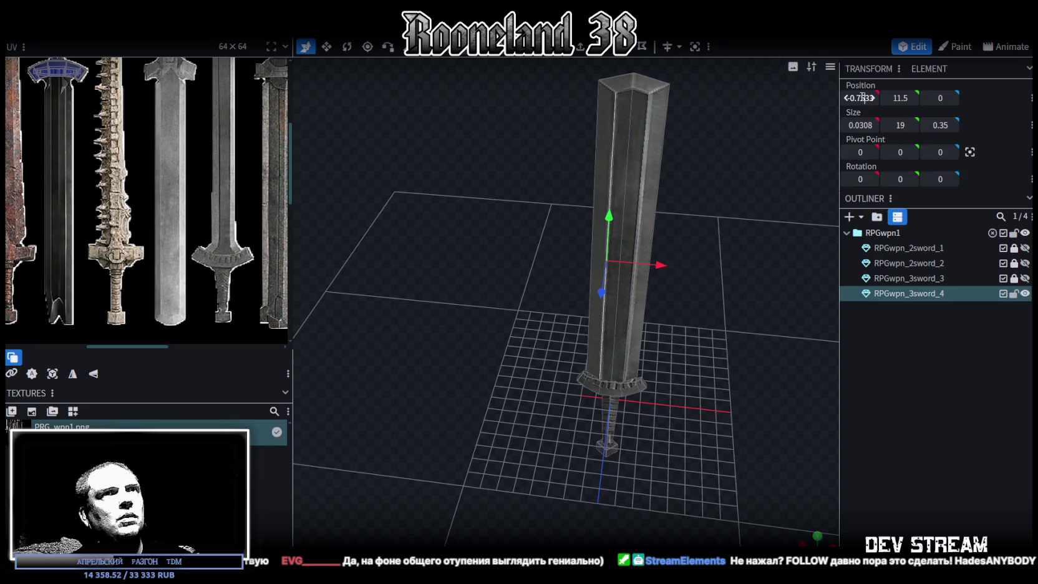
{"action": "left_click", "coordinate": [606, 133]}
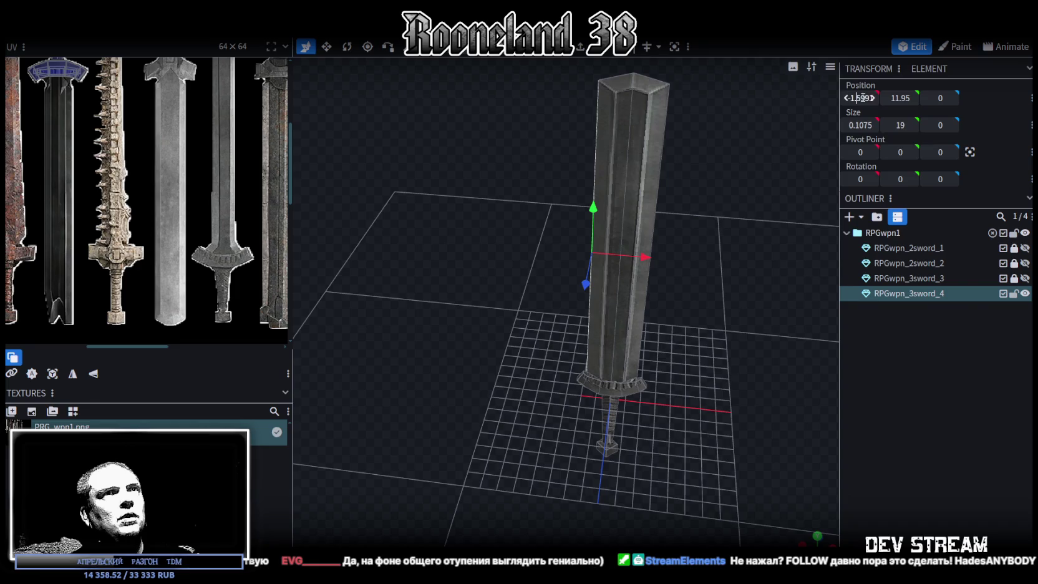
{"action": "double_click", "coordinate": [864, 98]}
{"action": "type", "text": "6"}
{"action": "key", "text": "Return"}
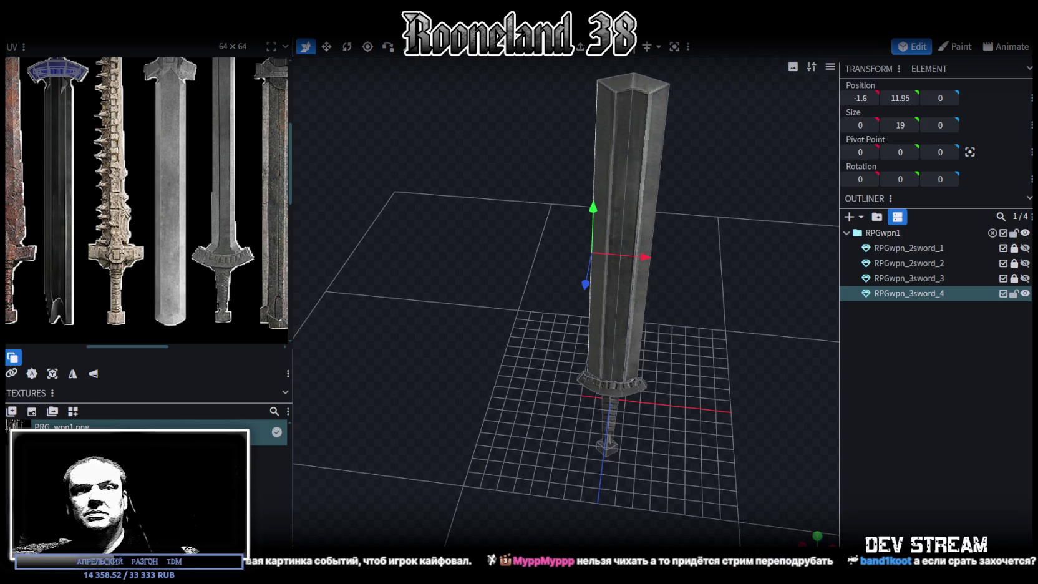
{"action": "mouse_move", "coordinate": [825, 424]}
{"action": "left_mouse_down"}
{"action": "mouse_move", "coordinate": [667, 264]}
{"action": "mouse_move", "coordinate": [668, 310]}
{"action": "mouse_move", "coordinate": [696, 260]}
{"action": "mouse_move", "coordinate": [692, 242]}
{"action": "mouse_move", "coordinate": [663, 265]}
{"action": "left_mouse_up"}
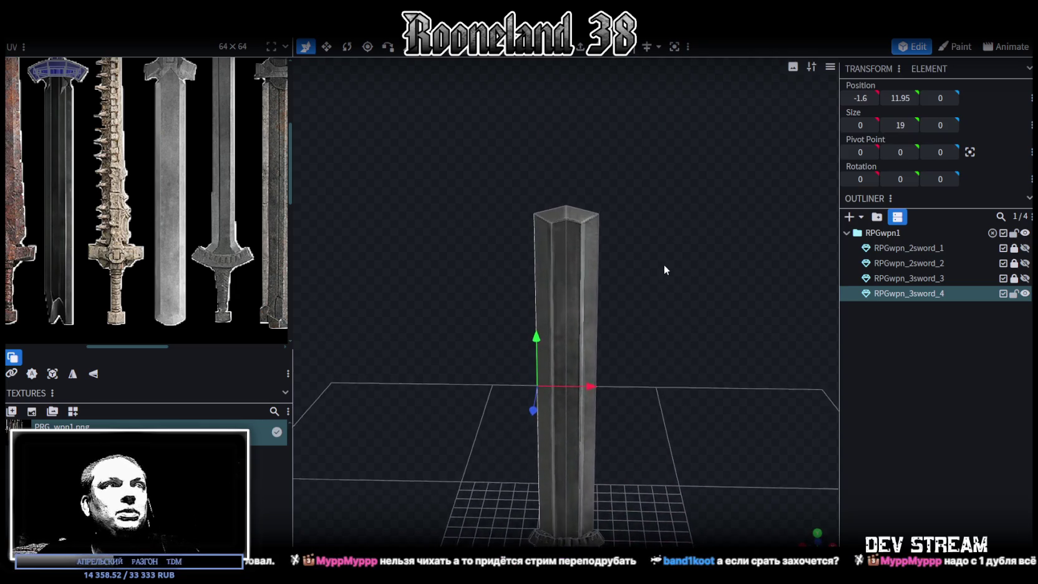
- Loop-cut the blade and place the new edge loop at height 18
{"action": "scroll", "coordinate": [664, 262], "scroll_direction": "up", "scroll_amount": 3}
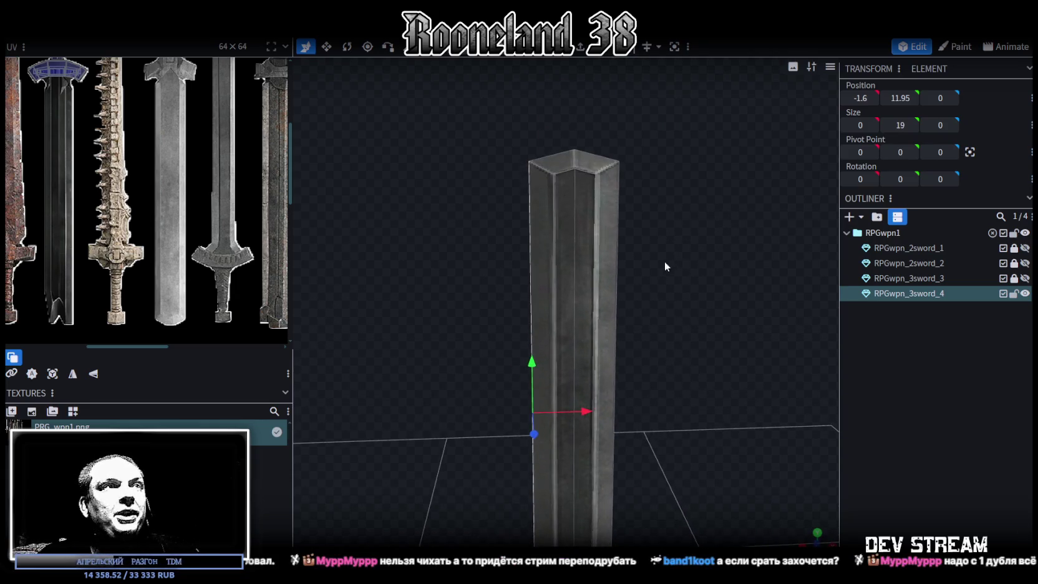
{"action": "left_click", "coordinate": [603, 56]}
{"action": "left_click_drag", "start_coordinate": [681, 279], "coordinate": [701, 338]}
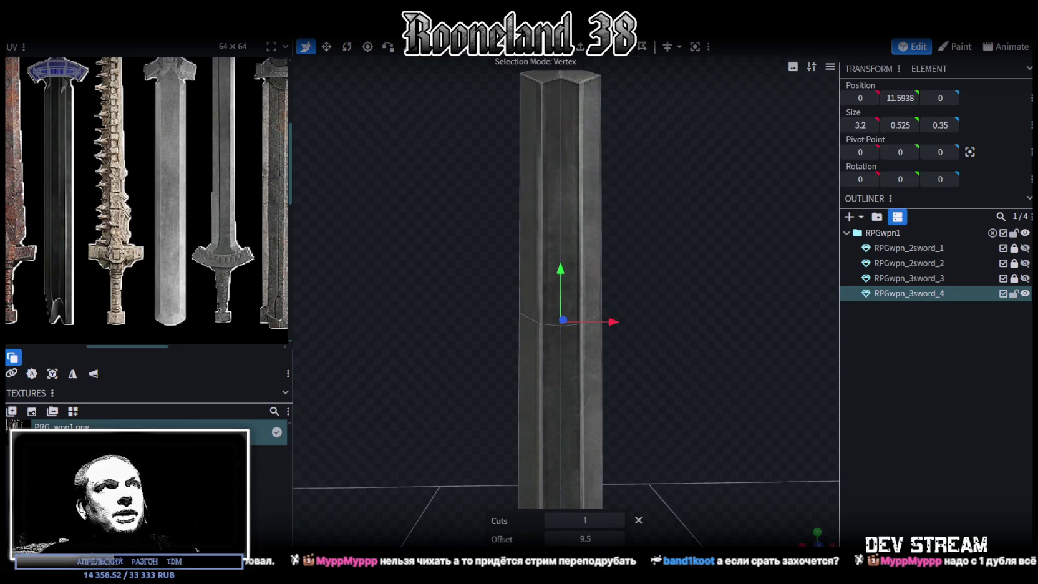
{"action": "left_click", "coordinate": [900, 98]}
{"action": "left_click_drag", "start_coordinate": [568, 273], "coordinate": [555, 100]}
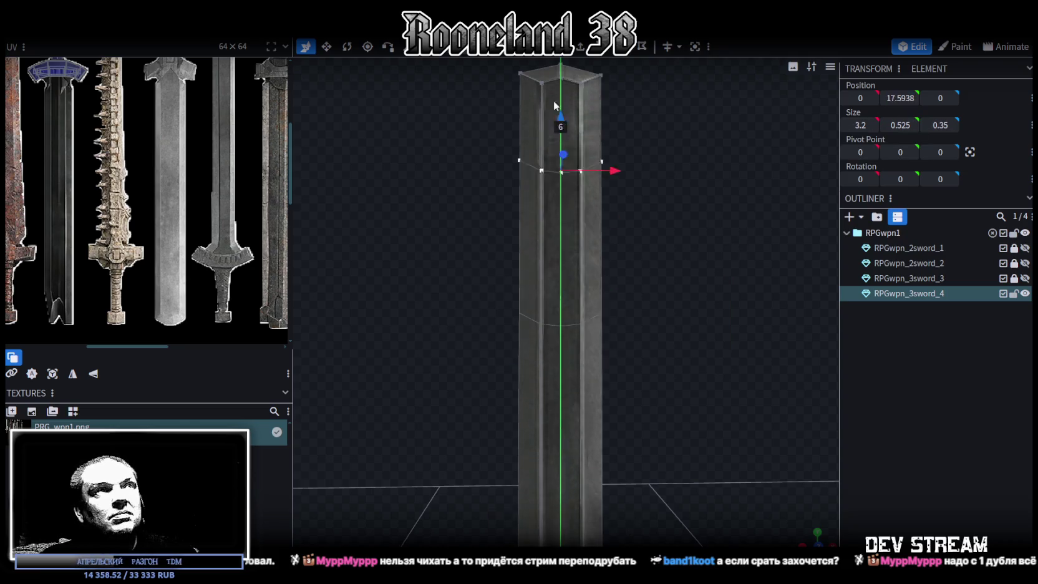
{"action": "left_click", "coordinate": [900, 98]}
{"action": "type", "text": "18"}
{"action": "key", "text": "Return"}
- Select the left and right side edges just below the tip
{"action": "scroll", "coordinate": [651, 375], "scroll_direction": "down", "scroll_amount": 2}
{"action": "scroll", "coordinate": [643, 371], "scroll_direction": "down", "scroll_amount": 3}
{"action": "scroll", "coordinate": [644, 368], "scroll_direction": "down", "scroll_amount": 2}
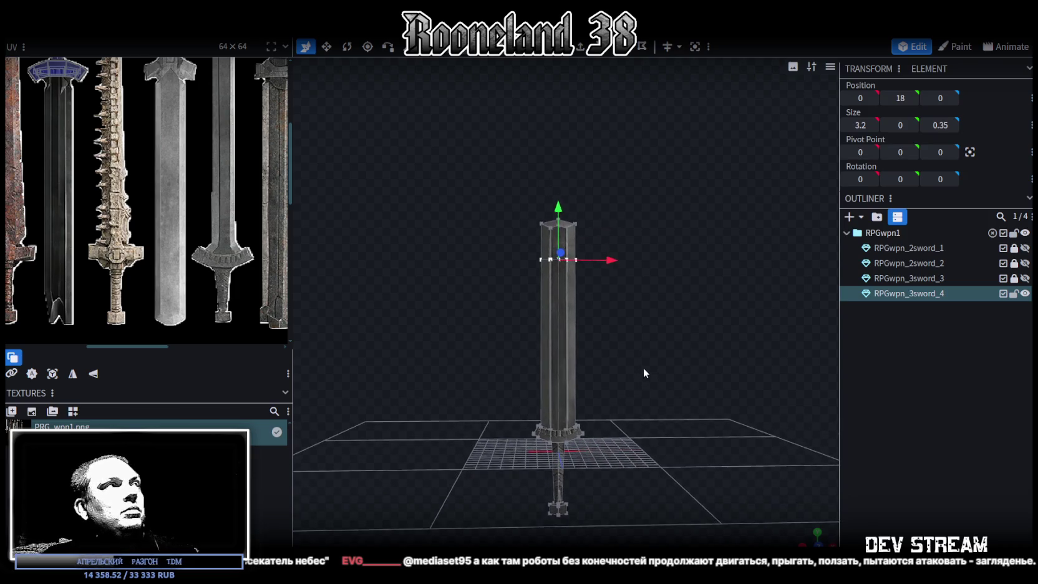
{"action": "scroll", "coordinate": [641, 368], "scroll_direction": "up", "scroll_amount": 1}
{"action": "scroll", "coordinate": [631, 373], "scroll_direction": "up", "scroll_amount": 1}
{"action": "scroll", "coordinate": [618, 356], "scroll_direction": "up", "scroll_amount": 3}
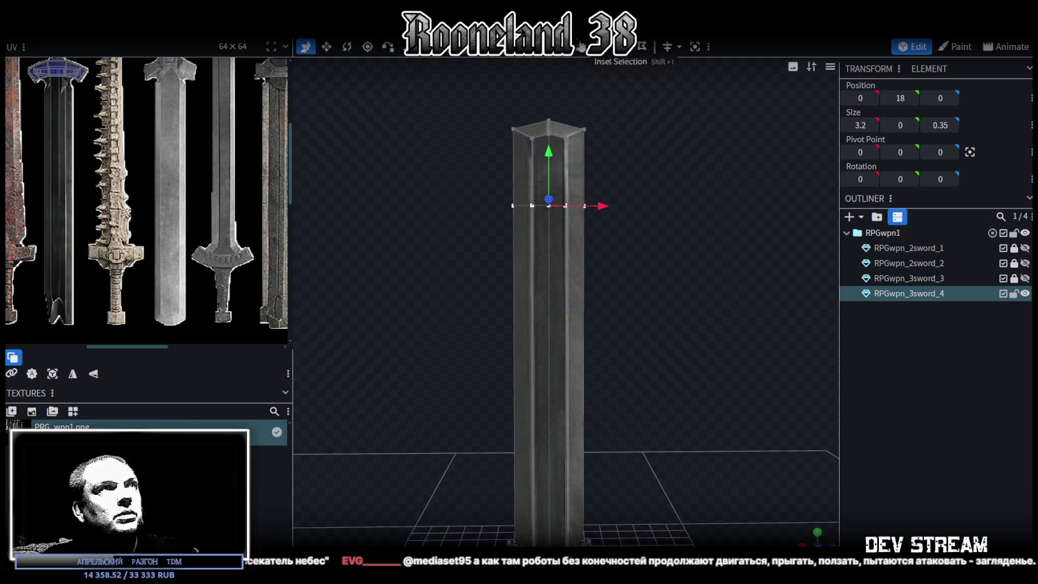
{"action": "left_click", "coordinate": [585, 193]}
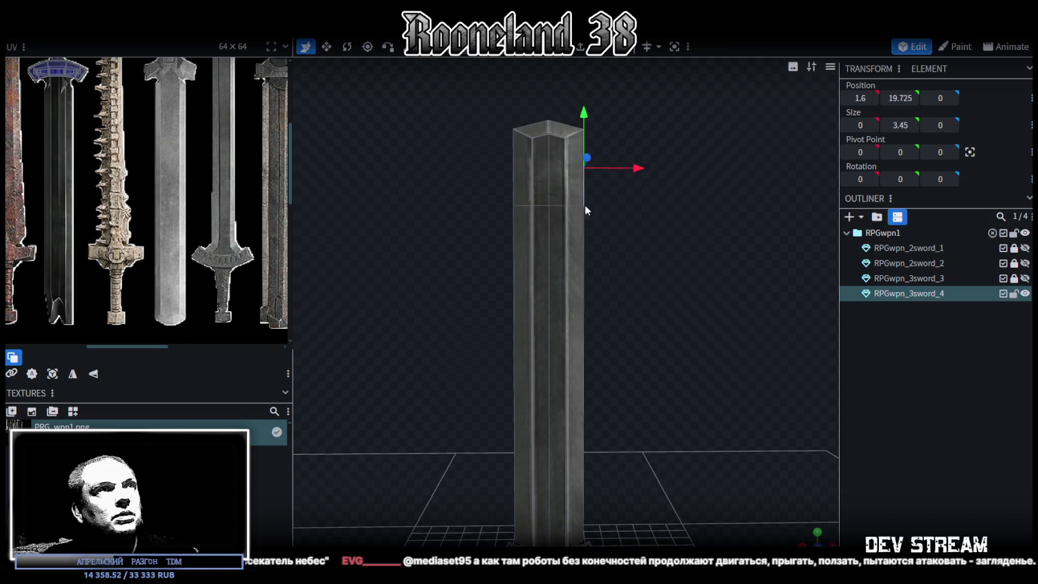
{"action": "left_click", "coordinate": [584, 307]}
{"action": "left_click", "coordinate": [513, 230], "text": "shift"}
{"action": "left_click", "coordinate": [514, 257], "text": "shift"}
- Shift the selected tip edges 0.4 units sideways to narrow the blade to 2.2
{"action": "key", "text": "v"}
{"action": "left_click_drag", "start_coordinate": [601, 294], "coordinate": [591, 294]}
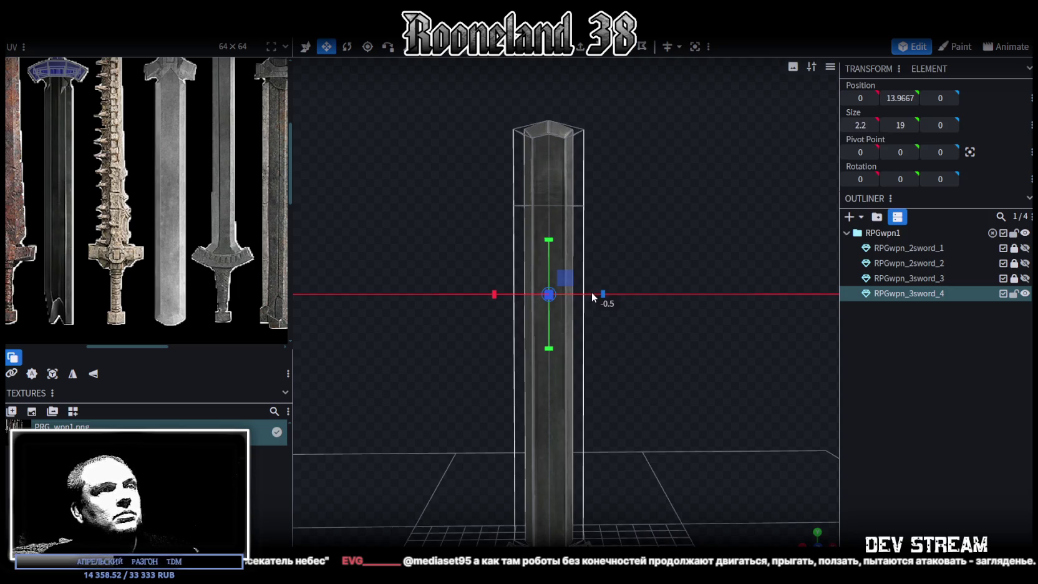
{"action": "mouse_move", "coordinate": [631, 337]}
{"action": "left_mouse_down"}
{"action": "mouse_move", "coordinate": [636, 310]}
{"action": "mouse_move", "coordinate": [652, 314]}
{"action": "left_mouse_up"}
{"action": "scroll", "coordinate": [658, 309], "scroll_direction": "down", "scroll_amount": 3}
{"action": "scroll", "coordinate": [661, 305], "scroll_direction": "up", "scroll_amount": 4}
{"action": "scroll", "coordinate": [661, 306], "scroll_direction": "down", "scroll_amount": 5}
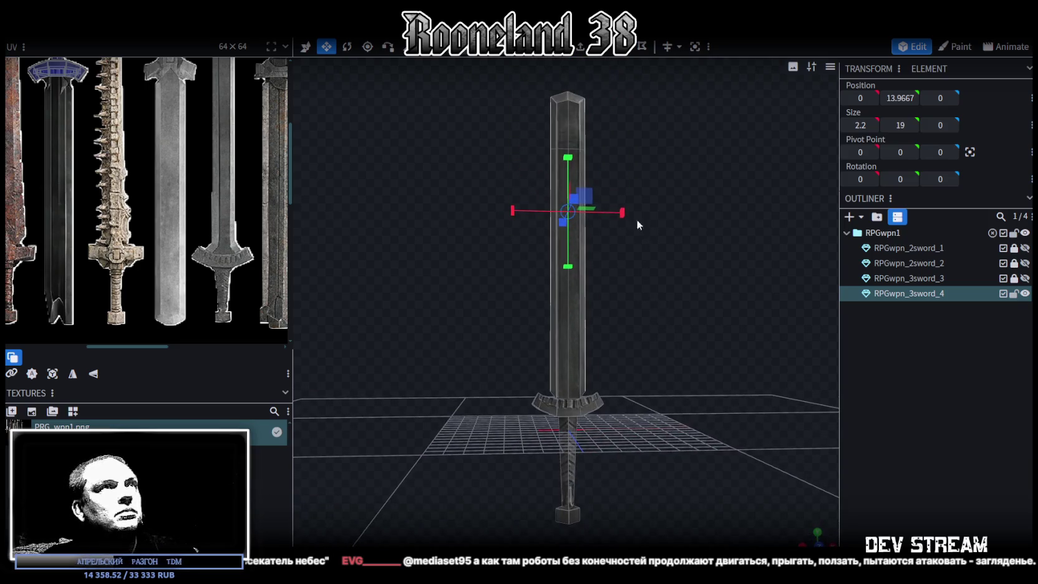
- Resize the blade to 2.2 × 20.2 × 0.35 and raise it 2 units on Y
{"action": "left_click_drag", "start_coordinate": [639, 252], "coordinate": [659, 187]}
{"action": "left_click_drag", "start_coordinate": [516, 111], "coordinate": [636, 237]}
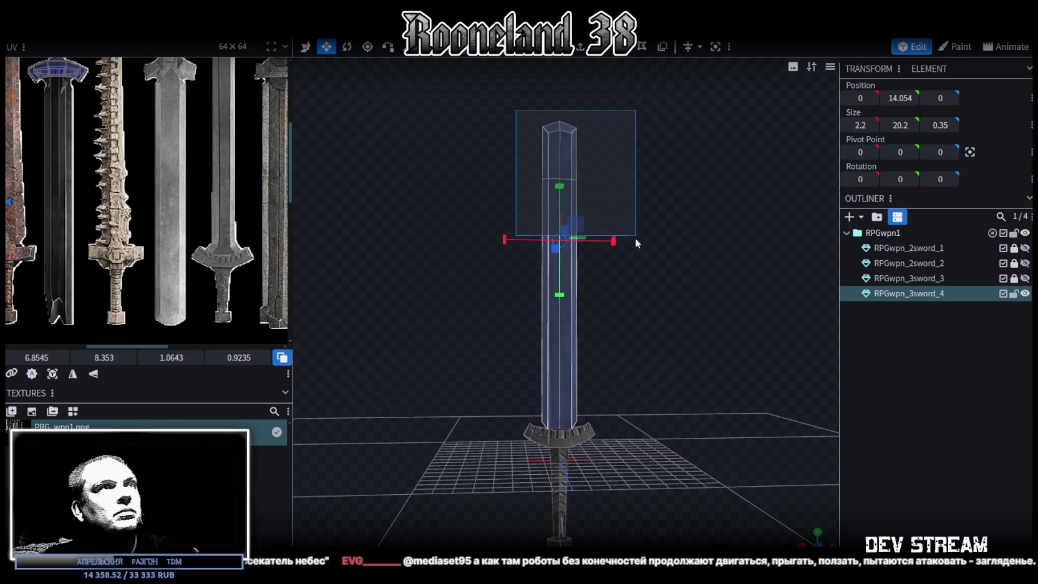
{"action": "key", "text": "v"}
{"action": "left_click_drag", "start_coordinate": [560, 196], "coordinate": [560, 169]}
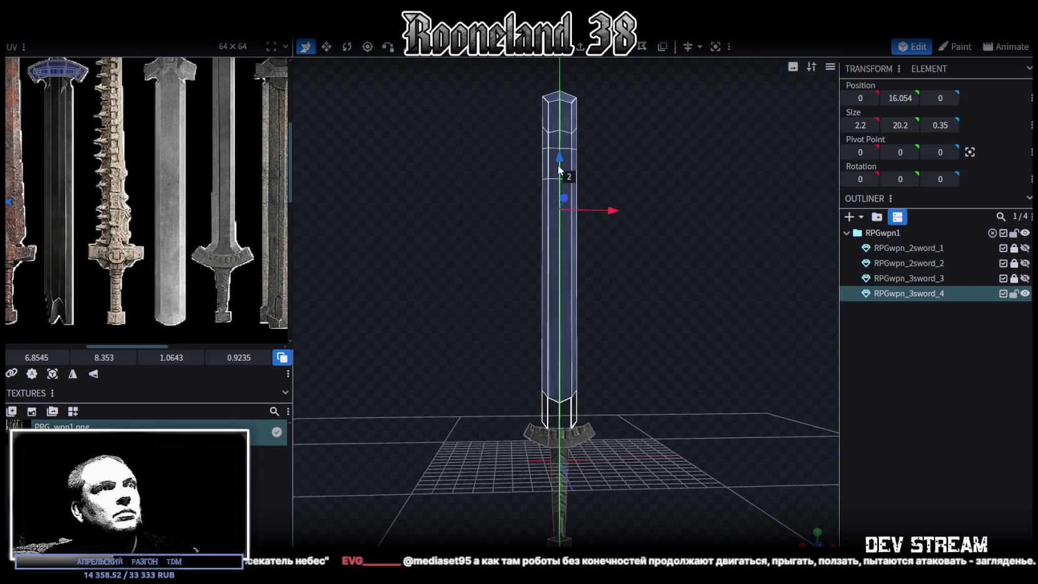
{"action": "scroll", "coordinate": [663, 287], "scroll_direction": "up", "scroll_amount": 3}
{"action": "left_click_drag", "start_coordinate": [662, 287], "coordinate": [663, 263]}
{"action": "scroll", "coordinate": [672, 240], "scroll_direction": "up", "scroll_amount": 3}
{"action": "scroll", "coordinate": [675, 235], "scroll_direction": "up", "scroll_amount": 4}
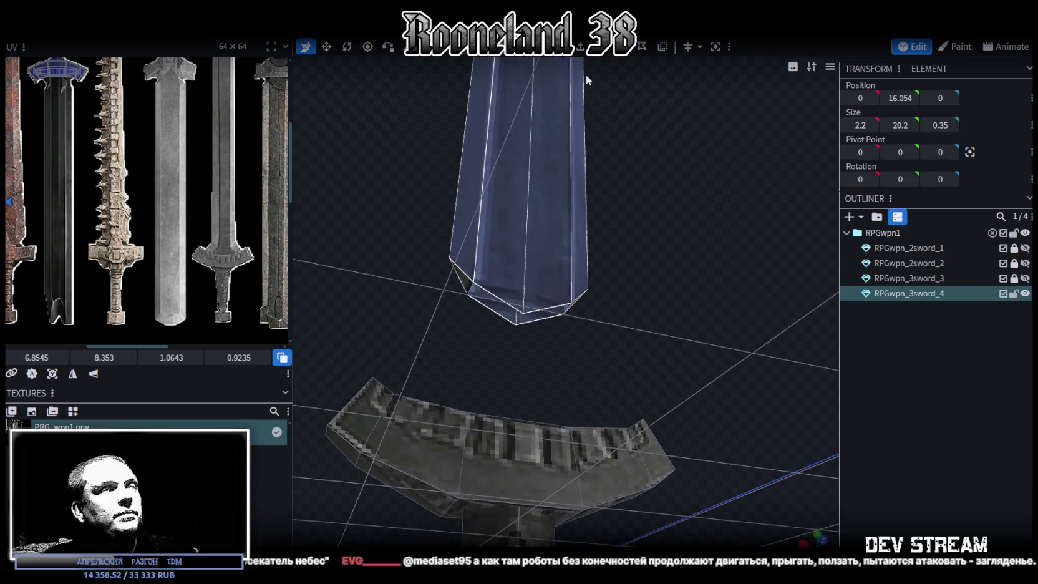
- Extrude the blade's lower end face downward in the Y- direction
{"action": "left_click", "coordinate": [513, 315]}
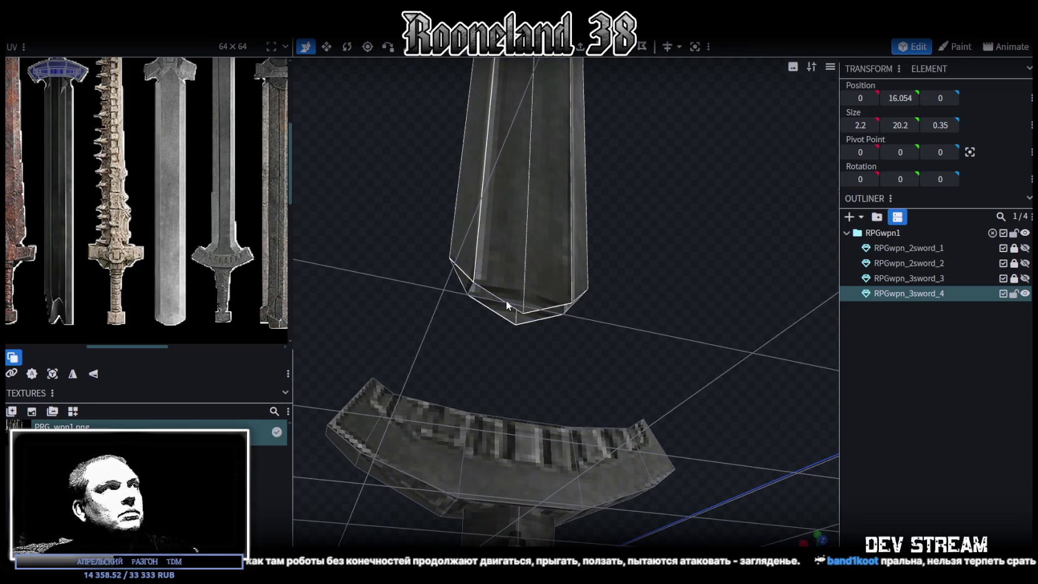
{"action": "left_click", "coordinate": [504, 301]}
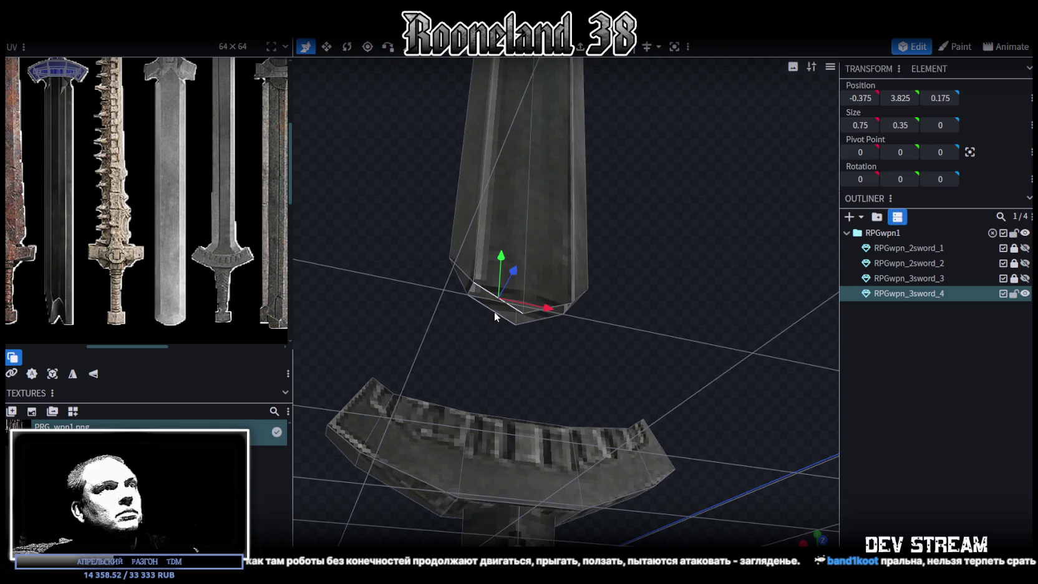
{"action": "left_click", "coordinate": [497, 313]}
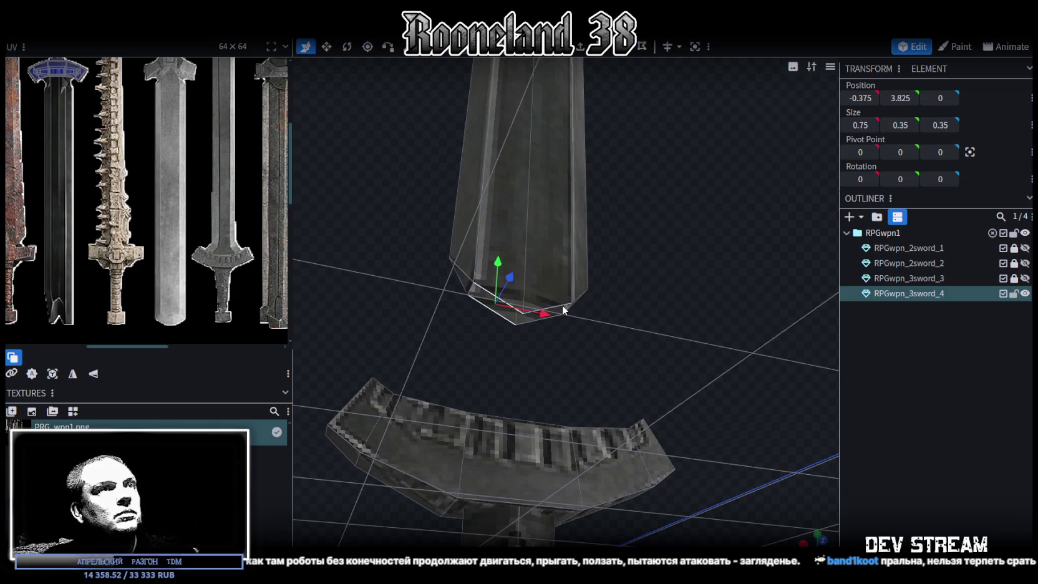
{"action": "left_click", "coordinate": [530, 320]}
{"action": "mouse_move", "coordinate": [637, 331]}
{"action": "left_mouse_down"}
{"action": "mouse_move", "coordinate": [447, 330]}
{"action": "mouse_move", "coordinate": [627, 375]}
{"action": "mouse_move", "coordinate": [538, 231]}
{"action": "mouse_move", "coordinate": [692, 270]}
{"action": "mouse_move", "coordinate": [571, 447]}
{"action": "left_mouse_up"}
{"action": "key", "text": "e"}
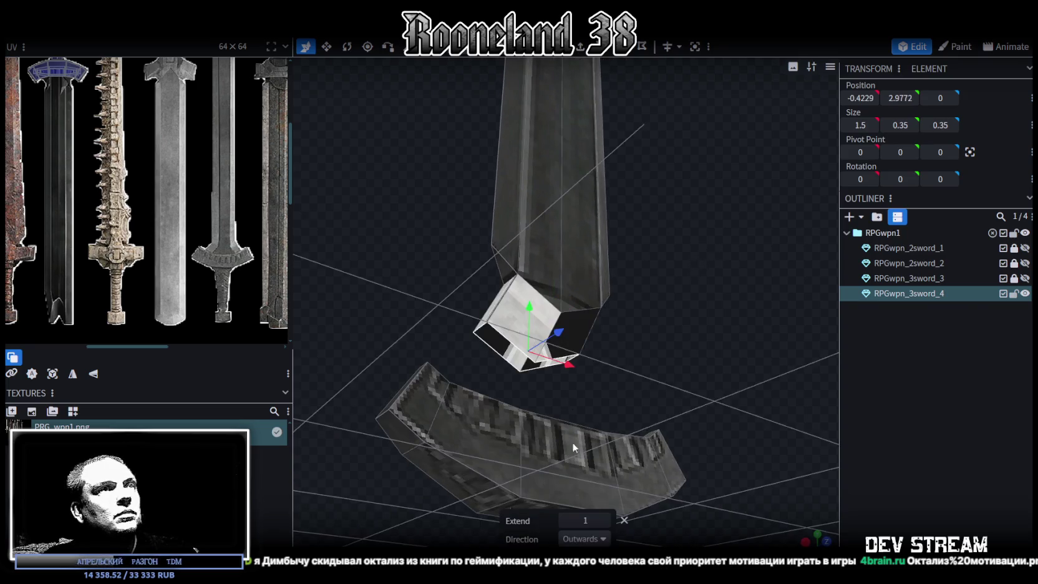
{"action": "left_click", "coordinate": [585, 539]}
{"action": "left_click", "coordinate": [580, 489]}
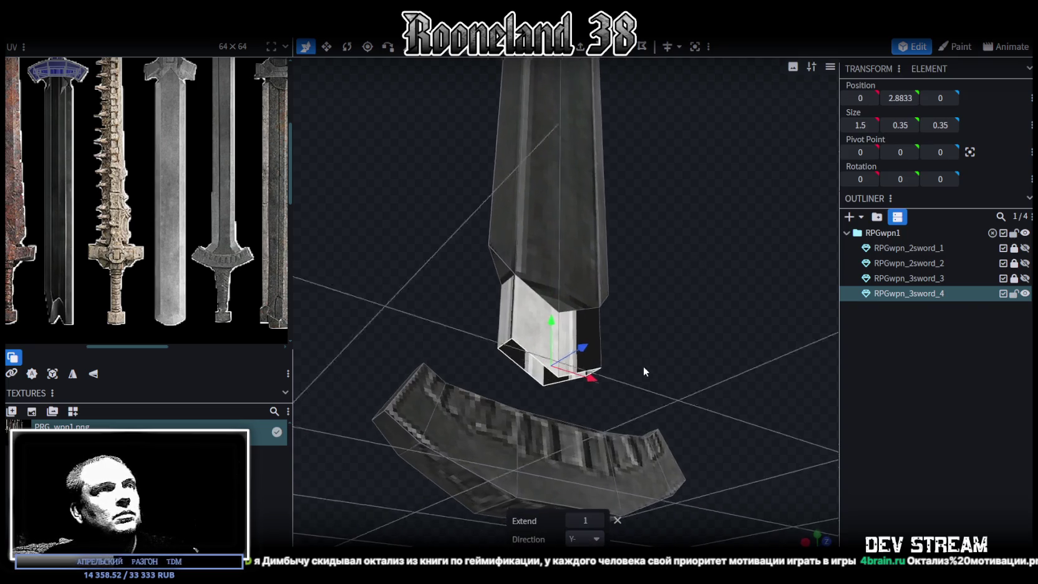
{"action": "mouse_move", "coordinate": [609, 375]}
{"action": "left_mouse_down"}
{"action": "mouse_move", "coordinate": [617, 403]}
{"action": "mouse_move", "coordinate": [606, 360]}
{"action": "left_mouse_up"}
- Set the extruded block's Y position to 2, then raise it one unit
{"action": "left_click", "coordinate": [902, 100]}
{"action": "type", "text": "2"}
{"action": "key", "text": "Return"}
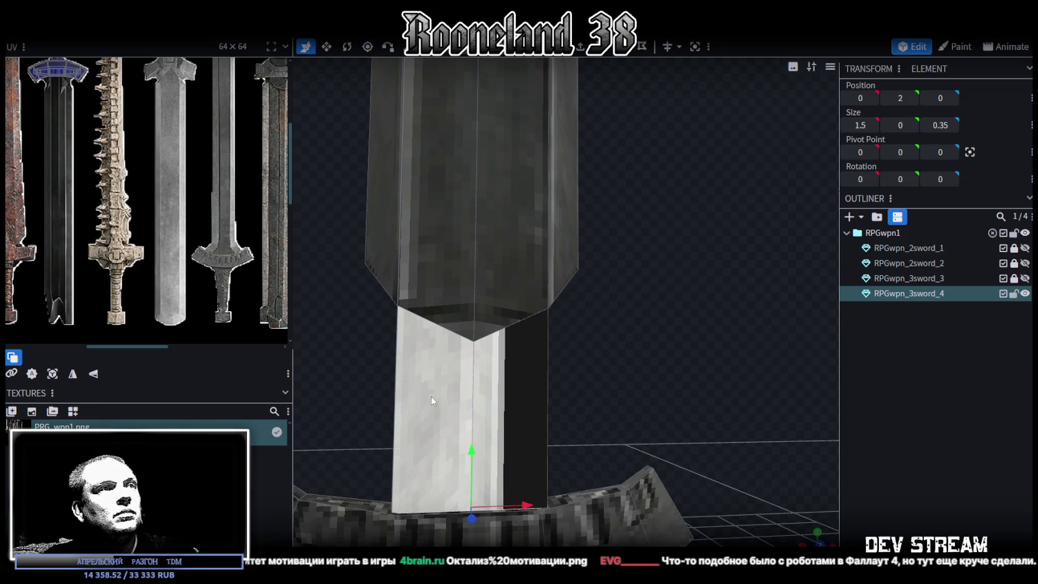
{"action": "scroll", "coordinate": [541, 400], "scroll_direction": "down", "scroll_amount": 3}
{"action": "left_click_drag", "start_coordinate": [504, 393], "coordinate": [506, 304]}
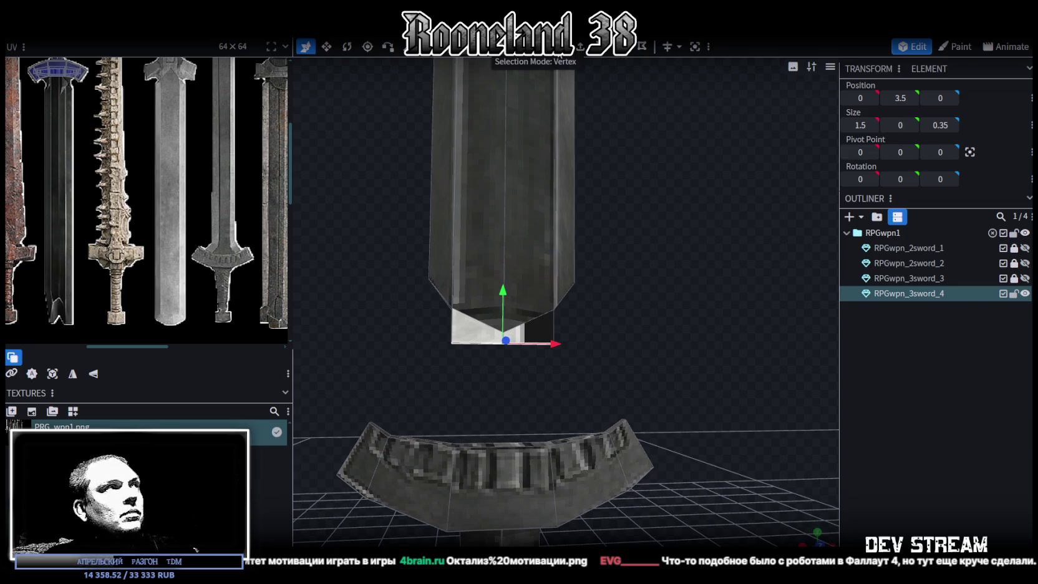
- Set the blade's lower-edge vertices to height 4, then select the block's bottom vertices
{"action": "left_click", "coordinate": [450, 308]}
{"action": "left_click_drag", "start_coordinate": [606, 318], "coordinate": [605, 312]}
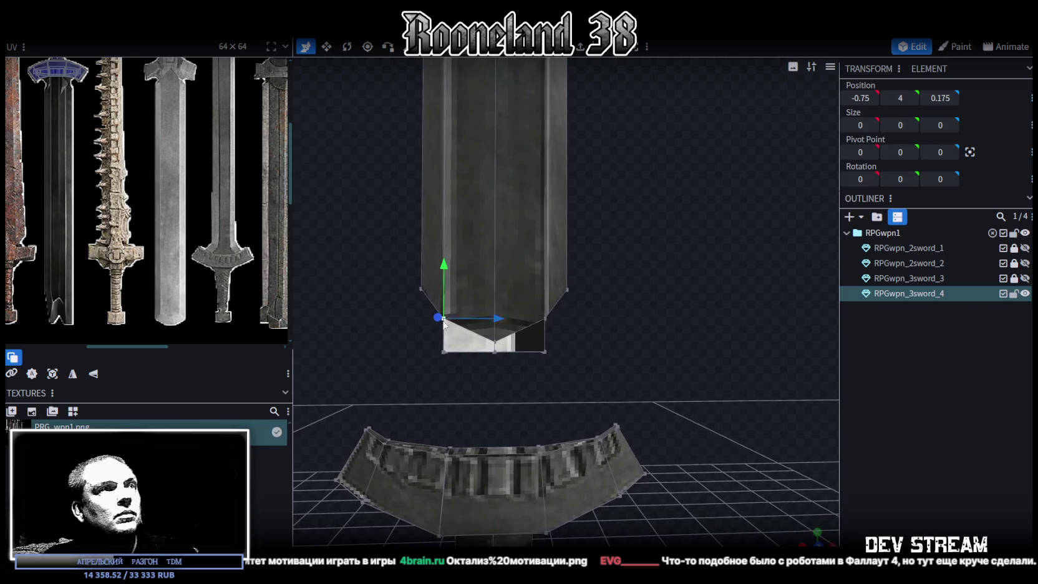
{"action": "left_click_drag", "start_coordinate": [415, 306], "coordinate": [589, 347]}
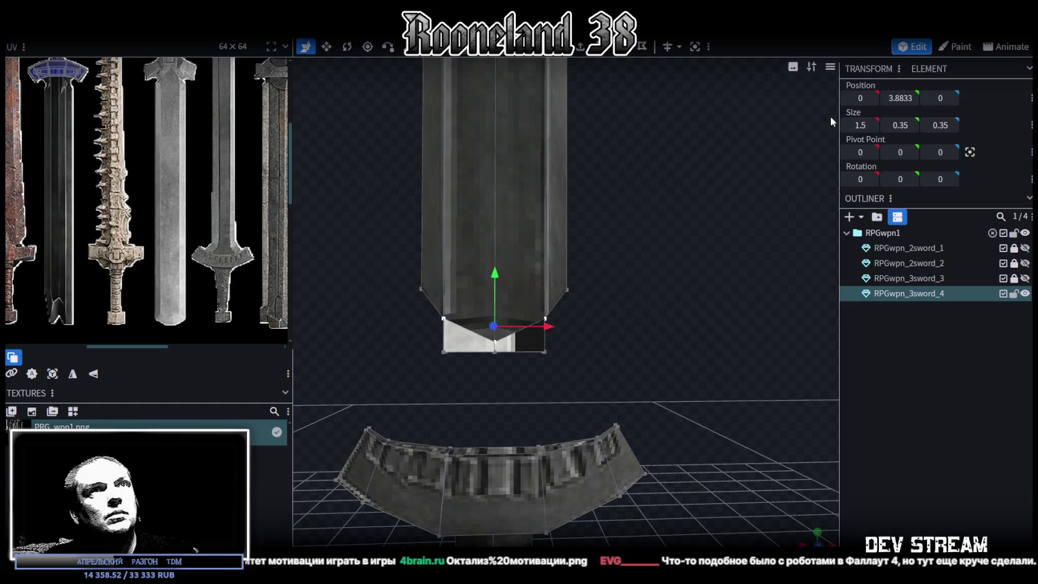
{"action": "type", "text": "4"}
{"action": "key", "text": "Return"}
{"action": "type", "text": "0"}
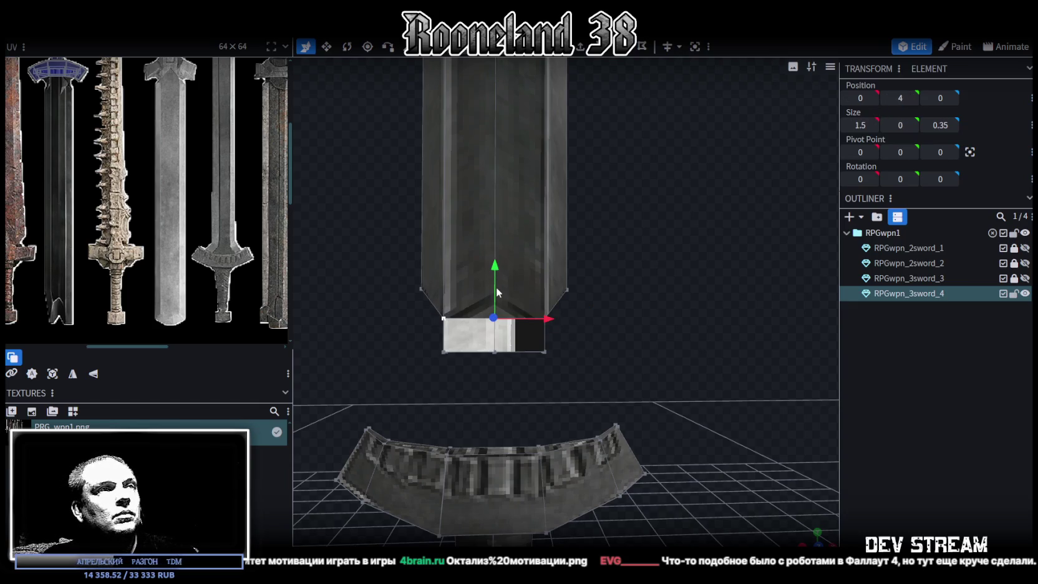
{"action": "left_click_drag", "start_coordinate": [423, 385], "coordinate": [629, 332]}
- Widen the block's bottom edge to 2.3, then undo back to 1.5
{"action": "mouse_move", "coordinate": [628, 331]}
{"action": "middle_mouse_down"}
{"action": "mouse_move", "coordinate": [568, 328]}
{"action": "mouse_move", "coordinate": [589, 335]}
{"action": "mouse_move", "coordinate": [607, 317]}
{"action": "mouse_move", "coordinate": [602, 333]}
{"action": "mouse_move", "coordinate": [544, 348]}
{"action": "mouse_move", "coordinate": [665, 338]}
{"action": "mouse_move", "coordinate": [616, 347]}
{"action": "middle_mouse_up"}
{"action": "key", "text": "s"}
{"action": "left_click_drag", "start_coordinate": [543, 375], "coordinate": [560, 369]}
{"action": "middle_click_drag", "start_coordinate": [560, 370], "coordinate": [548, 310]}
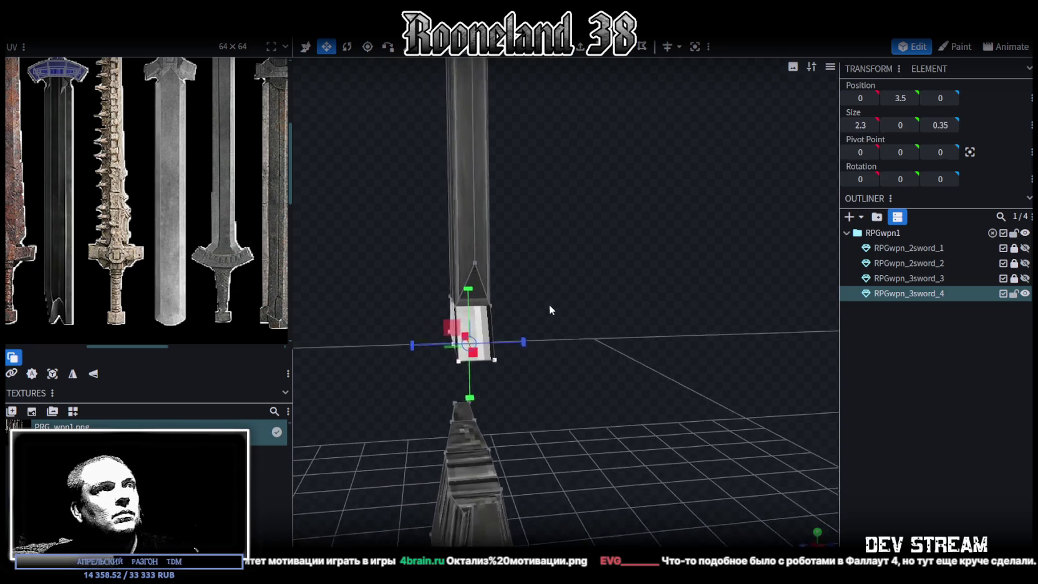
{"action": "scroll", "coordinate": [582, 302], "scroll_direction": "up", "scroll_amount": 3}
{"action": "scroll", "coordinate": [641, 297], "scroll_direction": "up", "scroll_amount": 3}
{"action": "key", "text": "ctrl+z"}
- Copy both blade bevel faces and paste them as separate faces
{"action": "middle_click_drag", "start_coordinate": [612, 305], "coordinate": [477, 83]}
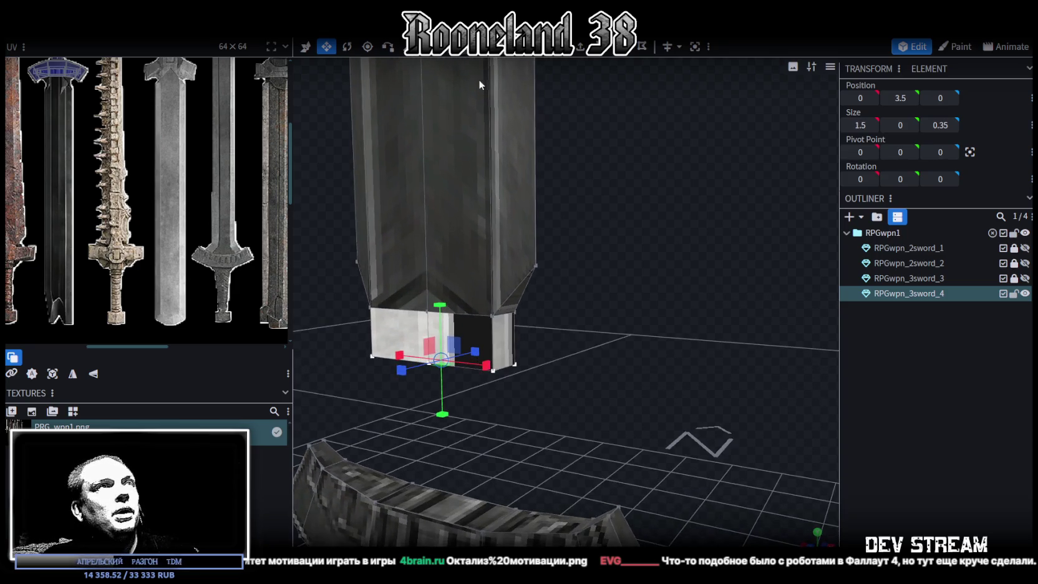
{"action": "left_click", "coordinate": [513, 338]}
{"action": "mouse_move", "coordinate": [569, 327]}
{"action": "left_mouse_down"}
{"action": "mouse_move", "coordinate": [731, 302]}
{"action": "mouse_move", "coordinate": [508, 351]}
{"action": "mouse_move", "coordinate": [609, 298]}
{"action": "mouse_move", "coordinate": [578, 288]}
{"action": "left_mouse_up"}
{"action": "left_click", "coordinate": [509, 350]}
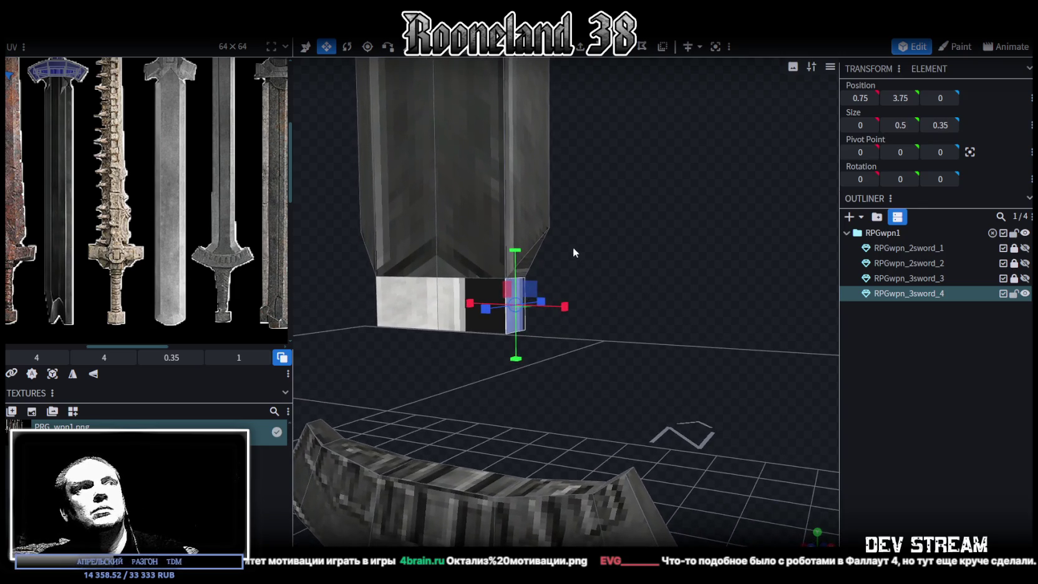
{"action": "left_click", "coordinate": [542, 252]}
{"action": "left_click_drag", "start_coordinate": [536, 259], "coordinate": [455, 238]}
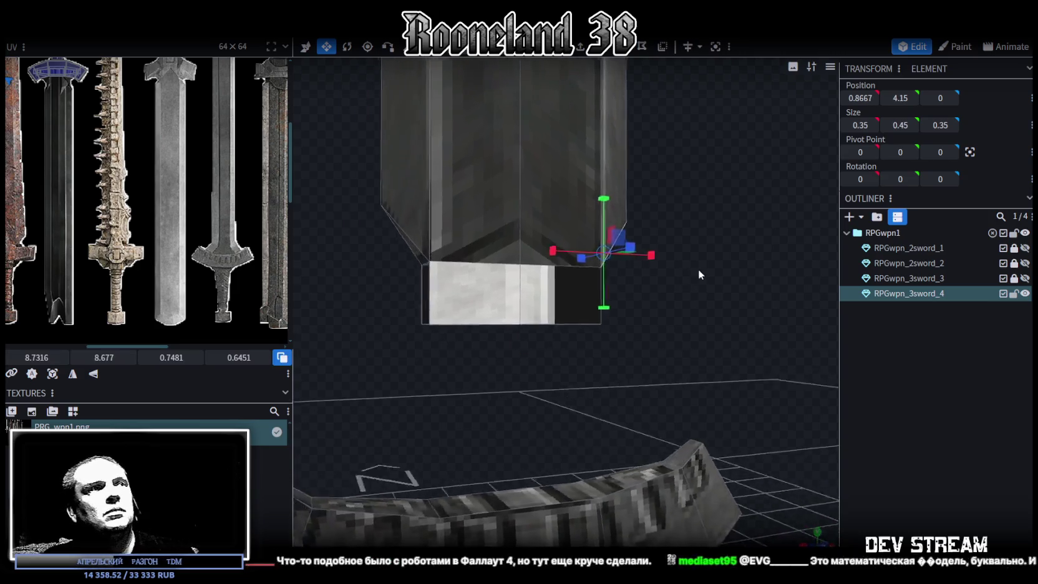
{"action": "left_click", "coordinate": [455, 239]}
{"action": "left_click_drag", "start_coordinate": [549, 300], "coordinate": [628, 318]}
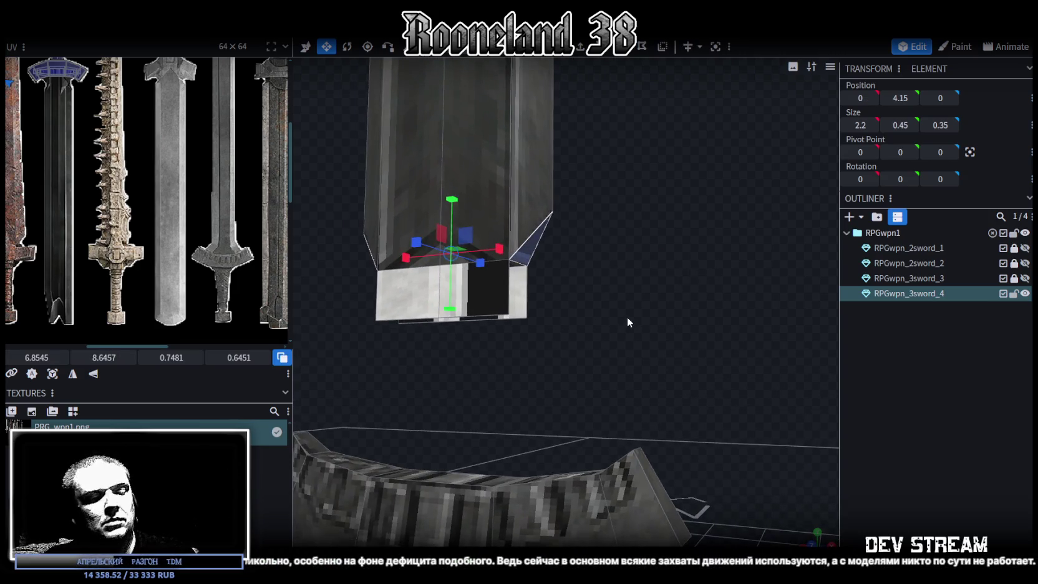
{"action": "key", "text": "ctrl+c"}
{"action": "key", "text": "ctrl+v"}
{"action": "left_click", "coordinate": [659, 325]}
- Move the pasted bevel faces down 1 and raise their lower corner vertices to height 4
{"action": "key", "text": "v"}
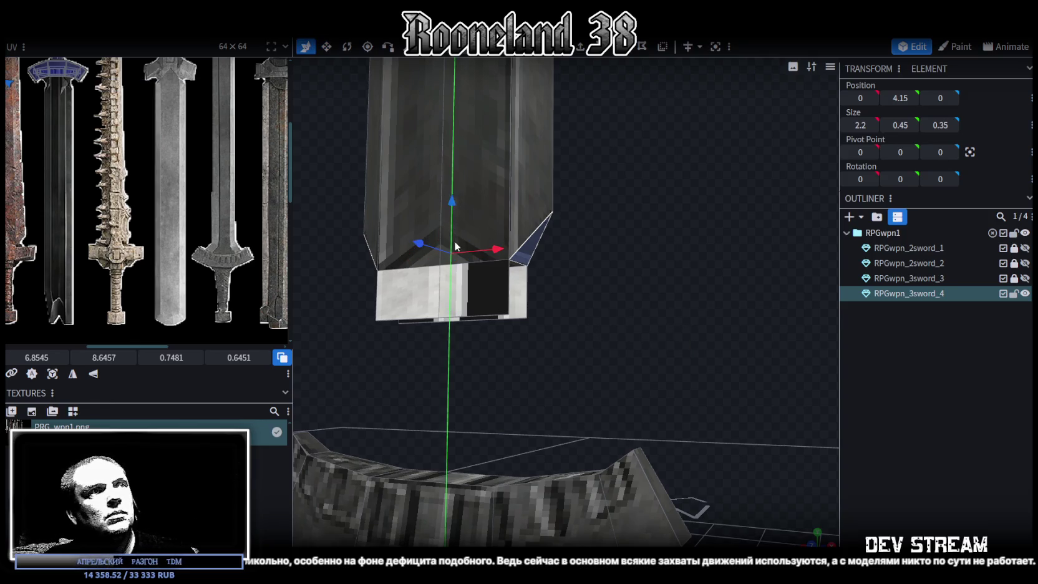
{"action": "key", "text": "Page_Down"}
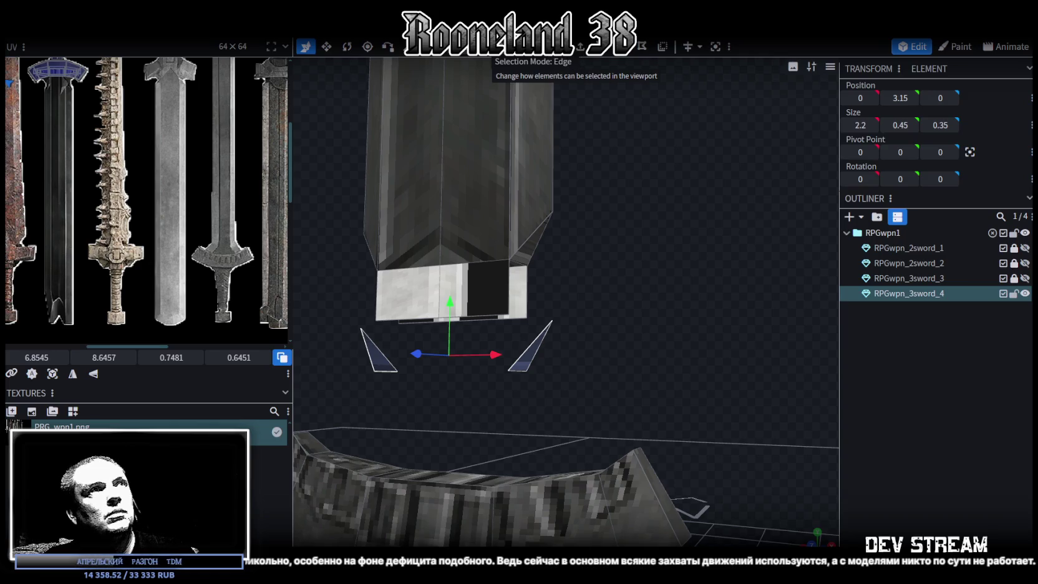
{"action": "mouse_move", "coordinate": [581, 305]}
{"action": "left_mouse_down"}
{"action": "mouse_move", "coordinate": [603, 305]}
{"action": "mouse_move", "coordinate": [547, 101]}
{"action": "left_mouse_up"}
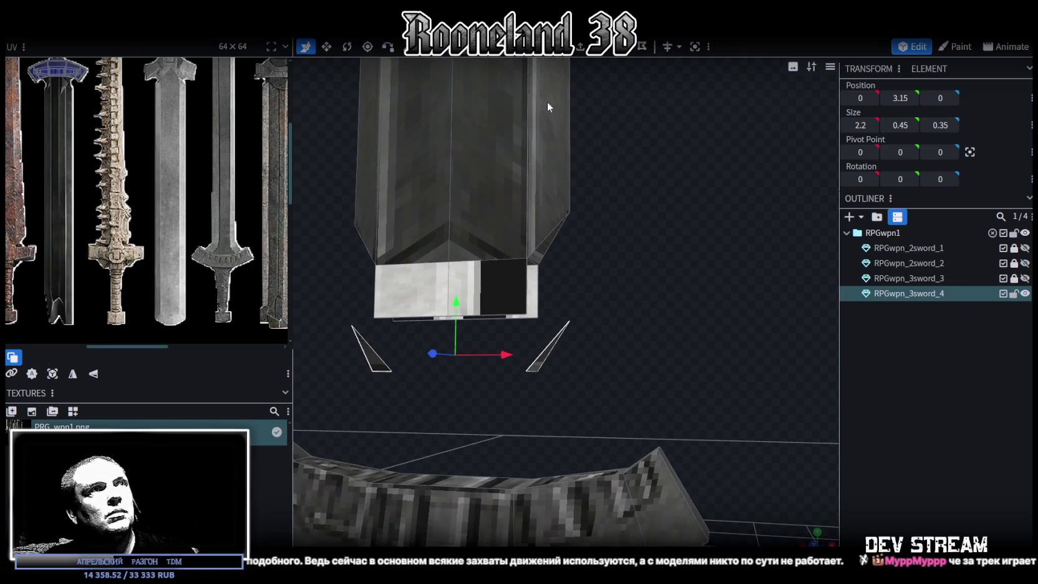
{"action": "left_click", "coordinate": [527, 257]}
{"action": "mouse_move", "coordinate": [607, 410]}
{"action": "left_mouse_down"}
{"action": "mouse_move", "coordinate": [676, 402]}
{"action": "mouse_move", "coordinate": [651, 402]}
{"action": "left_mouse_up"}
{"action": "left_click_drag", "start_coordinate": [393, 339], "coordinate": [583, 411]}
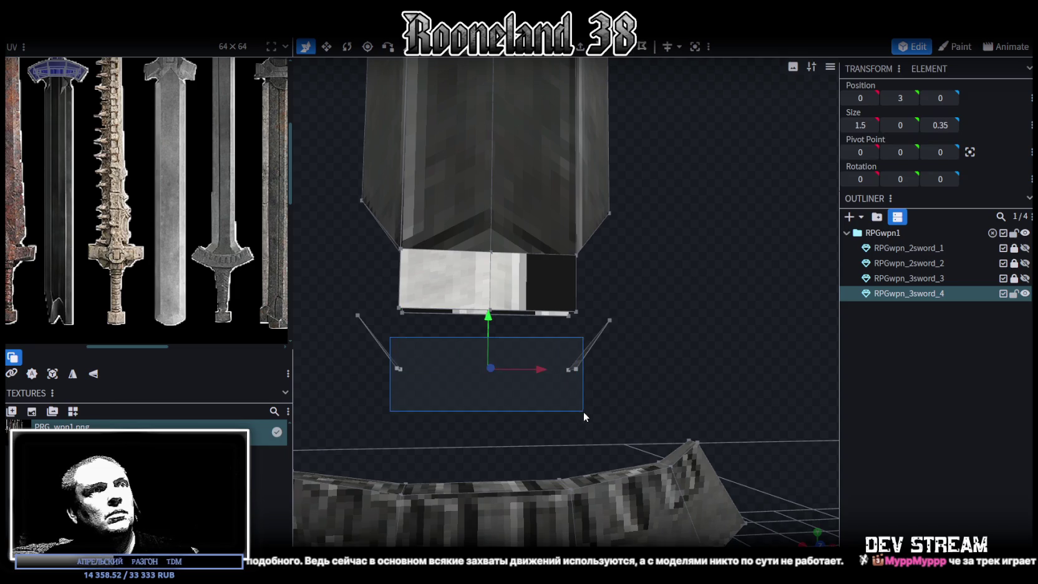
{"action": "type", "text": "4"}
{"action": "key", "text": "Return"}
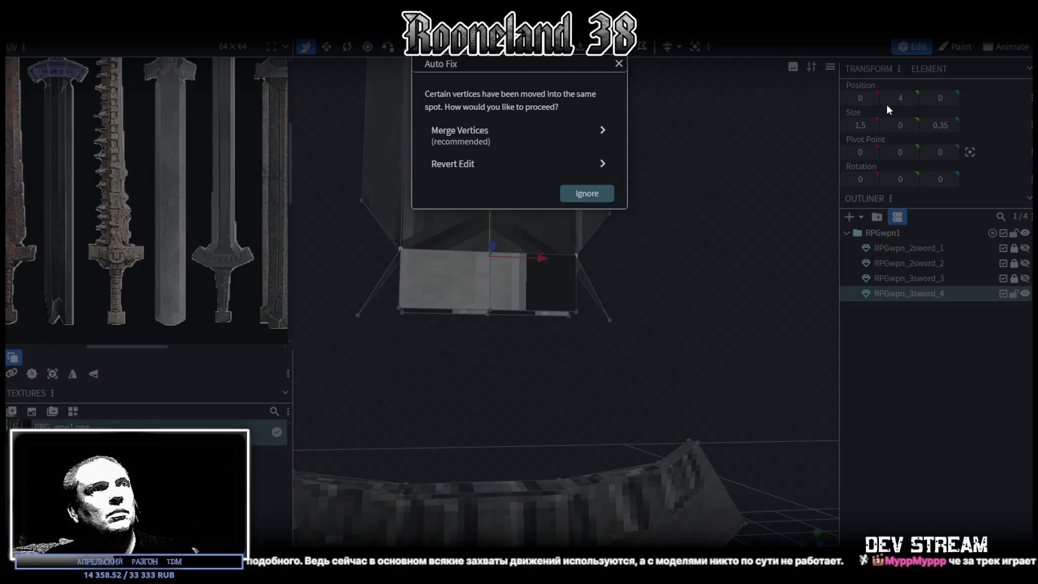
- Merge the overlapping vertices and select the block's bottom-edge vertices in front view
{"action": "left_click", "coordinate": [500, 151]}
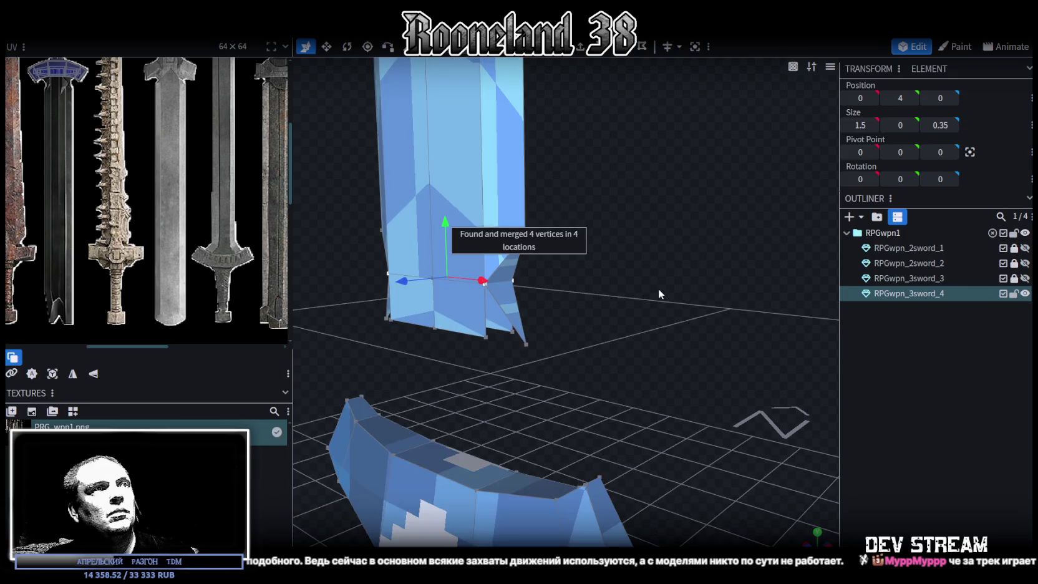
{"action": "mouse_move", "coordinate": [637, 308]}
{"action": "left_mouse_down"}
{"action": "mouse_move", "coordinate": [794, 300]}
{"action": "mouse_move", "coordinate": [669, 191]}
{"action": "left_mouse_up"}
{"action": "key", "text": "2"}
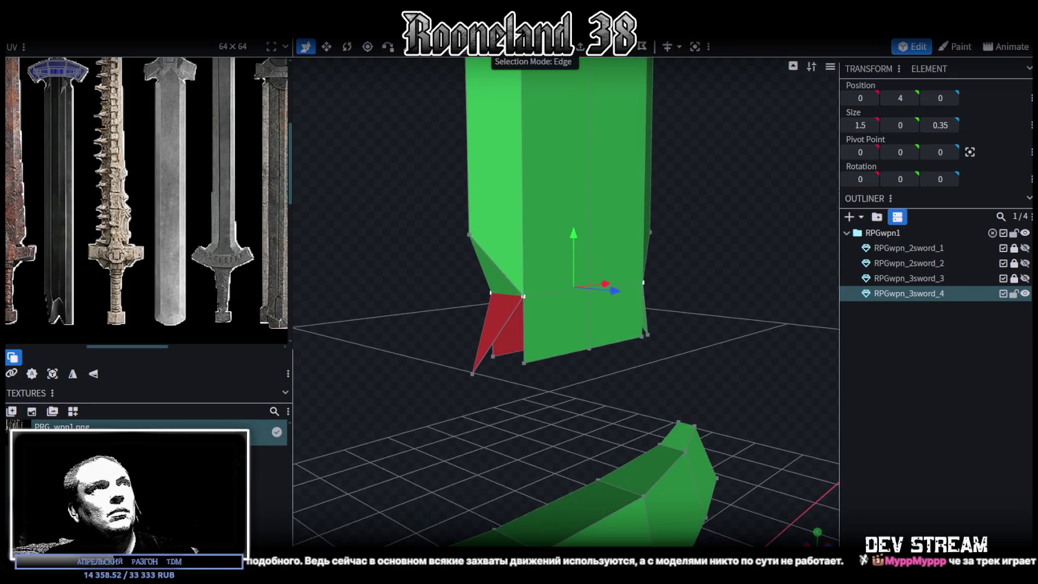
{"action": "left_click", "coordinate": [502, 337]}
{"action": "mouse_move", "coordinate": [512, 349]}
{"action": "left_mouse_down"}
{"action": "mouse_move", "coordinate": [615, 248]}
{"action": "mouse_move", "coordinate": [692, 249]}
{"action": "left_mouse_up"}
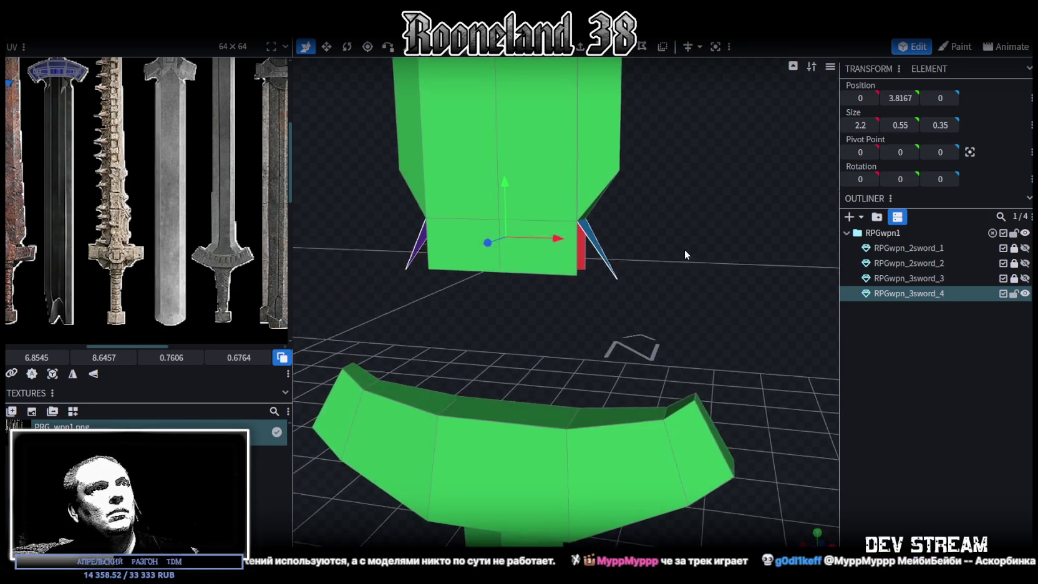
{"action": "key", "text": "1"}
{"action": "left_click", "coordinate": [576, 280]}
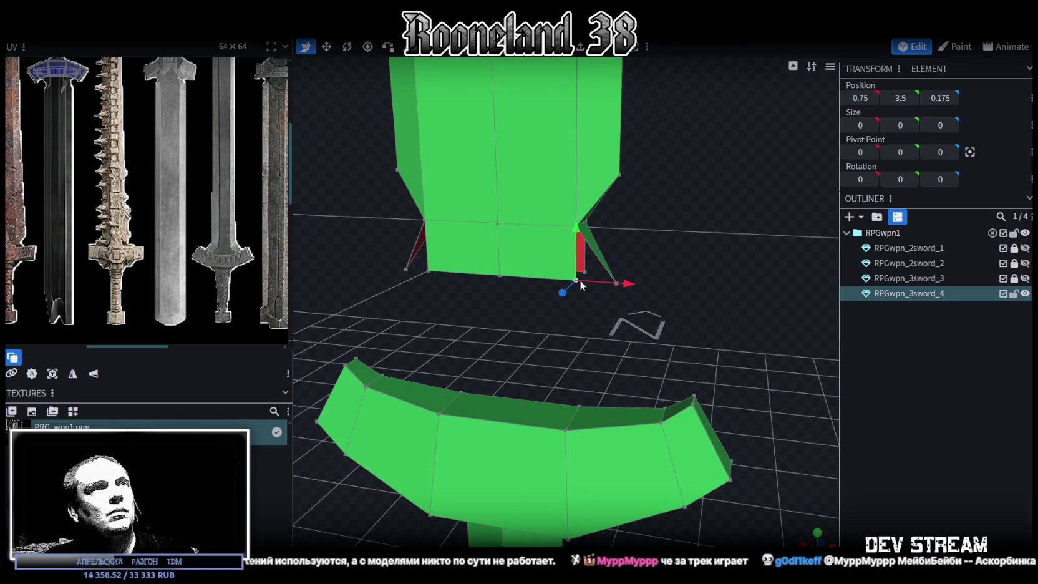
{"action": "key", "text": "KP_1"}
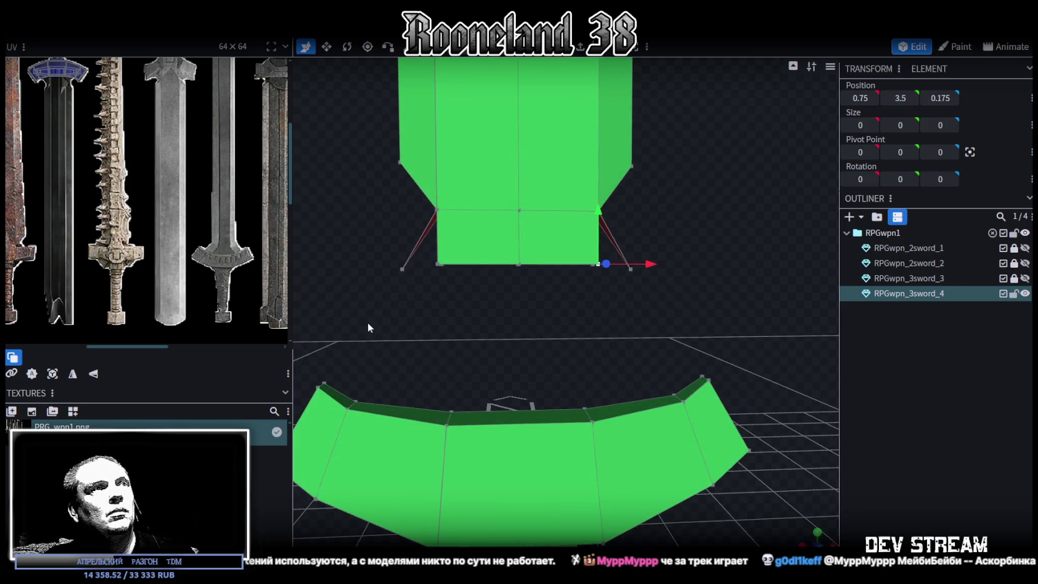
{"action": "left_click_drag", "start_coordinate": [368, 322], "coordinate": [686, 257]}
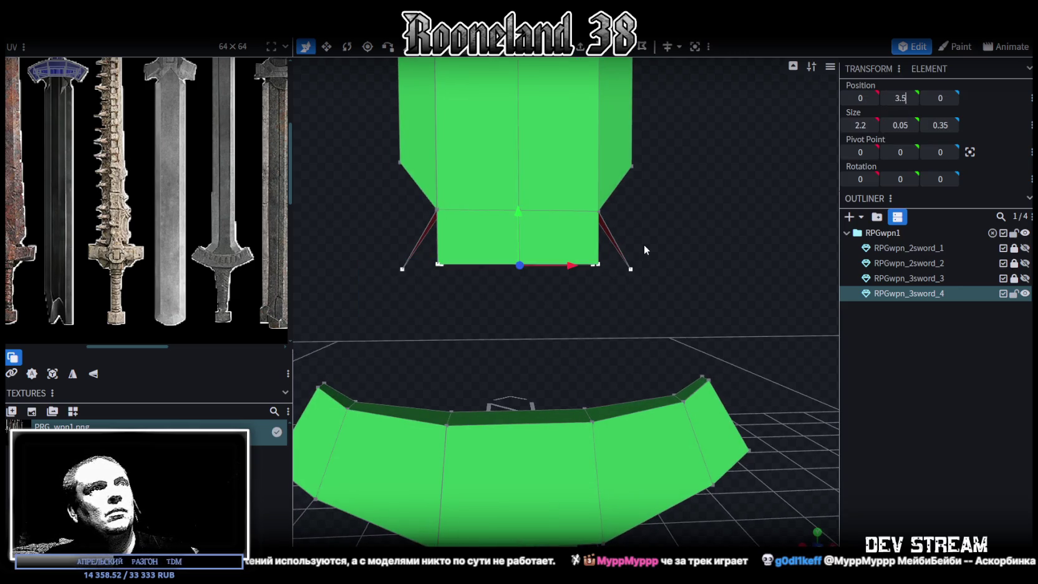
- Inspect the triangular notch faces and edges from several angles, then switch to the weapons spreadsheet
{"action": "left_click_drag", "start_coordinate": [644, 245], "coordinate": [630, 249]}
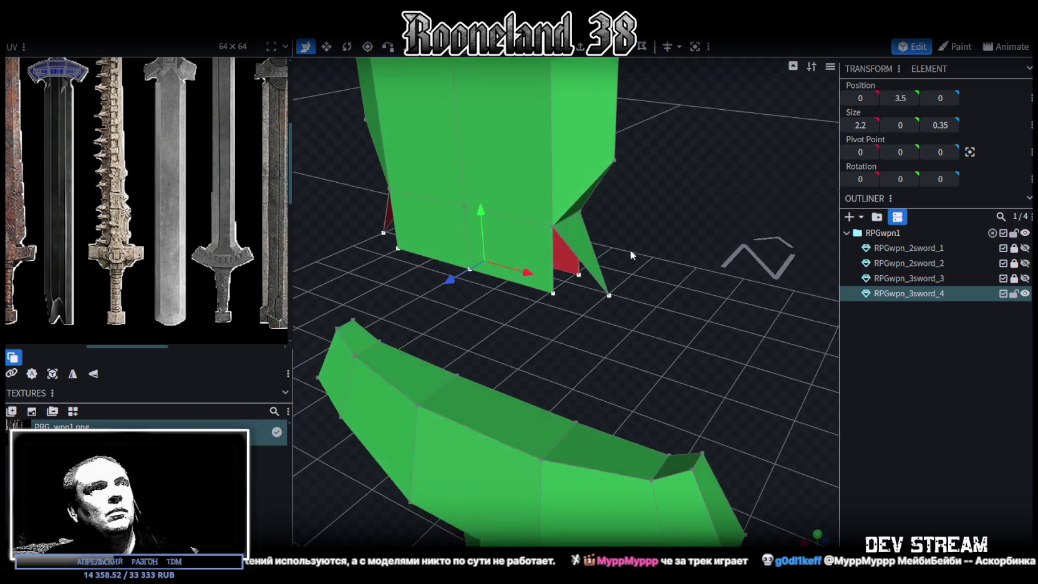
{"action": "left_click", "coordinate": [563, 269]}
{"action": "left_click_drag", "start_coordinate": [587, 254], "coordinate": [535, 246]}
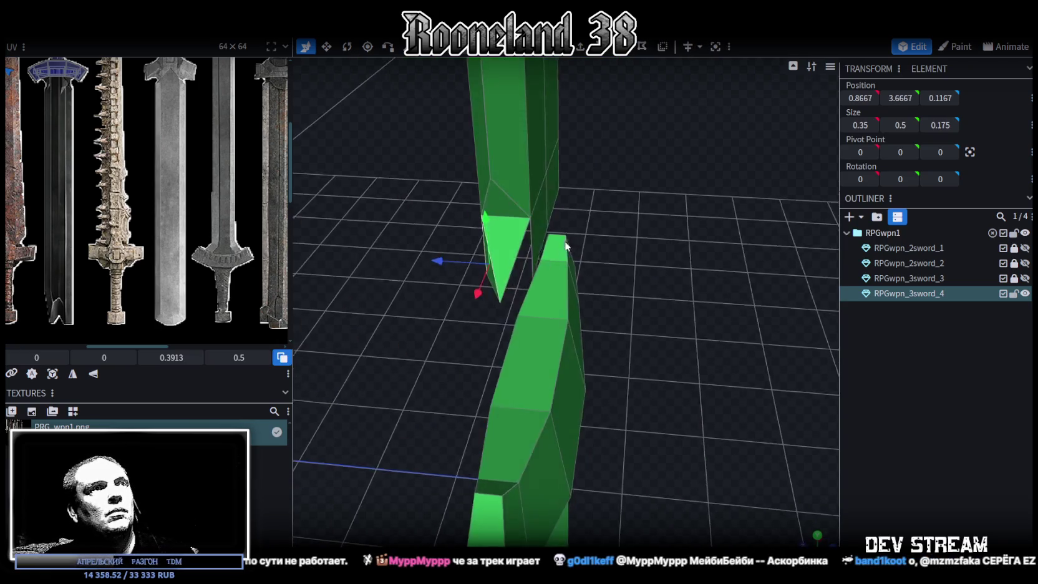
{"action": "left_click", "coordinate": [524, 245]}
{"action": "left_click", "coordinate": [521, 238]}
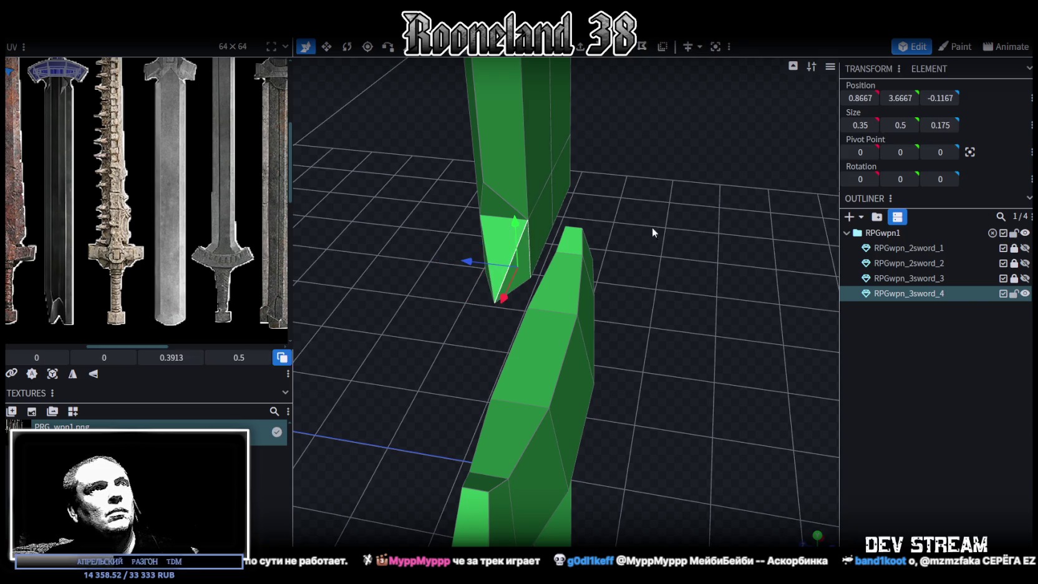
{"action": "left_click_drag", "start_coordinate": [646, 231], "coordinate": [553, 270]}
{"action": "left_click", "coordinate": [573, 274]}
{"action": "left_click_drag", "start_coordinate": [606, 289], "coordinate": [576, 283]}
{"action": "left_click", "coordinate": [524, 256]}
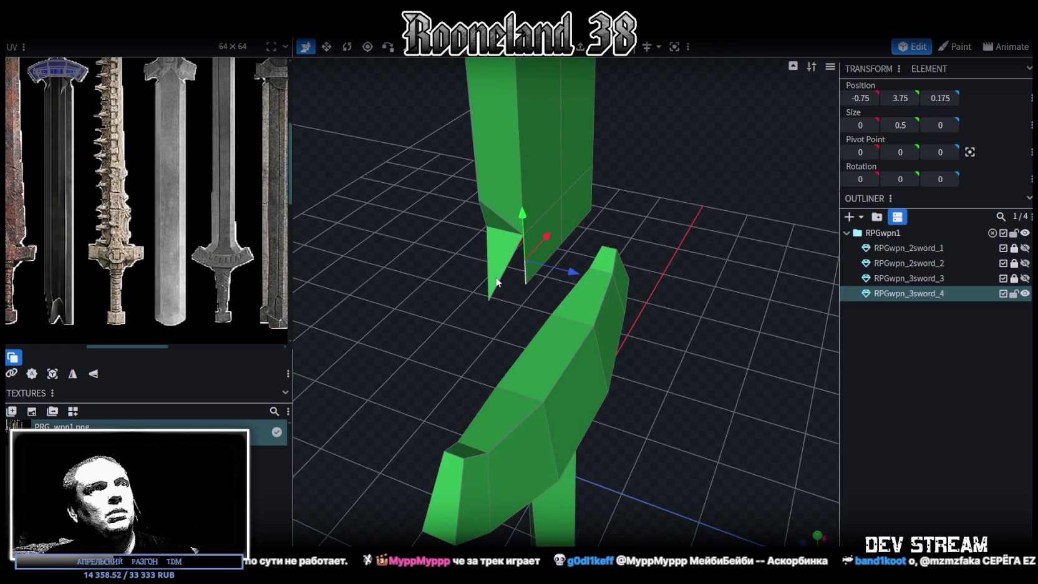
{"action": "left_click", "coordinate": [502, 276]}
{"action": "left_click_drag", "start_coordinate": [709, 249], "coordinate": [599, 208]}
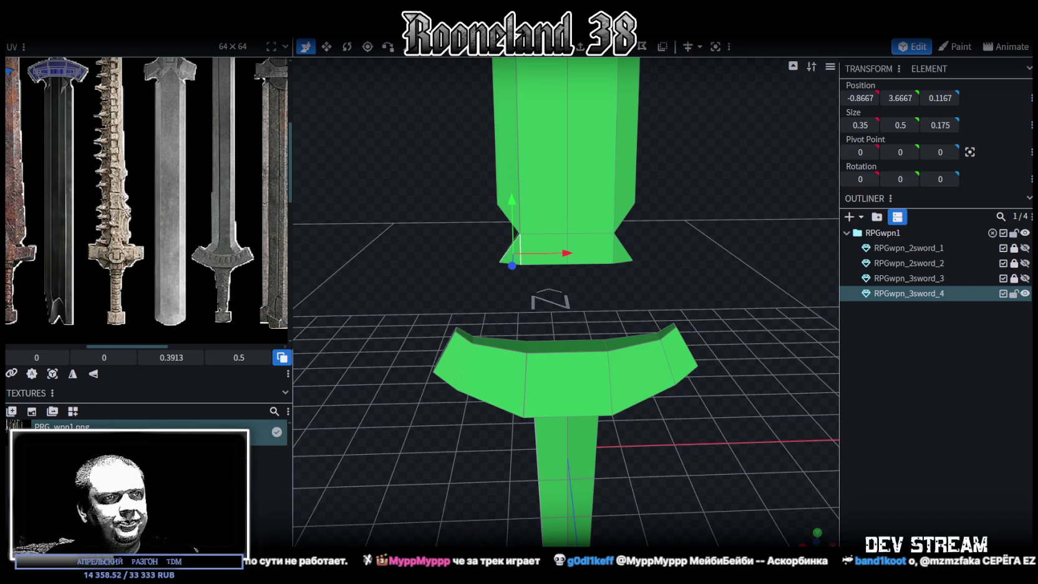
{"action": "key", "text": "alt+Tab"}
- Read the two-handed sword names in column D, from Арталинор down to Гнев отшельника
{"action": "left_click", "coordinate": [178, 271]}
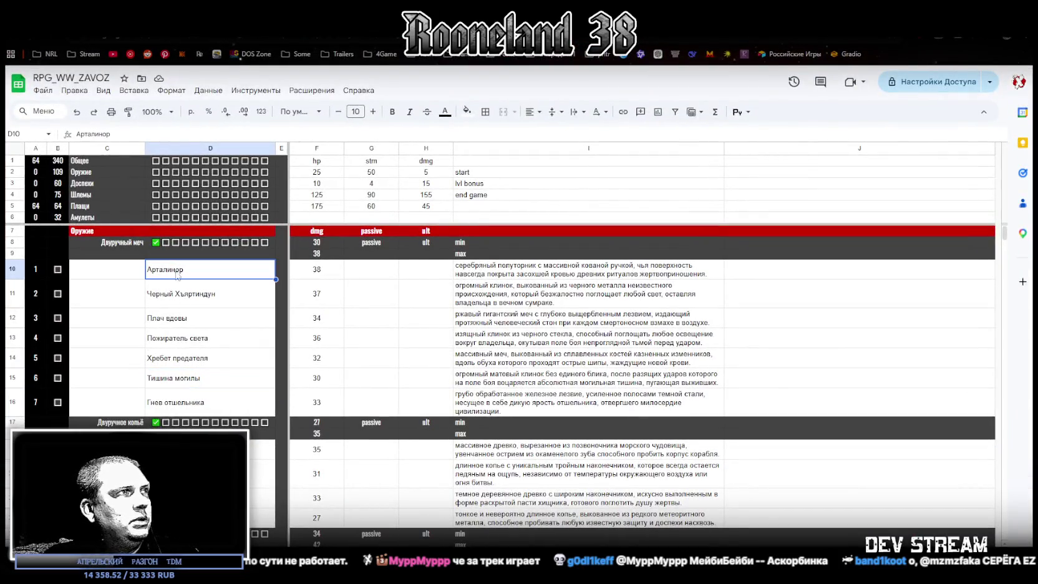
{"action": "left_click", "coordinate": [194, 306]}
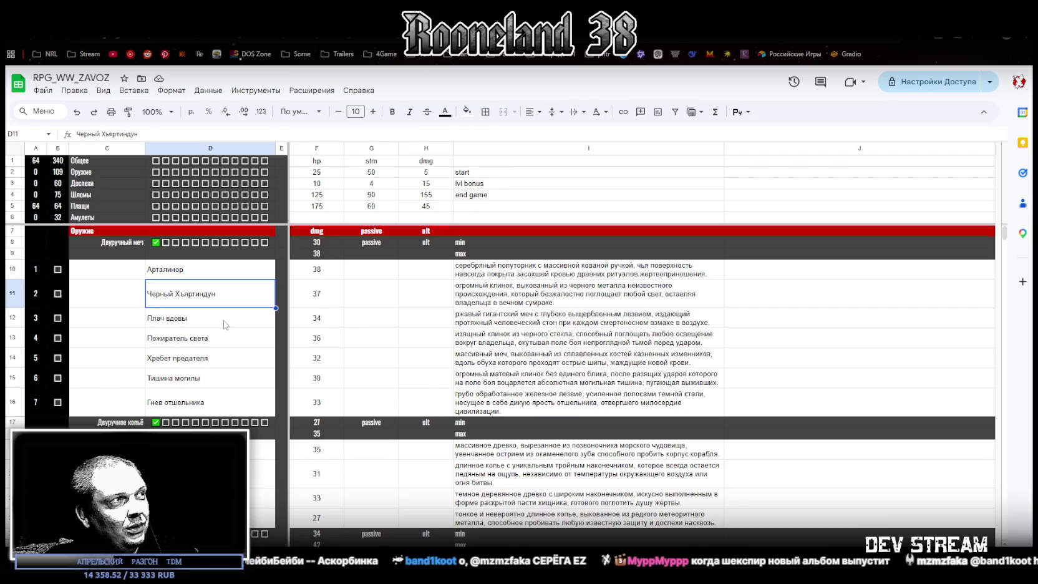
{"action": "left_click", "coordinate": [225, 324]}
{"action": "left_click", "coordinate": [225, 343]}
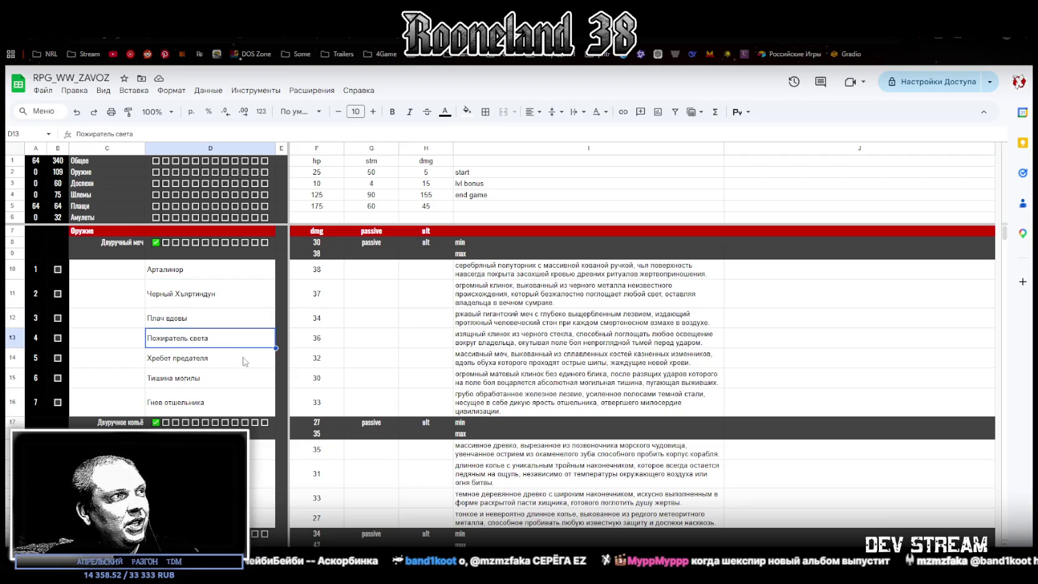
{"action": "left_click", "coordinate": [224, 364]}
{"action": "left_click", "coordinate": [234, 387]}
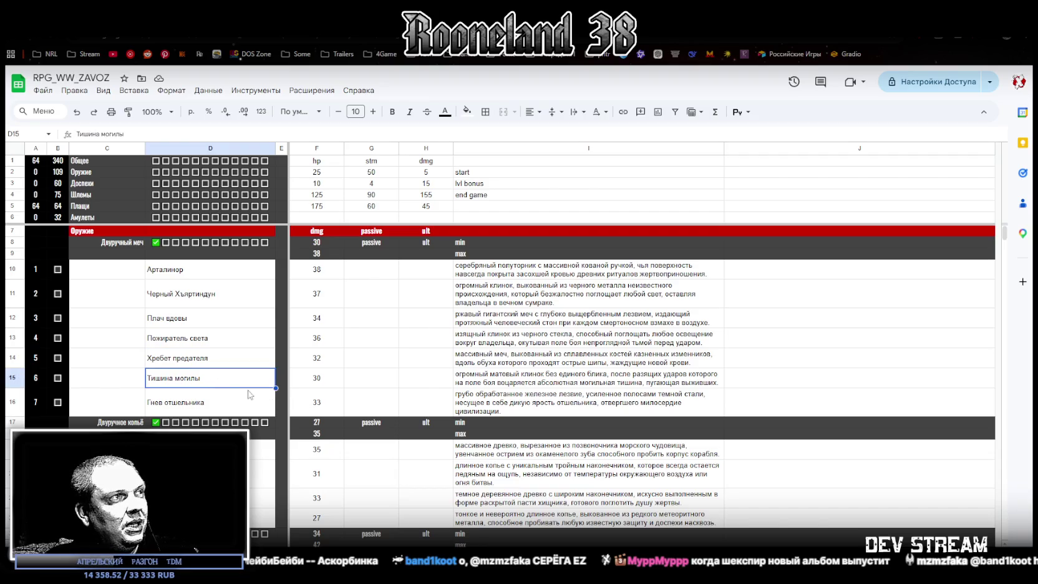
{"action": "left_click", "coordinate": [217, 409]}
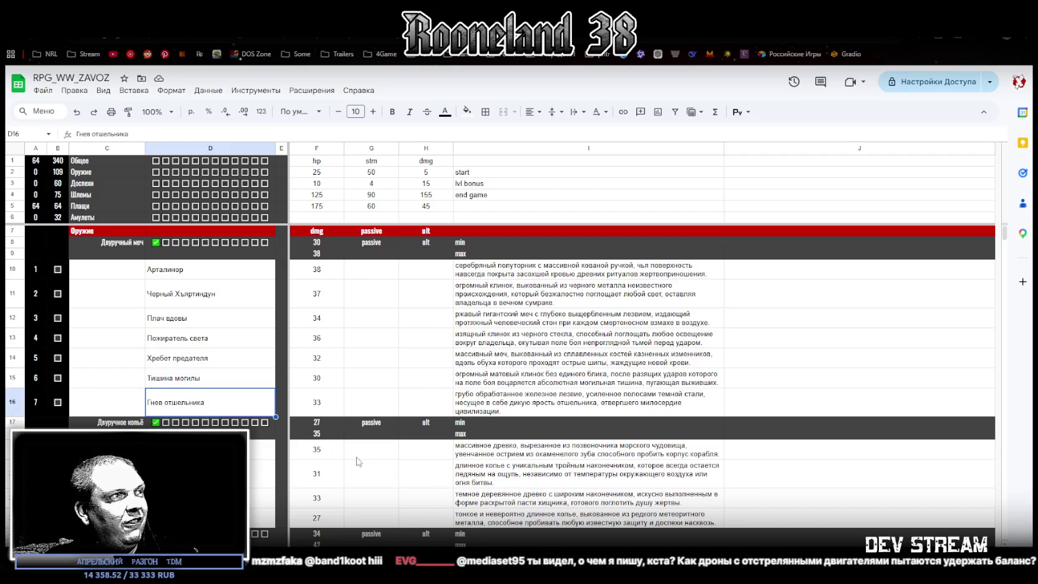
- Read the two-handed spear heading and names, from Кость Левиафана to Игла небес
{"action": "scroll", "coordinate": [320, 454], "scroll_direction": "down", "scroll_amount": 2}
{"action": "left_click", "coordinate": [125, 370]}
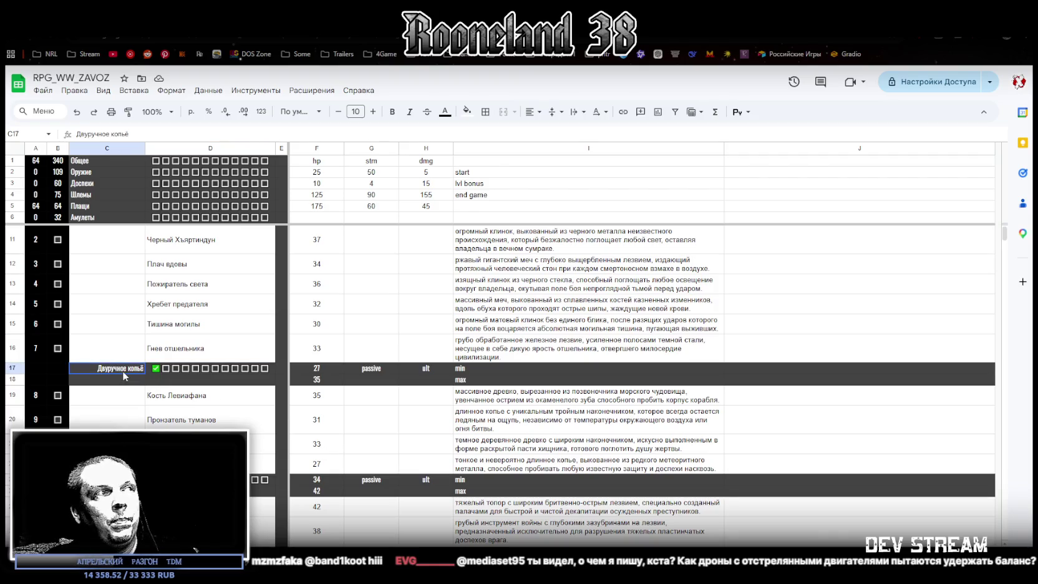
{"action": "left_click", "coordinate": [210, 398]}
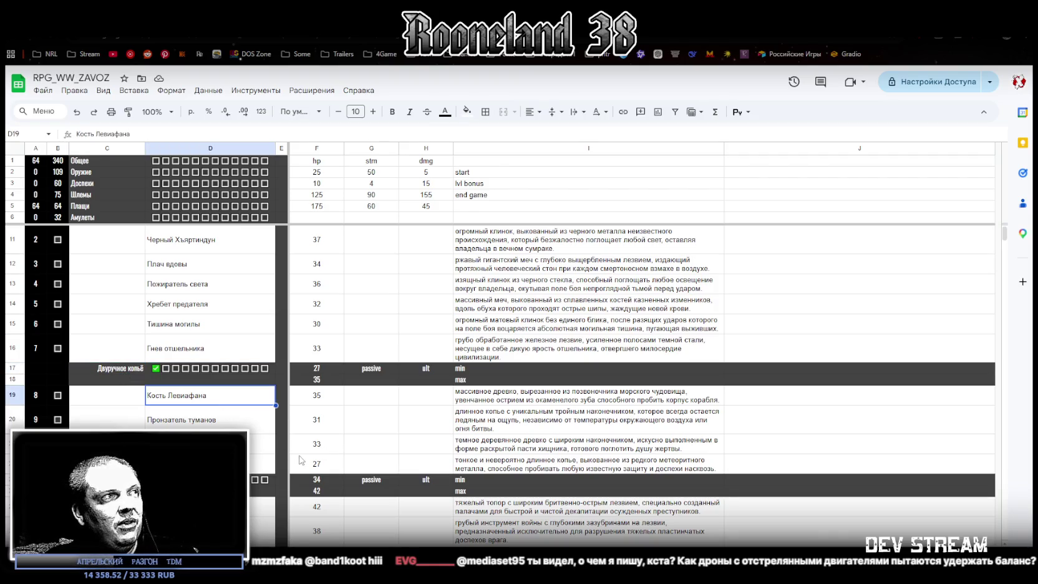
{"action": "left_click", "coordinate": [209, 419]}
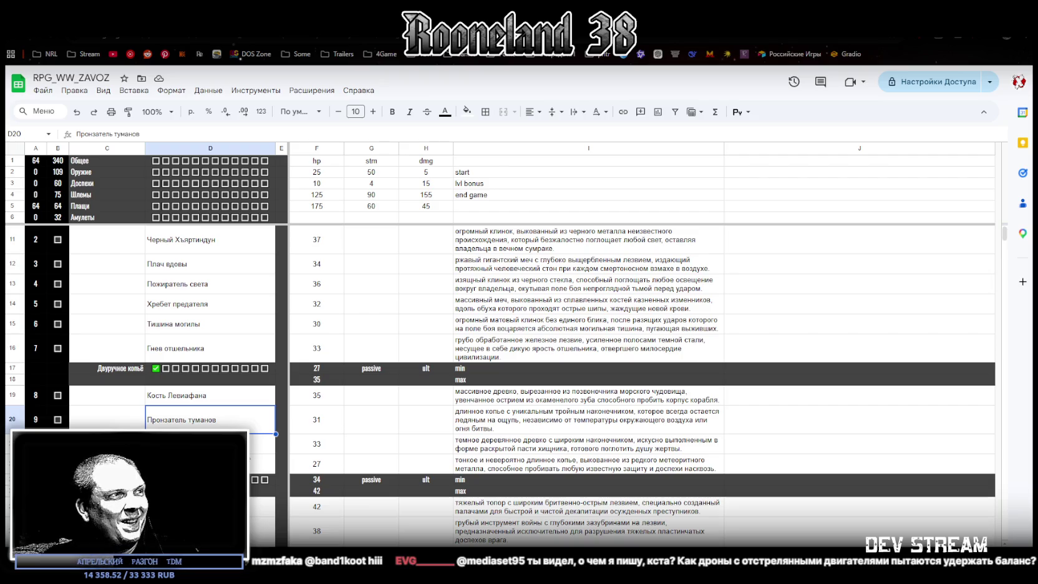
{"action": "left_click", "coordinate": [262, 443]}
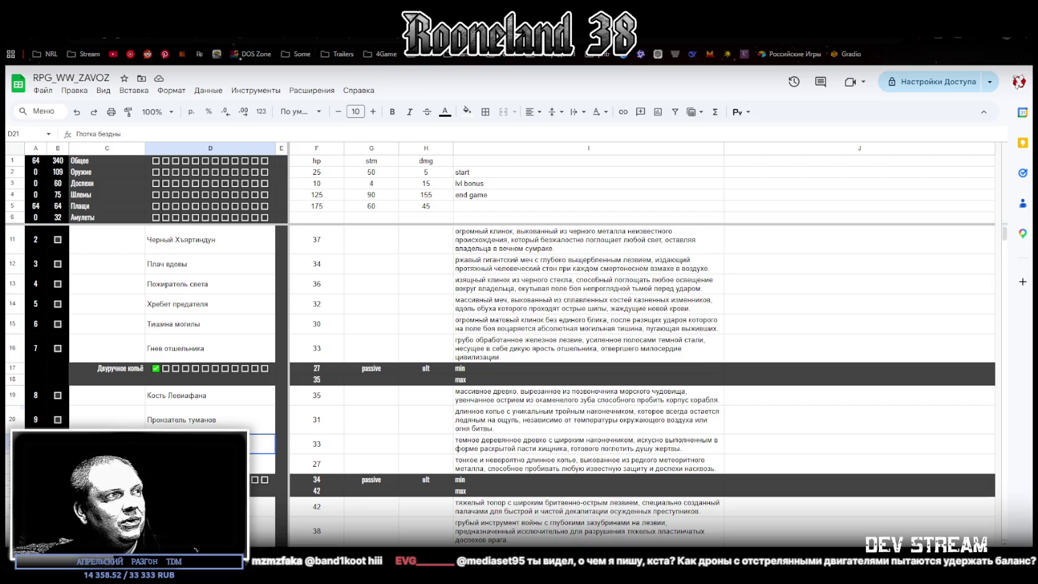
{"action": "left_click", "coordinate": [253, 468]}
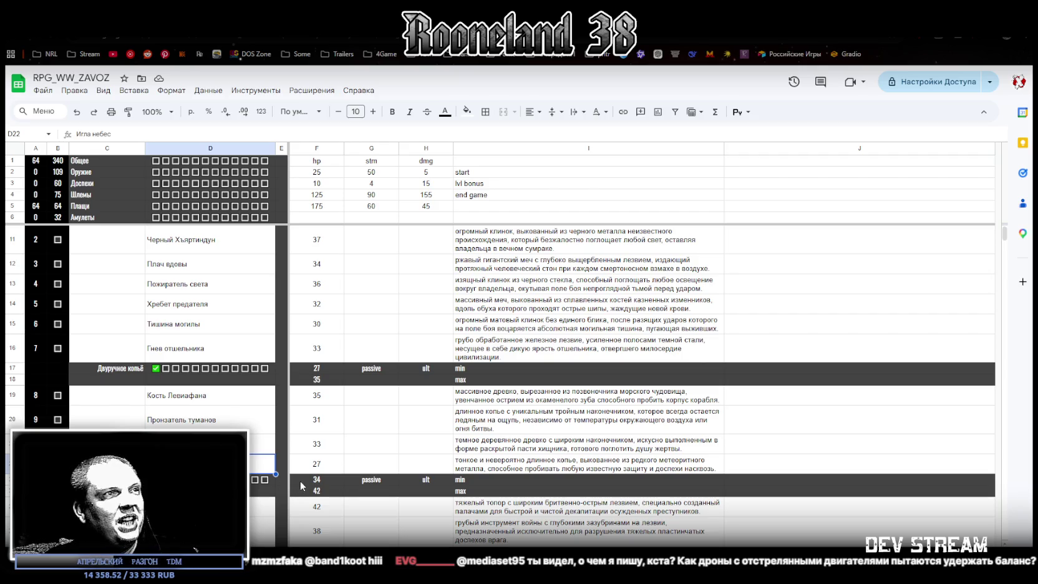
- Read the two-handed axe names, Секач палача to Крушитель ворот, then return to Blockbench
{"action": "scroll", "coordinate": [276, 474], "scroll_direction": "down", "scroll_amount": 3}
{"action": "left_click", "coordinate": [120, 318]}
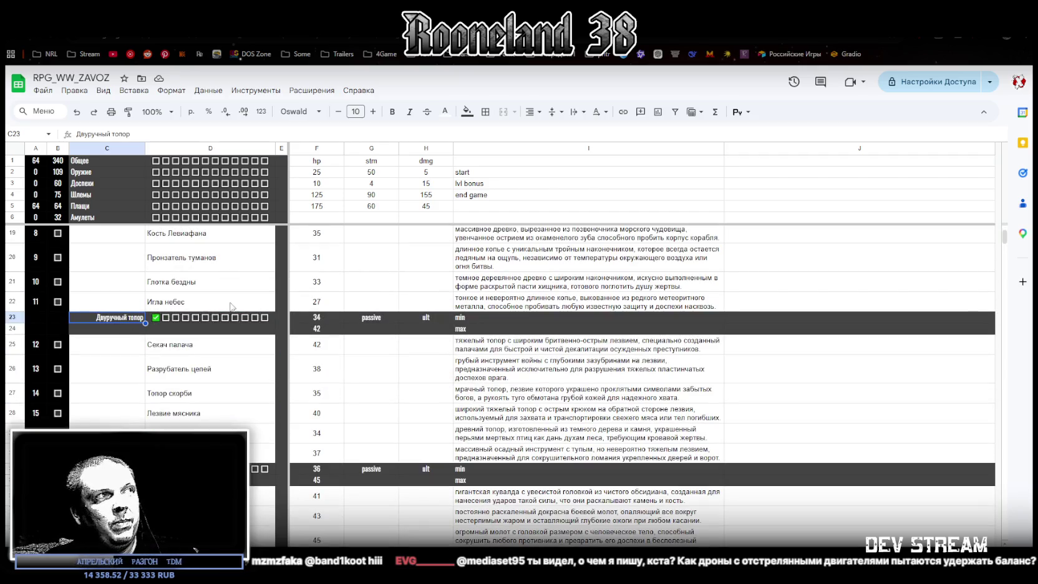
{"action": "left_click", "coordinate": [210, 352]}
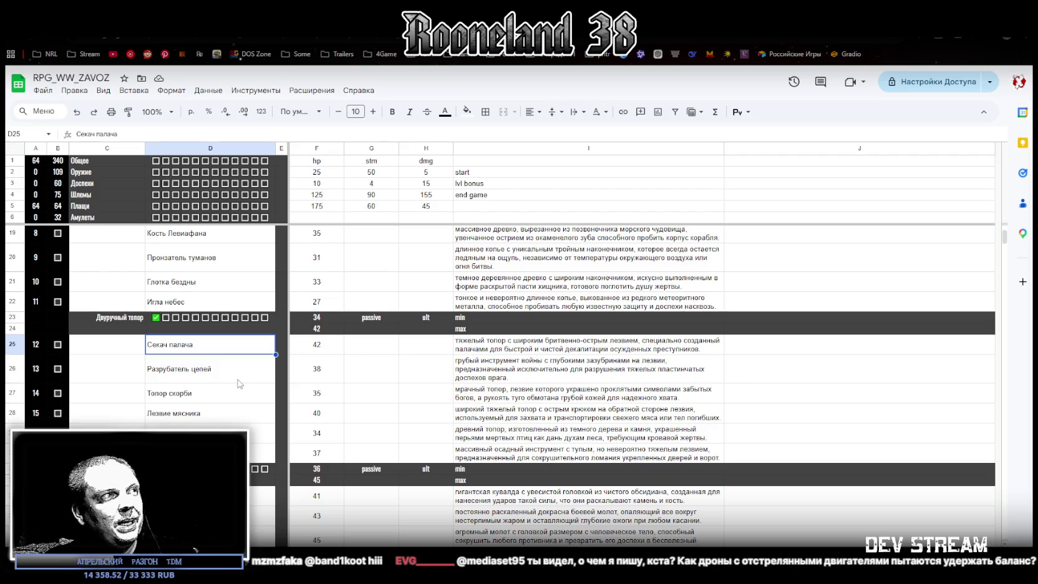
{"action": "left_click", "coordinate": [235, 383]}
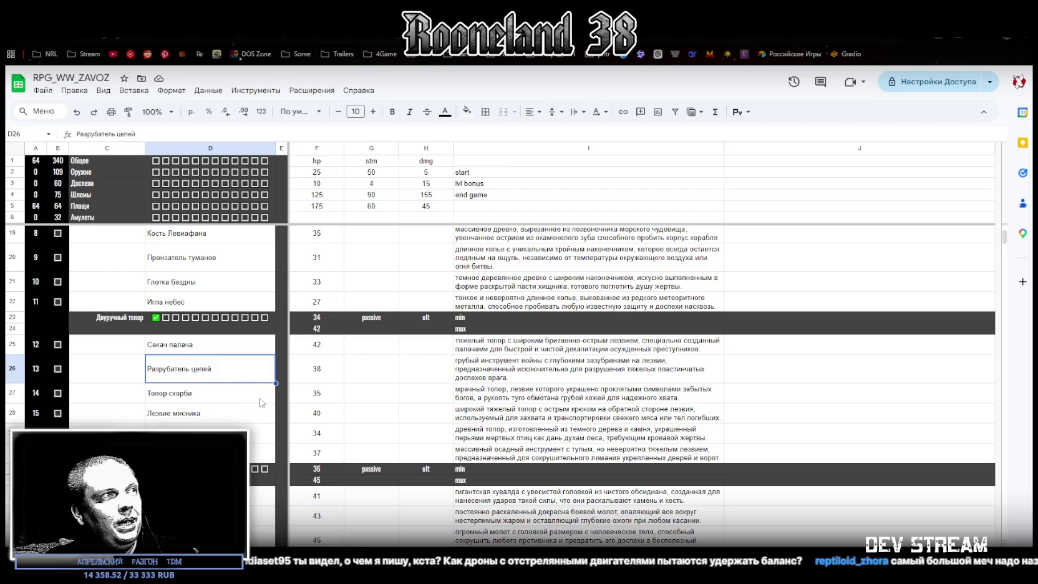
{"action": "left_click", "coordinate": [211, 400]}
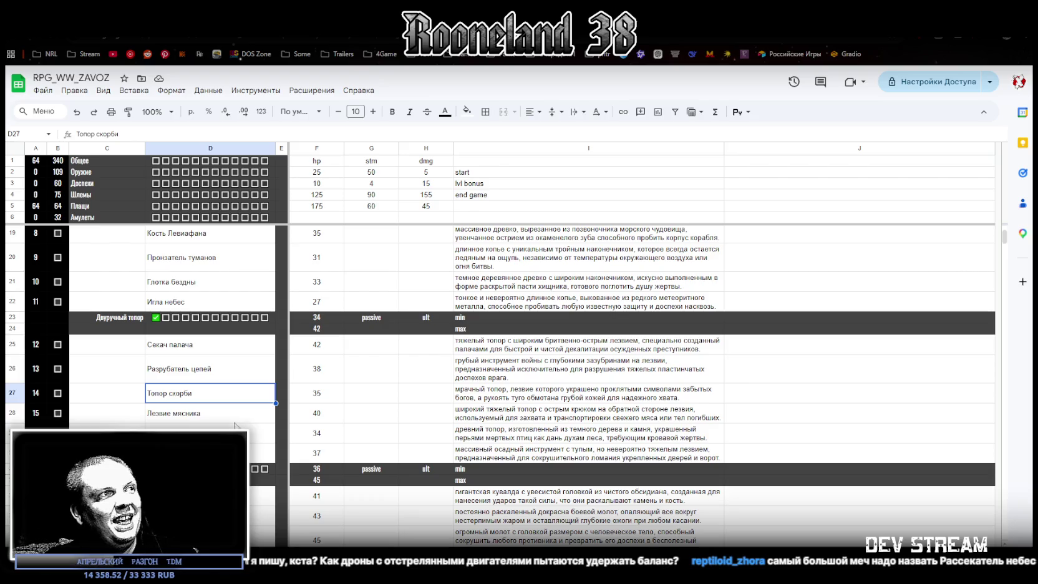
{"action": "left_click", "coordinate": [236, 417]}
{"action": "left_click", "coordinate": [237, 434]}
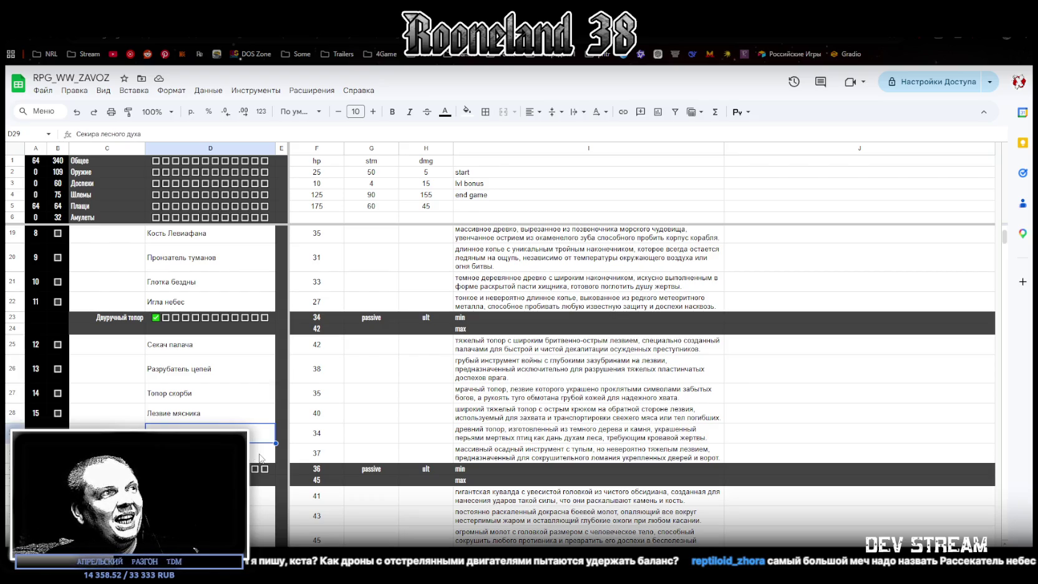
{"action": "left_click", "coordinate": [253, 458]}
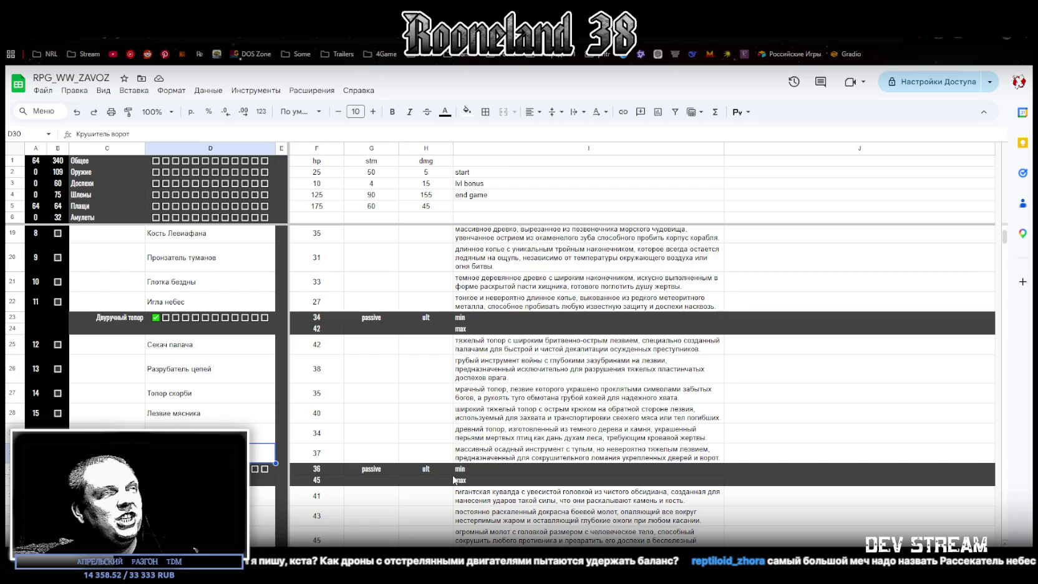
{"action": "key", "text": "alt+Tab"}
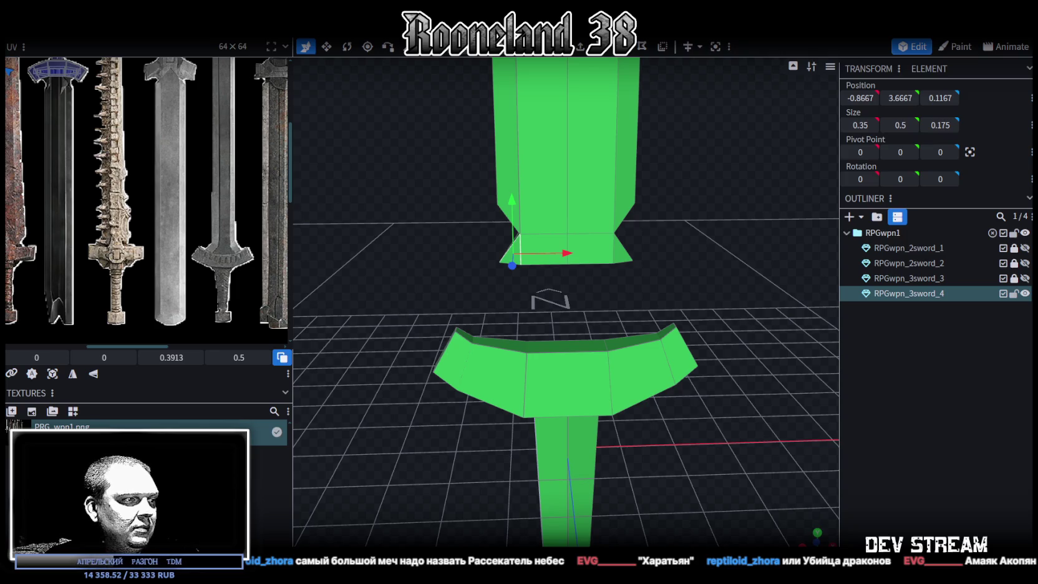
- Select the blade's bottom edge and stretch its Size X from 2.2 to 2.7, then check it
{"action": "scroll", "coordinate": [532, 351], "scroll_direction": "down", "scroll_amount": 1}
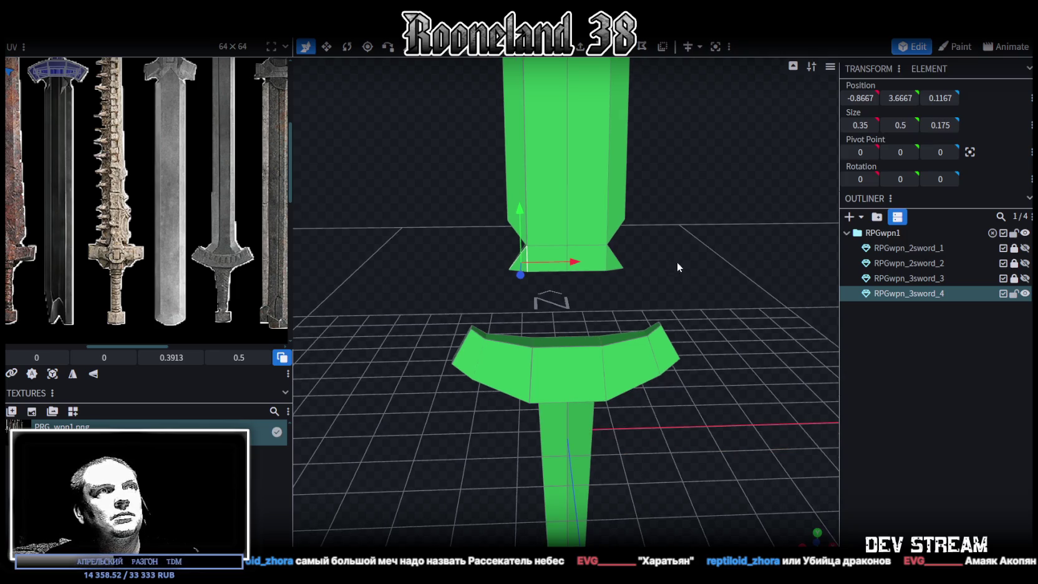
{"action": "left_click_drag", "start_coordinate": [681, 265], "coordinate": [677, 244]}
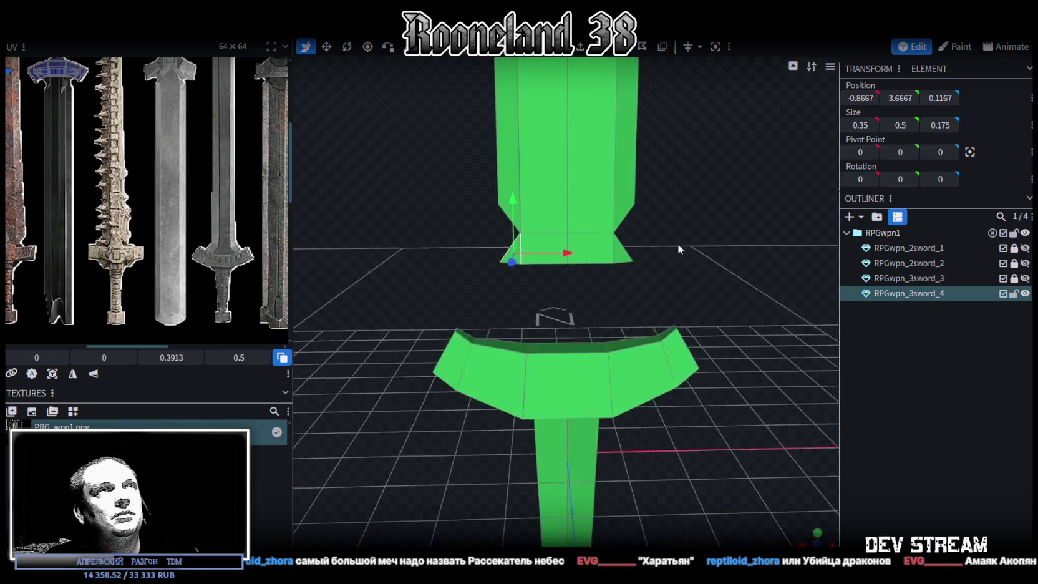
{"action": "left_click", "coordinate": [633, 261]}
{"action": "left_click", "coordinate": [501, 261], "text": "shift"}
{"action": "key", "text": "v"}
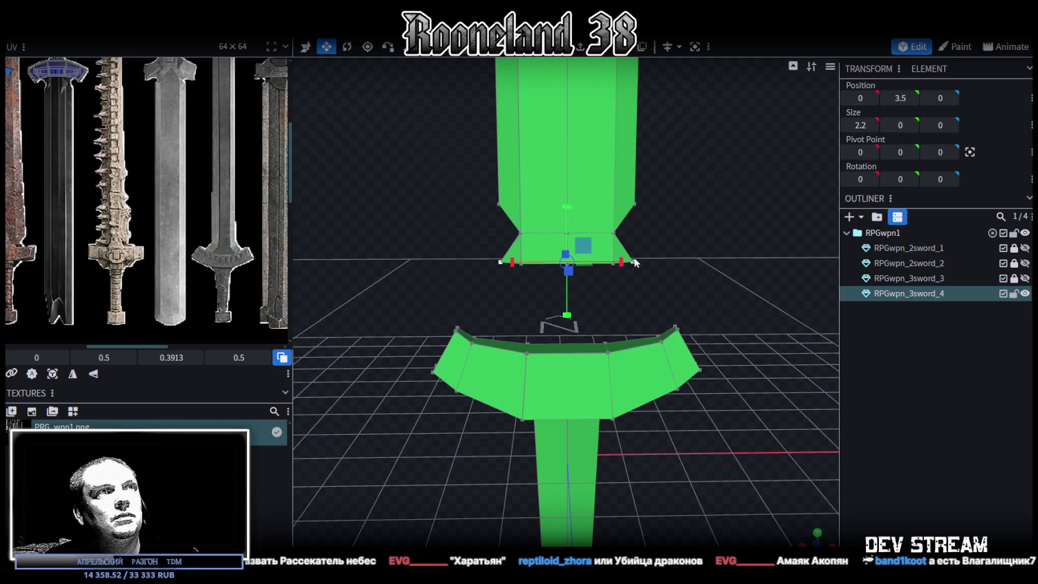
{"action": "left_click_drag", "start_coordinate": [623, 266], "coordinate": [645, 271]}
{"action": "mouse_move", "coordinate": [690, 243]}
{"action": "left_mouse_down"}
{"action": "mouse_move", "coordinate": [634, 201]}
{"action": "mouse_move", "coordinate": [672, 203]}
{"action": "left_mouse_up"}
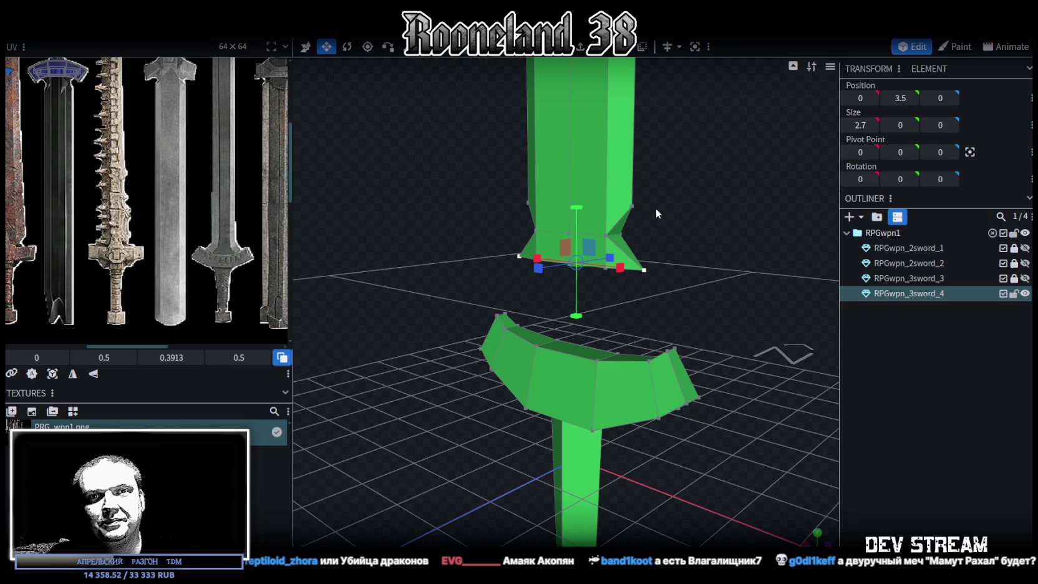
{"action": "mouse_move", "coordinate": [665, 180]}
{"action": "left_mouse_down"}
{"action": "mouse_move", "coordinate": [593, 180]}
{"action": "mouse_move", "coordinate": [665, 214]}
{"action": "mouse_move", "coordinate": [602, 219]}
{"action": "mouse_move", "coordinate": [687, 181]}
{"action": "mouse_move", "coordinate": [670, 403]}
{"action": "mouse_move", "coordinate": [592, 349]}
{"action": "mouse_move", "coordinate": [608, 403]}
{"action": "mouse_move", "coordinate": [660, 397]}
{"action": "mouse_move", "coordinate": [647, 500]}
{"action": "mouse_move", "coordinate": [681, 386]}
{"action": "mouse_move", "coordinate": [637, 375]}
{"action": "mouse_move", "coordinate": [618, 339]}
{"action": "mouse_move", "coordinate": [541, 372]}
{"action": "mouse_move", "coordinate": [624, 319]}
{"action": "left_mouse_up"}
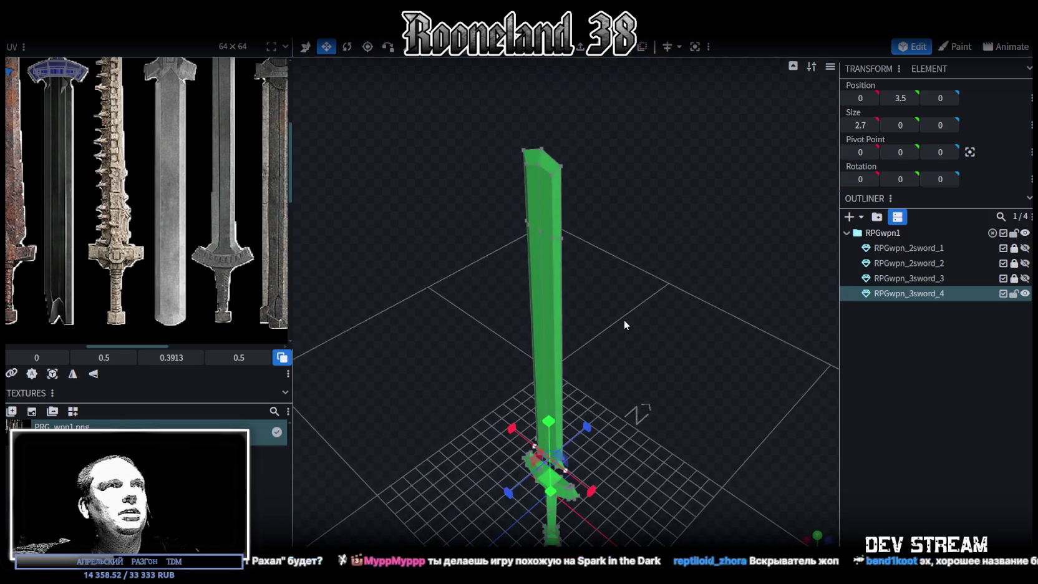
- Select the blade's faces one by one, from the upper face down to the narrow sides
{"action": "left_click", "coordinate": [528, 185]}
{"action": "left_click", "coordinate": [550, 308]}
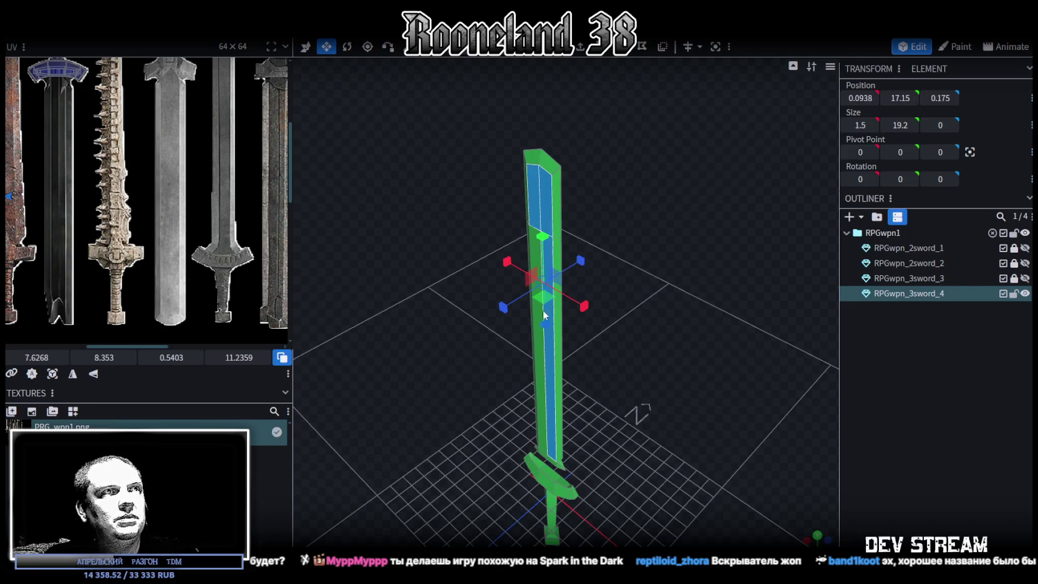
{"action": "left_click", "coordinate": [540, 401]}
{"action": "left_click_drag", "start_coordinate": [541, 402], "coordinate": [633, 269]}
{"action": "scroll", "coordinate": [633, 268], "scroll_direction": "up", "scroll_amount": 2}
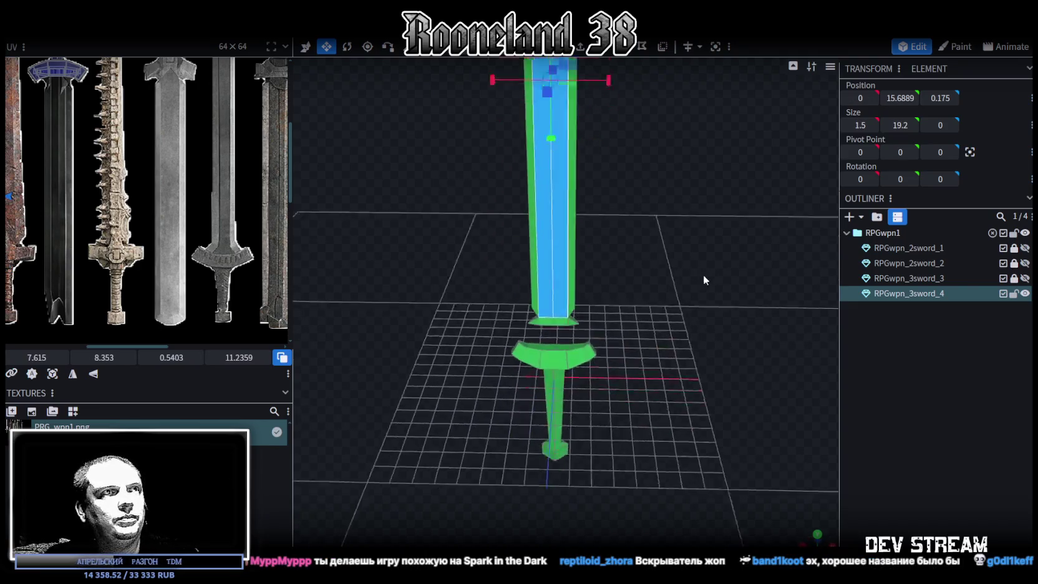
{"action": "scroll", "coordinate": [700, 274], "scroll_direction": "up", "scroll_amount": 2}
{"action": "scroll", "coordinate": [551, 327], "scroll_direction": "up", "scroll_amount": 2}
{"action": "left_click", "coordinate": [552, 330]}
{"action": "mouse_move", "coordinate": [530, 330]}
{"action": "left_mouse_down"}
{"action": "mouse_move", "coordinate": [503, 273]}
{"action": "mouse_move", "coordinate": [553, 274]}
{"action": "left_mouse_up"}
{"action": "left_click", "coordinate": [600, 297], "text": "shift"}
{"action": "left_click", "coordinate": [599, 255], "text": "shift"}
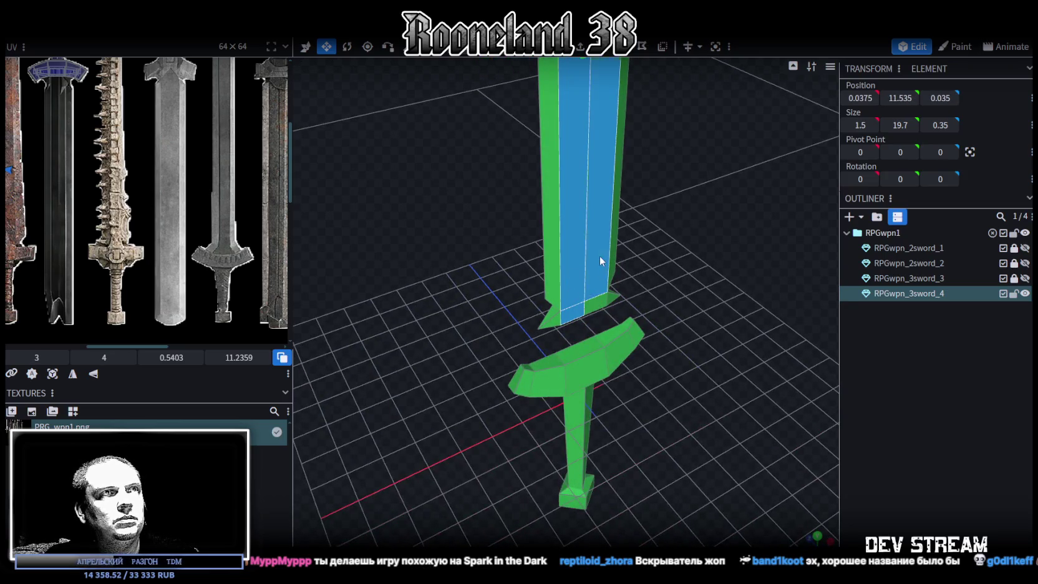
{"action": "left_click", "coordinate": [598, 273], "text": "shift"}
{"action": "left_click", "coordinate": [597, 305], "text": "shift"}
- Add the upper blade face and scale the selection along Z to thicken the blade
{"action": "left_click_drag", "start_coordinate": [653, 271], "coordinate": [679, 426]}
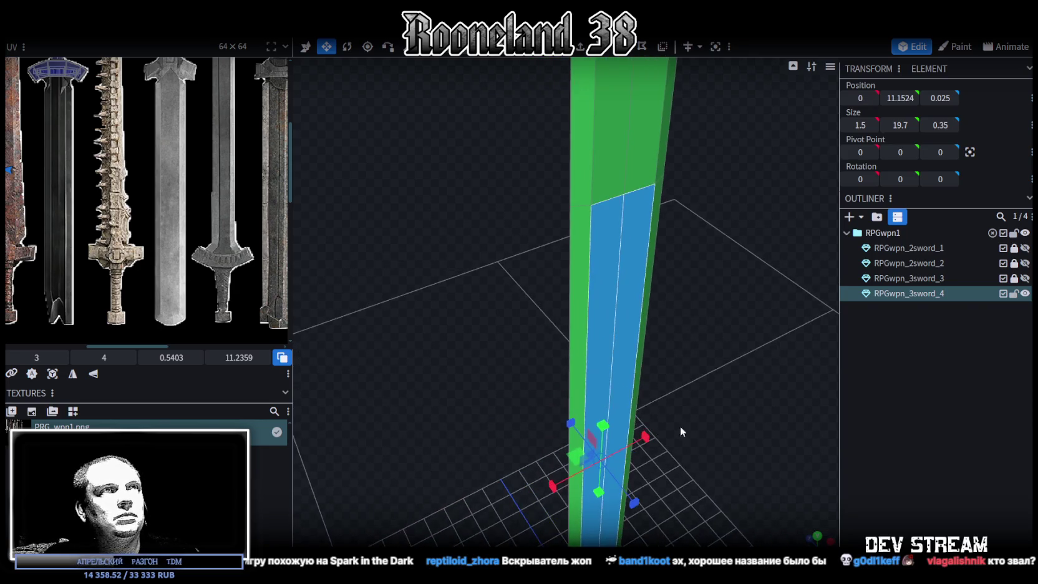
{"action": "left_click", "coordinate": [604, 136], "text": "shift"}
{"action": "scroll", "coordinate": [645, 139], "scroll_direction": "down", "scroll_amount": 5}
{"action": "mouse_move", "coordinate": [688, 250]}
{"action": "left_mouse_down"}
{"action": "mouse_move", "coordinate": [750, 246]}
{"action": "mouse_move", "coordinate": [669, 238]}
{"action": "mouse_move", "coordinate": [647, 292]}
{"action": "left_mouse_up"}
{"action": "mouse_move", "coordinate": [608, 365]}
{"action": "left_mouse_down"}
{"action": "mouse_move", "coordinate": [595, 353]}
{"action": "mouse_move", "coordinate": [662, 319]}
{"action": "mouse_move", "coordinate": [695, 274]}
{"action": "mouse_move", "coordinate": [669, 217]}
{"action": "mouse_move", "coordinate": [599, 172]}
{"action": "mouse_move", "coordinate": [595, 85]}
{"action": "left_mouse_up"}
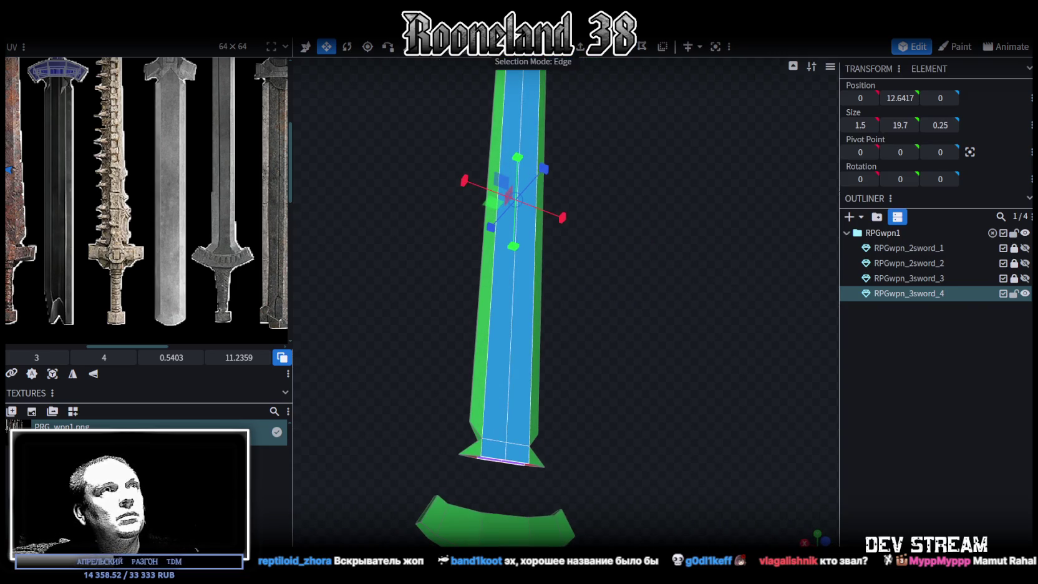
{"action": "mouse_move", "coordinate": [675, 231]}
{"action": "left_mouse_down"}
{"action": "mouse_move", "coordinate": [596, 276]}
{"action": "mouse_move", "coordinate": [596, 262]}
{"action": "left_mouse_up"}
- In vertex mode and front view, box-select the vertices along the blade's centre line
{"action": "key", "text": "4"}
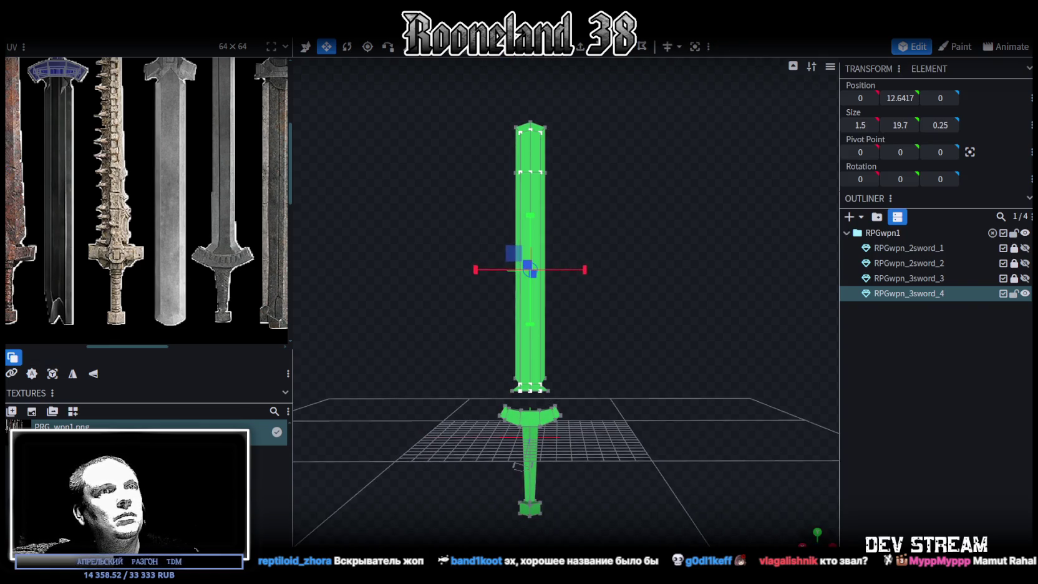
{"action": "key", "text": "1"}
{"action": "scroll", "coordinate": [624, 305], "scroll_direction": "down", "scroll_amount": 3}
{"action": "scroll", "coordinate": [626, 318], "scroll_direction": "up", "scroll_amount": 6}
{"action": "scroll", "coordinate": [638, 310], "scroll_direction": "up", "scroll_amount": 1}
{"action": "right_click_drag", "start_coordinate": [639, 310], "coordinate": [575, 145]}
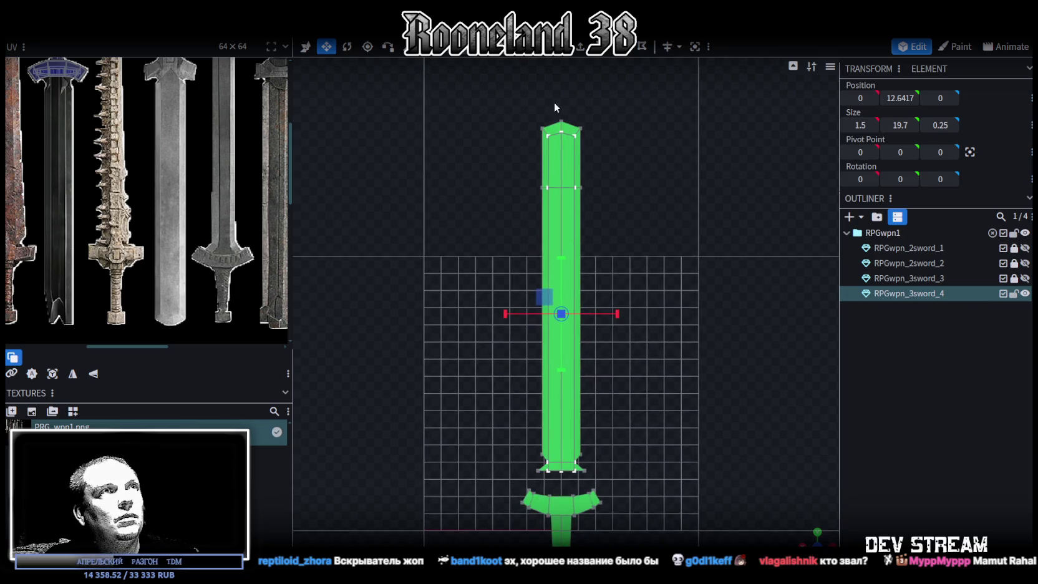
{"action": "left_click_drag", "start_coordinate": [553, 96], "coordinate": [565, 478]}
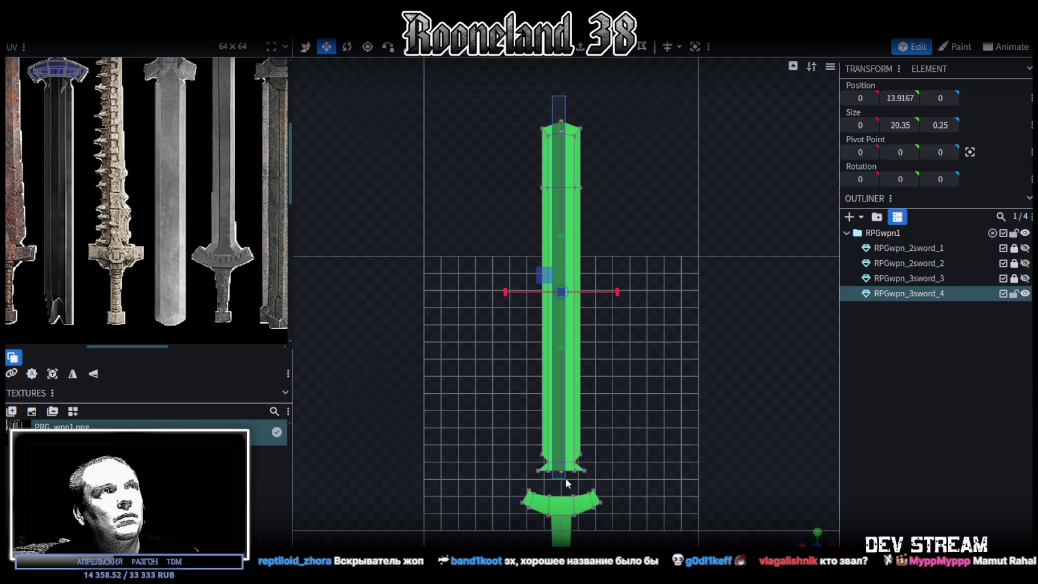
- Push the centre-line vertices out along Z to a 0.45 ridge depth and inspect the blade
{"action": "mouse_move", "coordinate": [811, 493]}
{"action": "left_mouse_down"}
{"action": "mouse_move", "coordinate": [774, 450]}
{"action": "mouse_move", "coordinate": [680, 377]}
{"action": "mouse_move", "coordinate": [694, 372]}
{"action": "mouse_move", "coordinate": [661, 343]}
{"action": "left_mouse_up"}
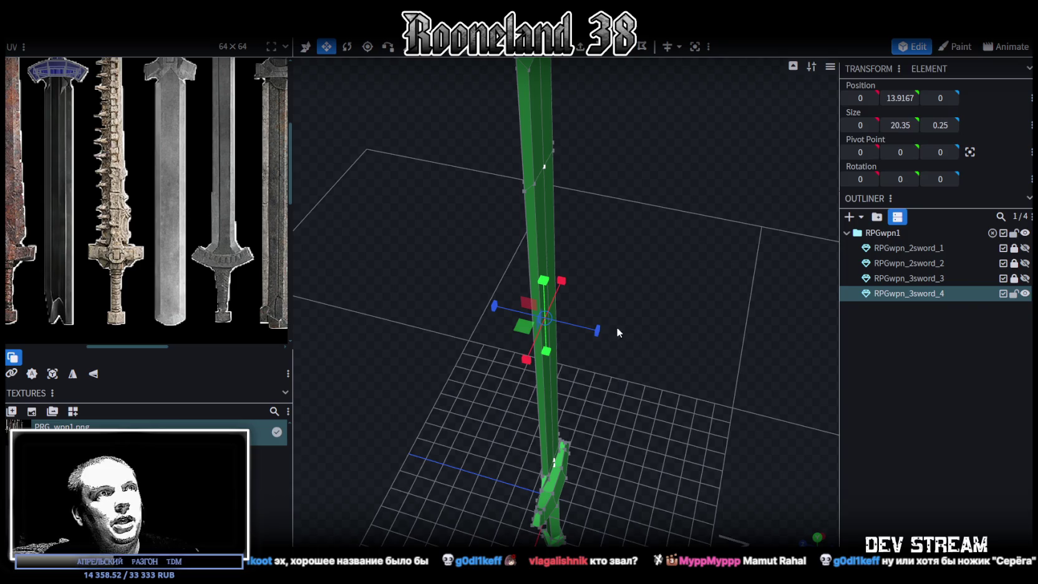
{"action": "left_click_drag", "start_coordinate": [597, 333], "coordinate": [603, 336]}
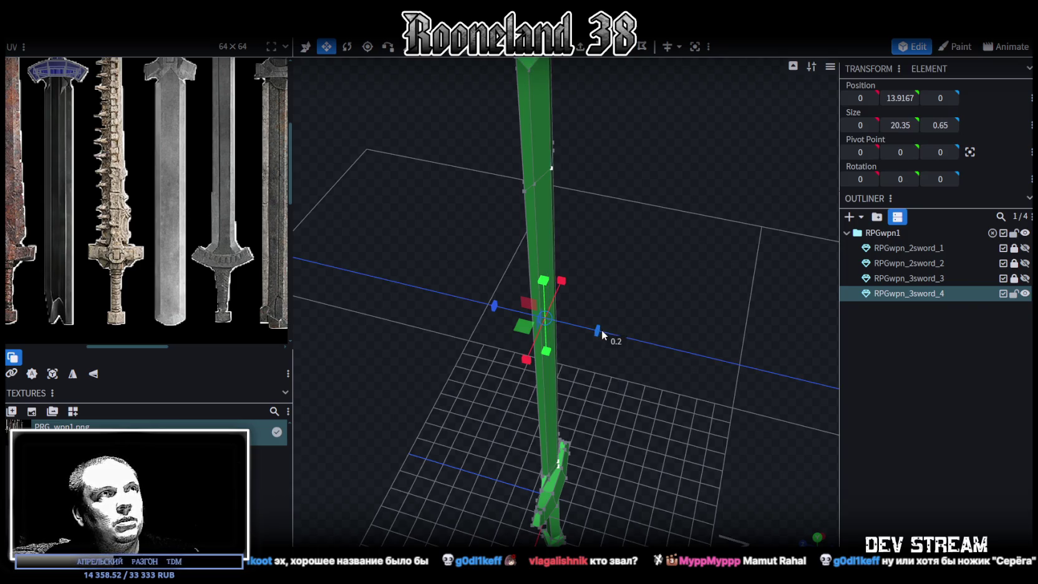
{"action": "mouse_move", "coordinate": [660, 410]}
{"action": "left_mouse_down"}
{"action": "mouse_move", "coordinate": [701, 363]}
{"action": "mouse_move", "coordinate": [678, 369]}
{"action": "mouse_move", "coordinate": [679, 337]}
{"action": "mouse_move", "coordinate": [519, 306]}
{"action": "mouse_move", "coordinate": [485, 249]}
{"action": "mouse_move", "coordinate": [424, 246]}
{"action": "mouse_move", "coordinate": [393, 276]}
{"action": "left_mouse_up"}
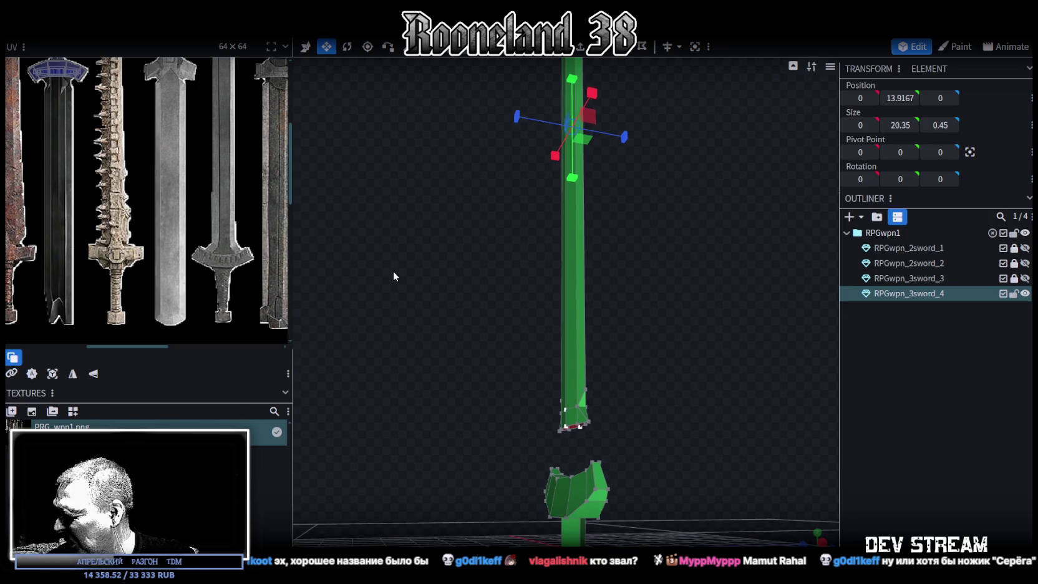
{"action": "mouse_move", "coordinate": [399, 276]}
{"action": "left_mouse_down"}
{"action": "mouse_move", "coordinate": [682, 332]}
{"action": "mouse_move", "coordinate": [676, 435]}
{"action": "left_mouse_up"}
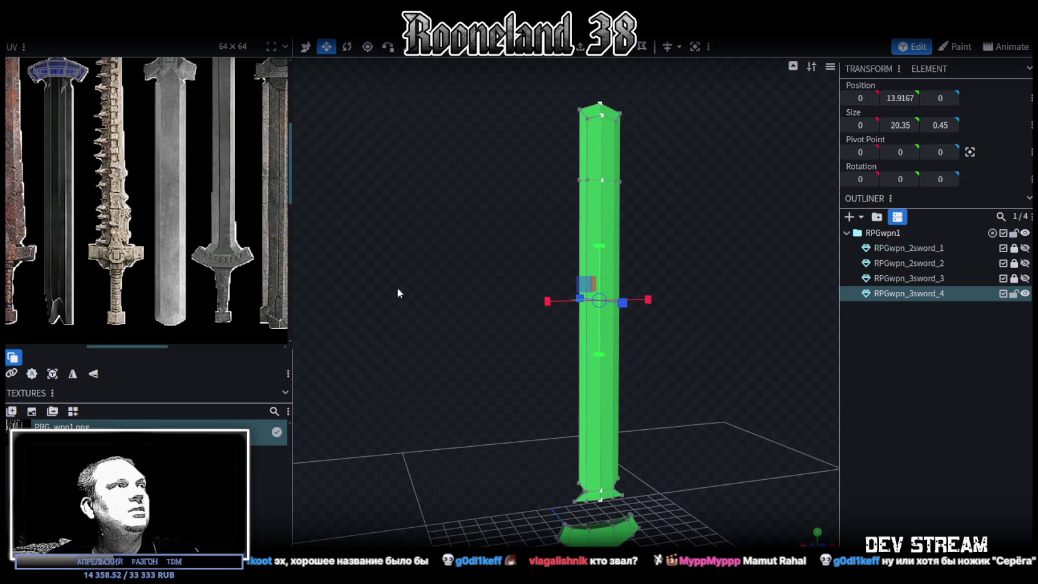
{"action": "left_click_drag", "start_coordinate": [684, 264], "coordinate": [683, 294]}
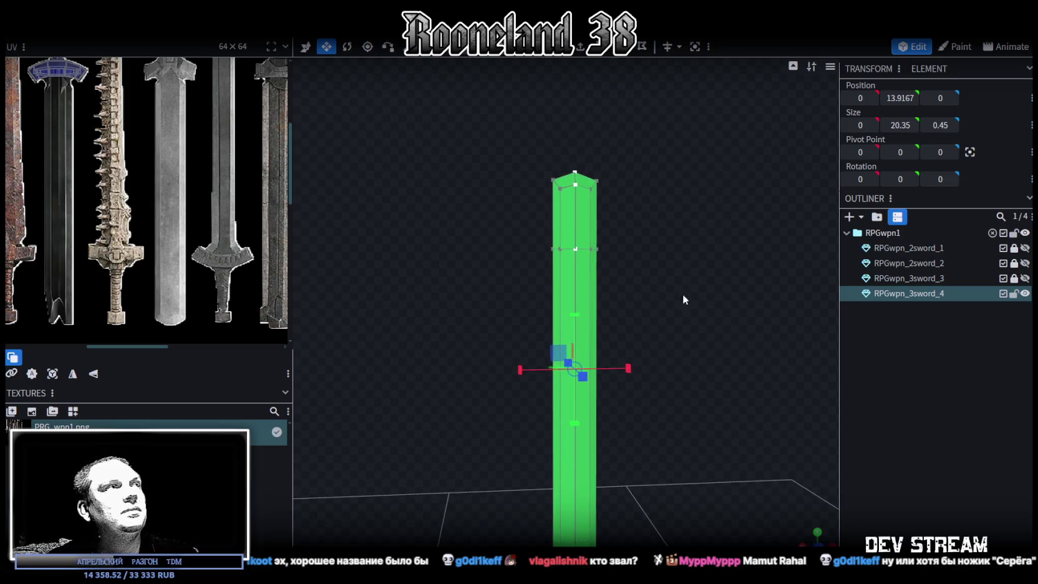
{"action": "mouse_move", "coordinate": [637, 256]}
{"action": "left_mouse_down"}
{"action": "mouse_move", "coordinate": [665, 283]}
{"action": "mouse_move", "coordinate": [630, 343]}
{"action": "mouse_move", "coordinate": [649, 384]}
{"action": "mouse_move", "coordinate": [657, 271]}
{"action": "left_mouse_up"}
{"action": "key", "text": "KP_1"}
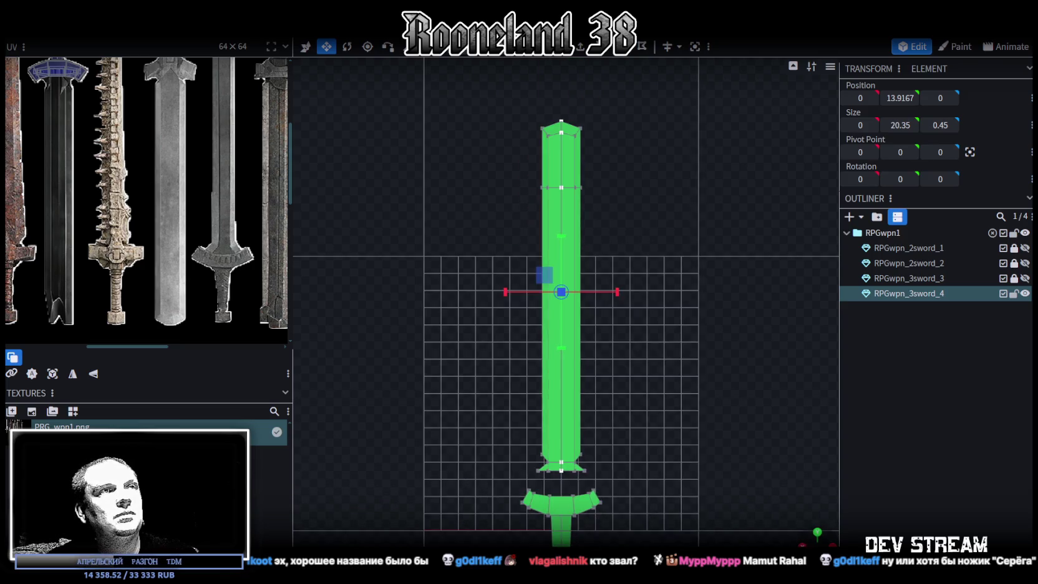
{"action": "left_click_drag", "start_coordinate": [717, 374], "coordinate": [778, 524]}
{"action": "mouse_move", "coordinate": [545, 460]}
{"action": "left_mouse_down"}
{"action": "mouse_move", "coordinate": [733, 435]}
{"action": "mouse_move", "coordinate": [691, 345]}
{"action": "mouse_move", "coordinate": [672, 334]}
{"action": "mouse_move", "coordinate": [661, 347]}
{"action": "left_mouse_up"}
{"action": "scroll", "coordinate": [667, 331], "scroll_direction": "up", "scroll_amount": 3}
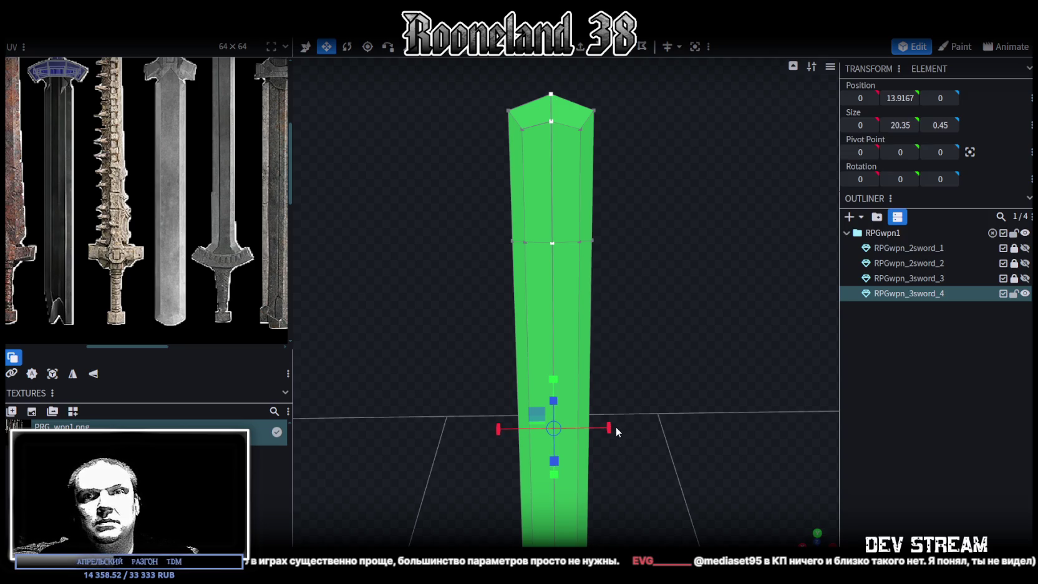
{"action": "mouse_move", "coordinate": [646, 411]}
{"action": "left_mouse_down"}
{"action": "mouse_move", "coordinate": [678, 350]}
{"action": "mouse_move", "coordinate": [678, 379]}
{"action": "mouse_move", "coordinate": [688, 327]}
{"action": "mouse_move", "coordinate": [664, 281]}
{"action": "left_mouse_up"}
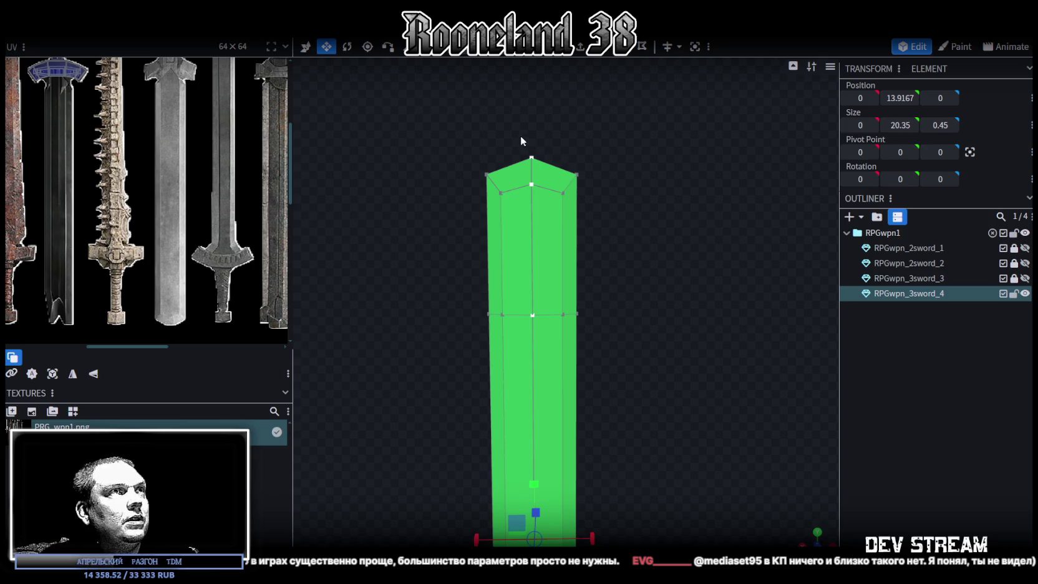
- Lower the blade's upper vertices near the tip and select the tip's centre-line vertices
{"action": "left_click", "coordinate": [532, 158]}
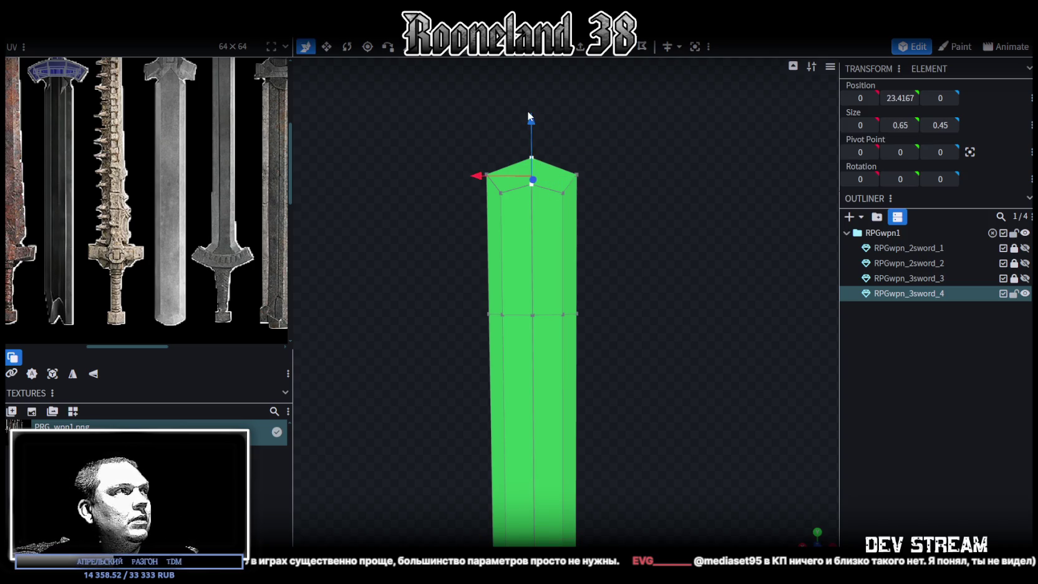
{"action": "left_click_drag", "start_coordinate": [465, 231], "coordinate": [618, 186]}
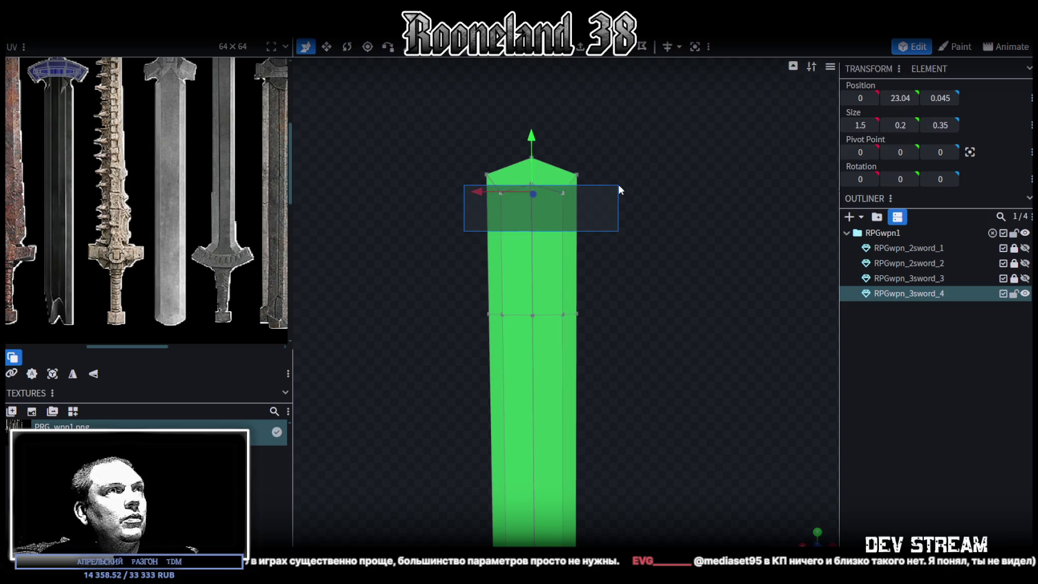
{"action": "left_click_drag", "start_coordinate": [549, 141], "coordinate": [546, 163]}
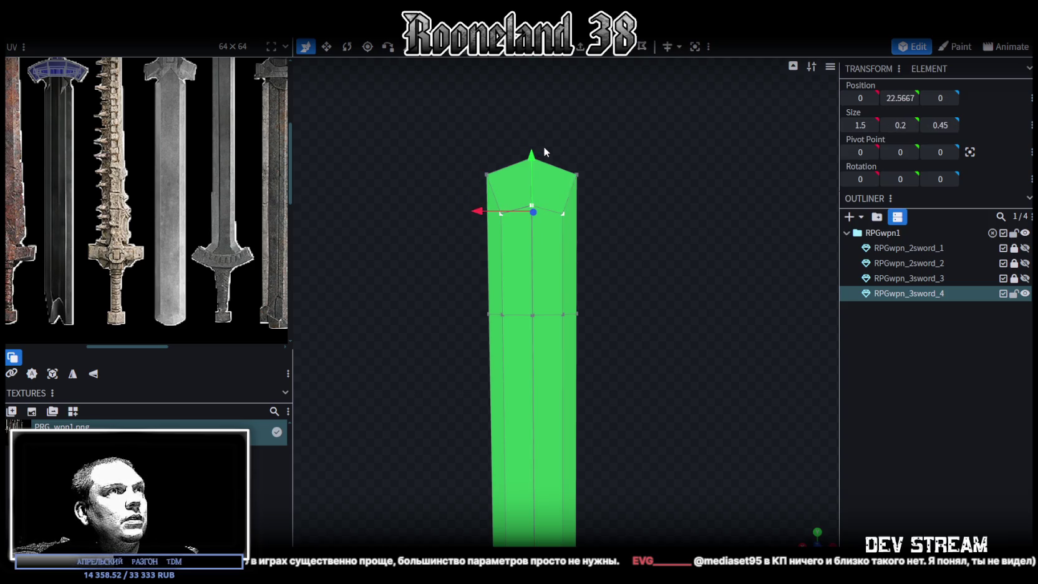
{"action": "left_click_drag", "start_coordinate": [524, 128], "coordinate": [546, 205]}
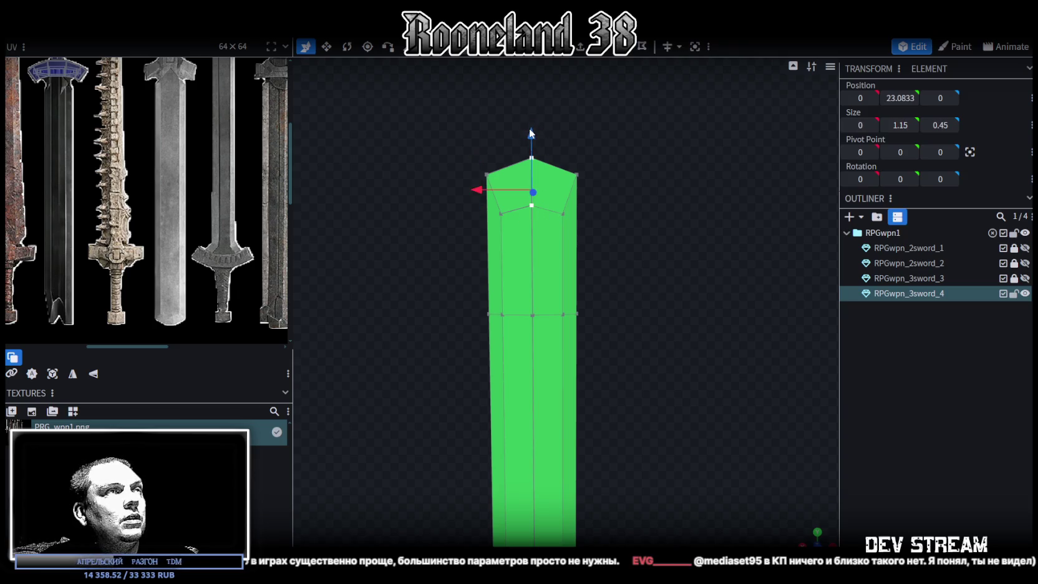
- Box-select the blade's top faces and split them off as RPGwpn_3sword_4_selection
{"action": "key", "text": "2"}
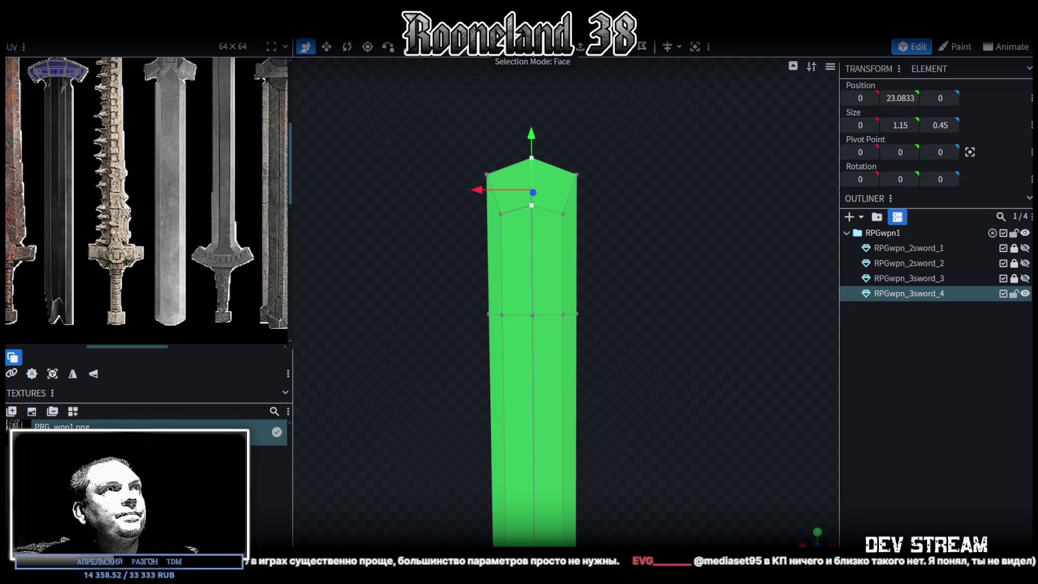
{"action": "left_click_drag", "start_coordinate": [452, 142], "coordinate": [617, 272]}
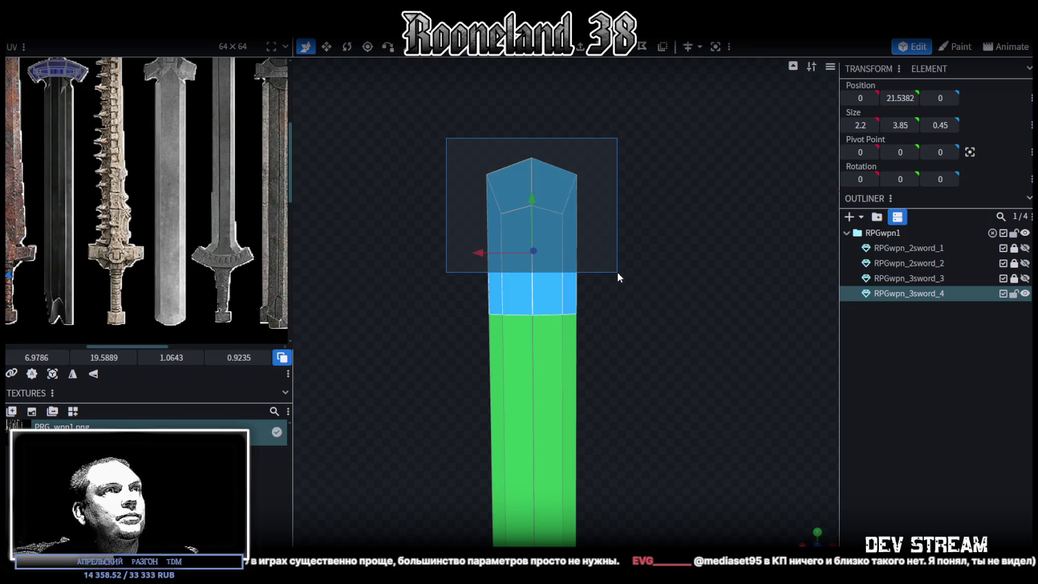
{"action": "right_click", "coordinate": [541, 276]}
{"action": "left_click", "coordinate": [581, 357]}
{"action": "scroll", "coordinate": [557, 144], "scroll_direction": "up", "scroll_amount": 3}
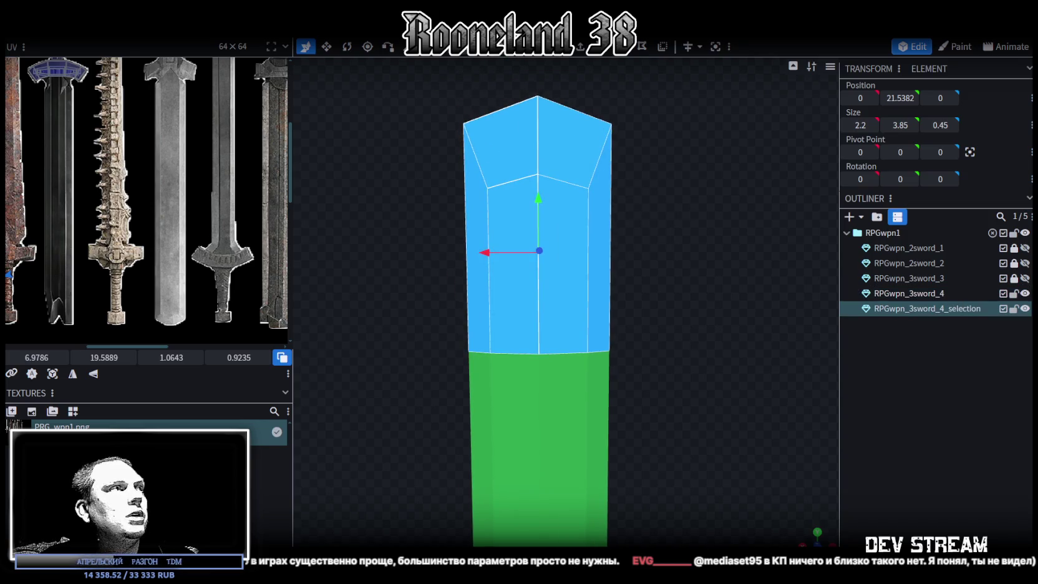
- Pull the tip's centre vertices down to flatten the top of the split-off piece
{"action": "key", "text": "3"}
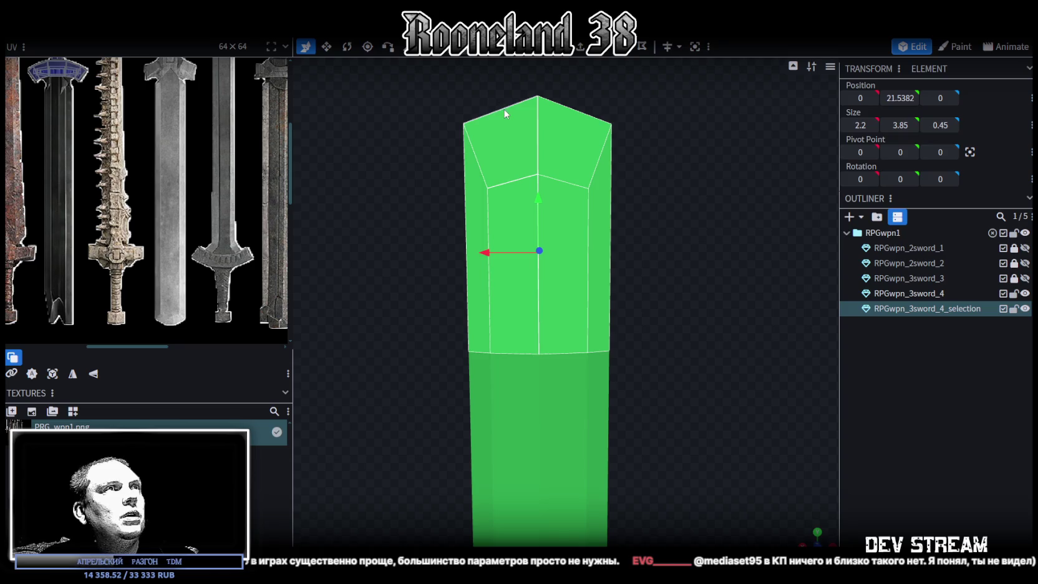
{"action": "left_click", "coordinate": [505, 115]}
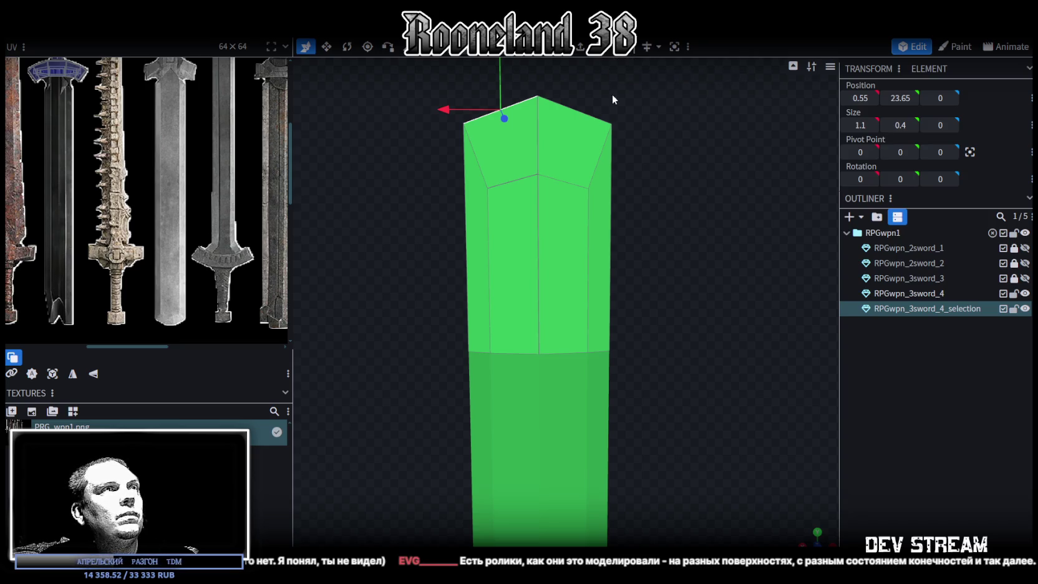
{"action": "left_click_drag", "start_coordinate": [614, 93], "coordinate": [614, 79]}
{"action": "left_click_drag", "start_coordinate": [416, 263], "coordinate": [652, 209]}
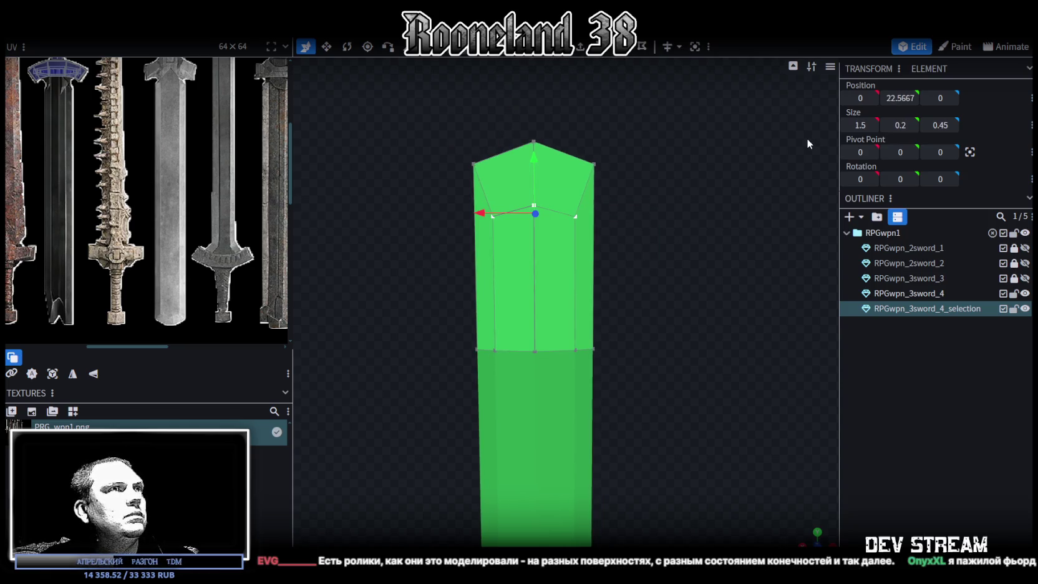
{"action": "left_click", "coordinate": [533, 142]}
{"action": "left_click_drag", "start_coordinate": [533, 126], "coordinate": [532, 150]}
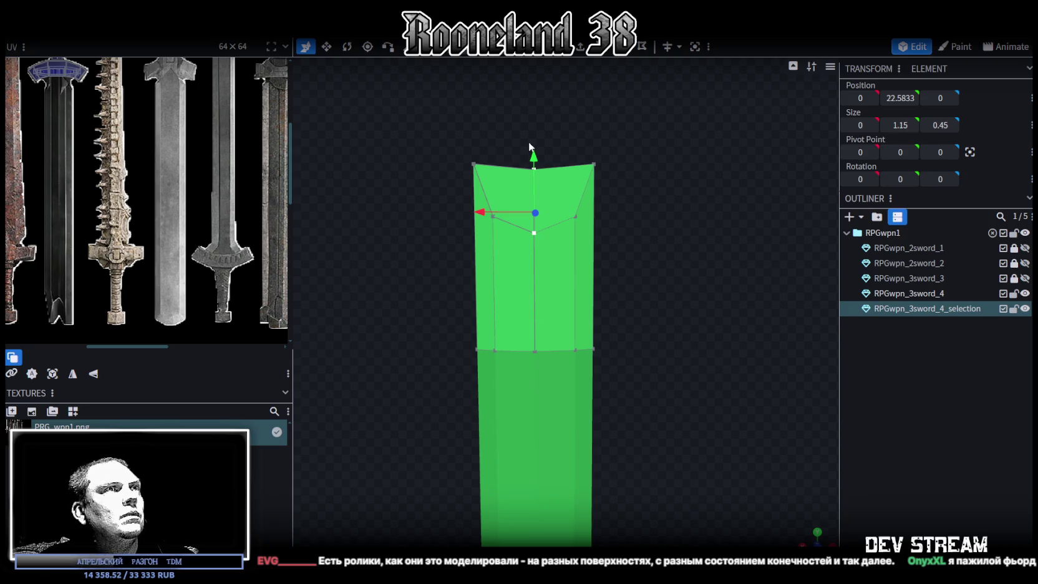
- Sink the top centre vertex to cut a notch into the blade tip
{"action": "scroll", "coordinate": [640, 283], "scroll_direction": "down", "scroll_amount": 2}
{"action": "scroll", "coordinate": [604, 262], "scroll_direction": "down", "scroll_amount": 4}
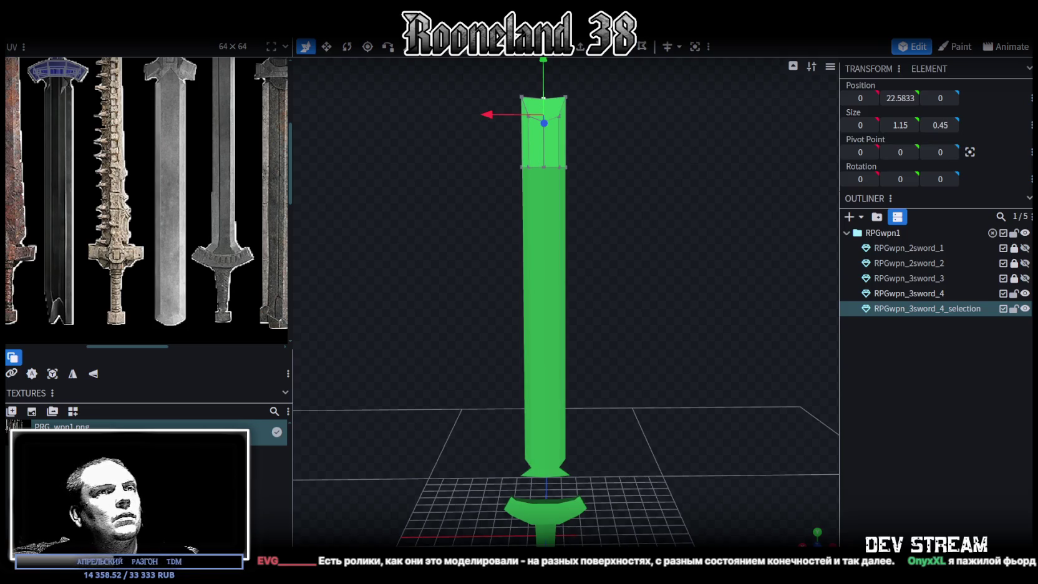
{"action": "scroll", "coordinate": [668, 242], "scroll_direction": "up", "scroll_amount": 5}
{"action": "right_click_drag", "start_coordinate": [641, 219], "coordinate": [653, 341]}
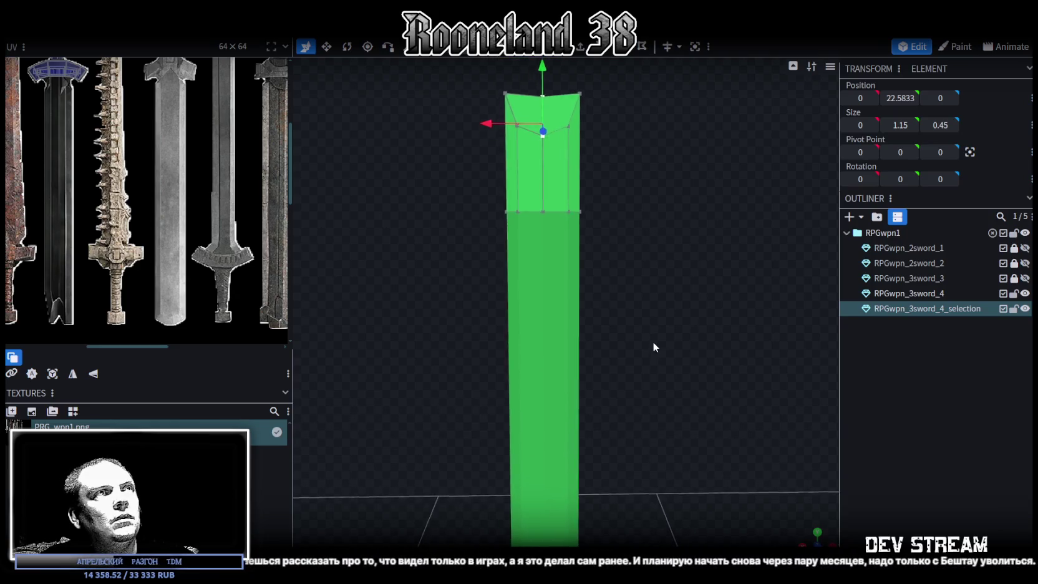
{"action": "scroll", "coordinate": [610, 221], "scroll_direction": "up", "scroll_amount": 3}
{"action": "right_click_drag", "start_coordinate": [587, 198], "coordinate": [636, 285]}
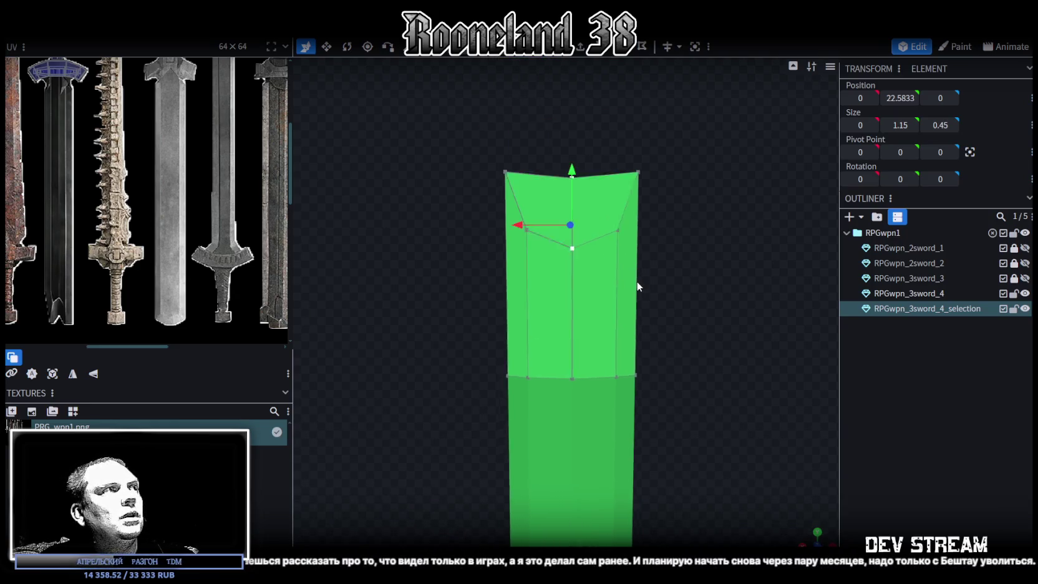
{"action": "left_click_drag", "start_coordinate": [557, 156], "coordinate": [589, 213]}
{"action": "left_click_drag", "start_coordinate": [572, 151], "coordinate": [575, 176]}
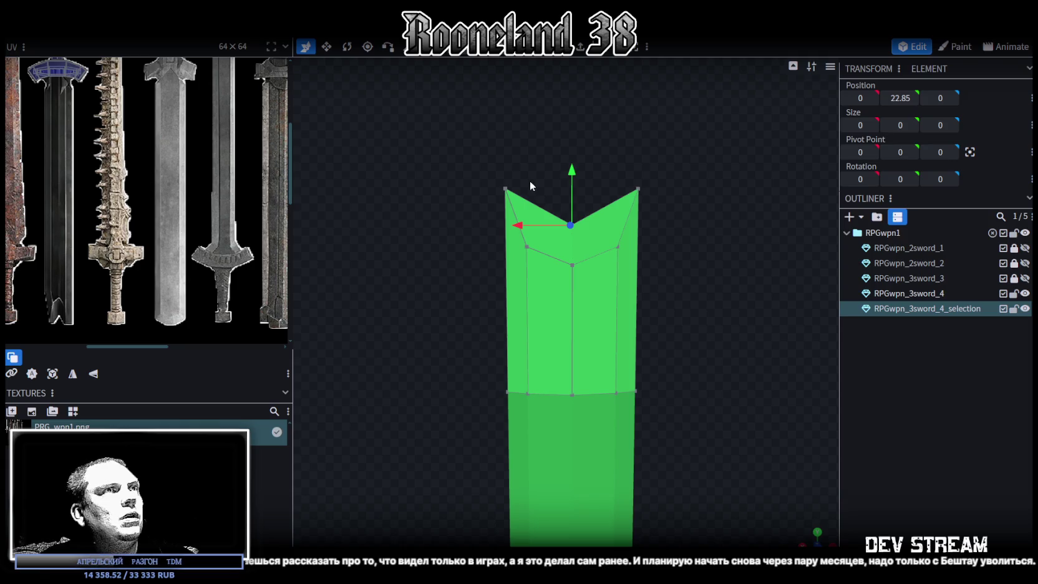
- Level the two top corners to one height and select only the top edge's right half
{"action": "left_click_drag", "start_coordinate": [478, 140], "coordinate": [673, 230]}
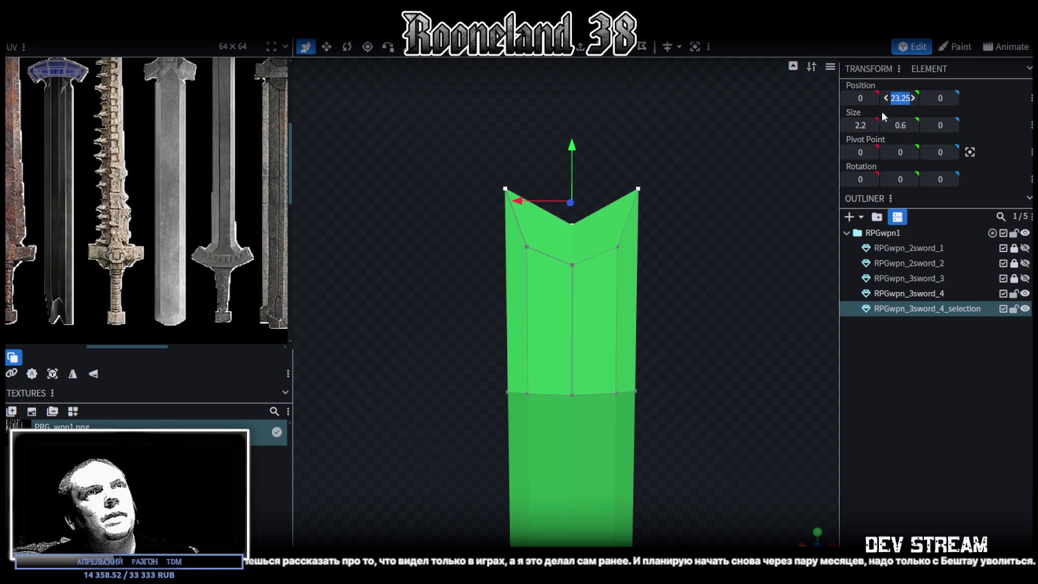
{"action": "left_click_drag", "start_coordinate": [900, 125], "coordinate": [766, 143]}
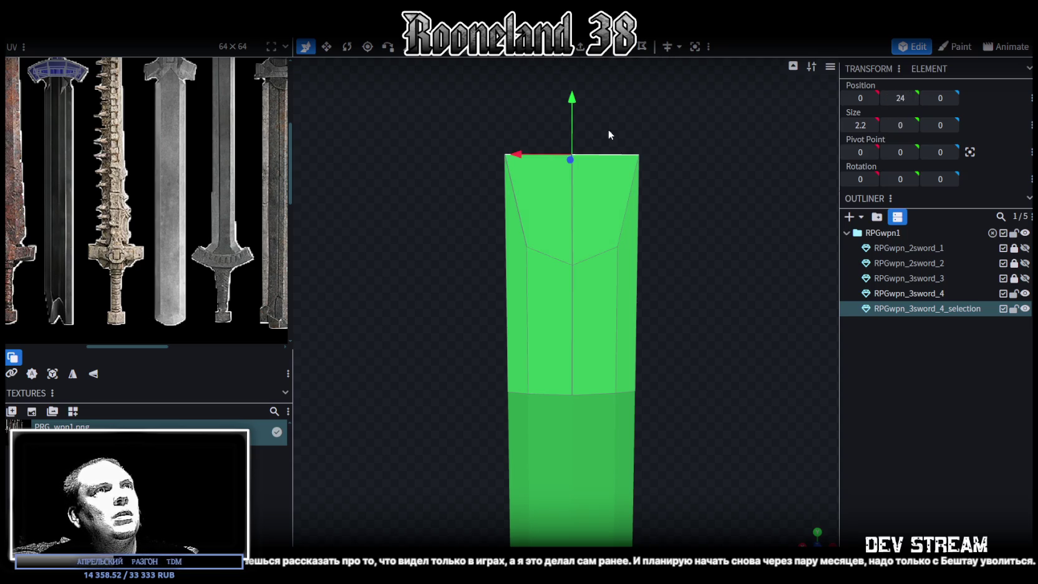
{"action": "left_click", "coordinate": [602, 155]}
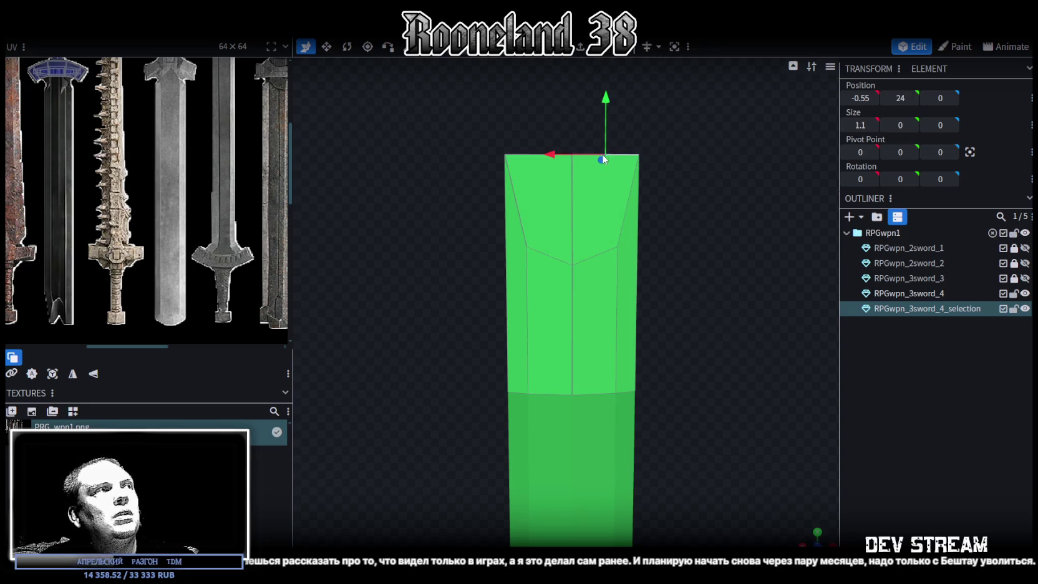
- Add a one-cut lengthwise edge loop and merge its new vertex into the V edge
{"action": "left_click", "coordinate": [602, 55]}
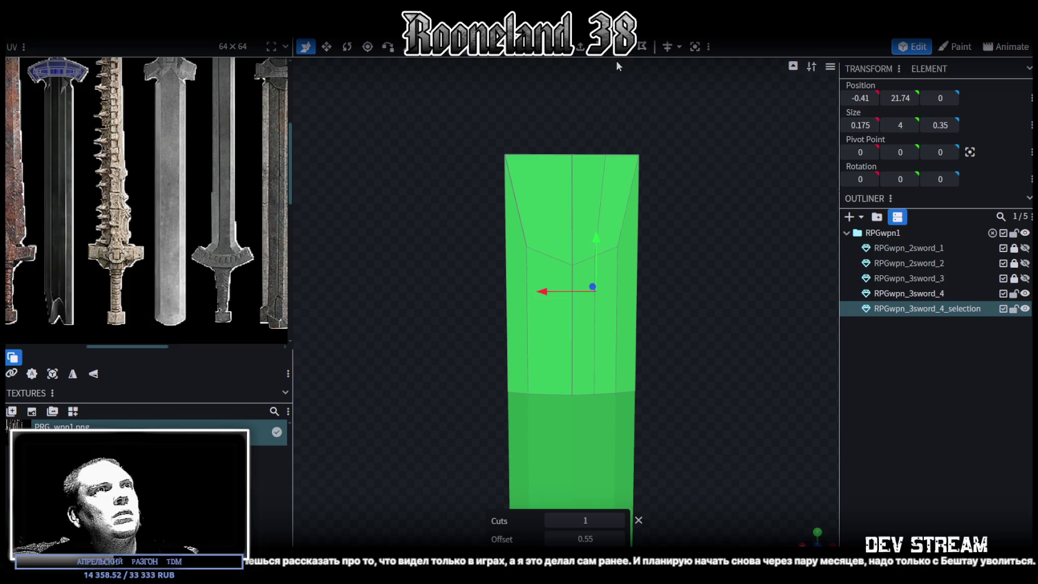
{"action": "scroll", "coordinate": [654, 269], "scroll_direction": "up", "scroll_amount": 1}
{"action": "scroll", "coordinate": [654, 268], "scroll_direction": "up", "scroll_amount": 2}
{"action": "left_click", "coordinate": [645, 211]}
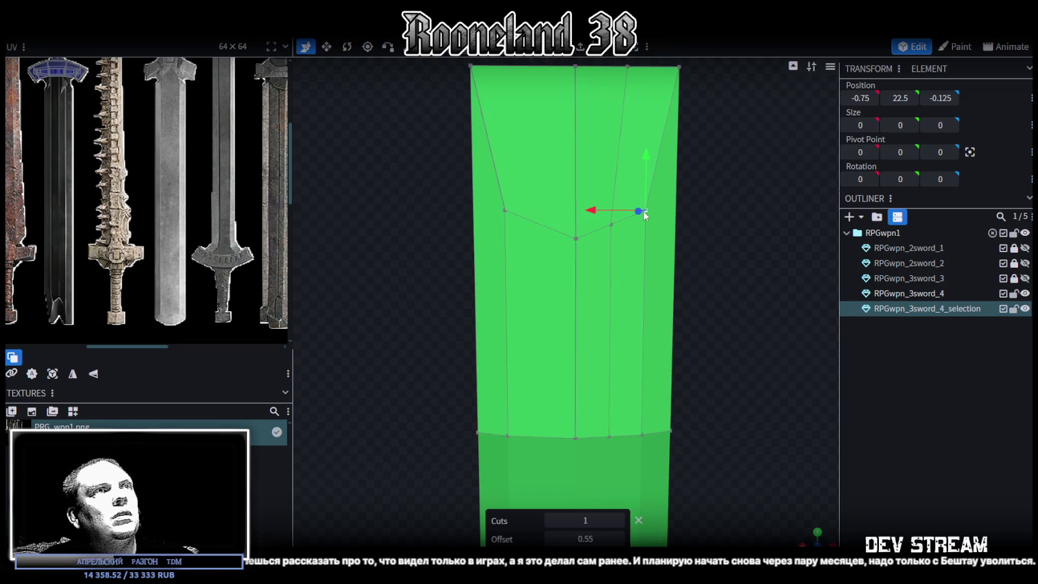
{"action": "left_click", "coordinate": [610, 224], "text": "shift"}
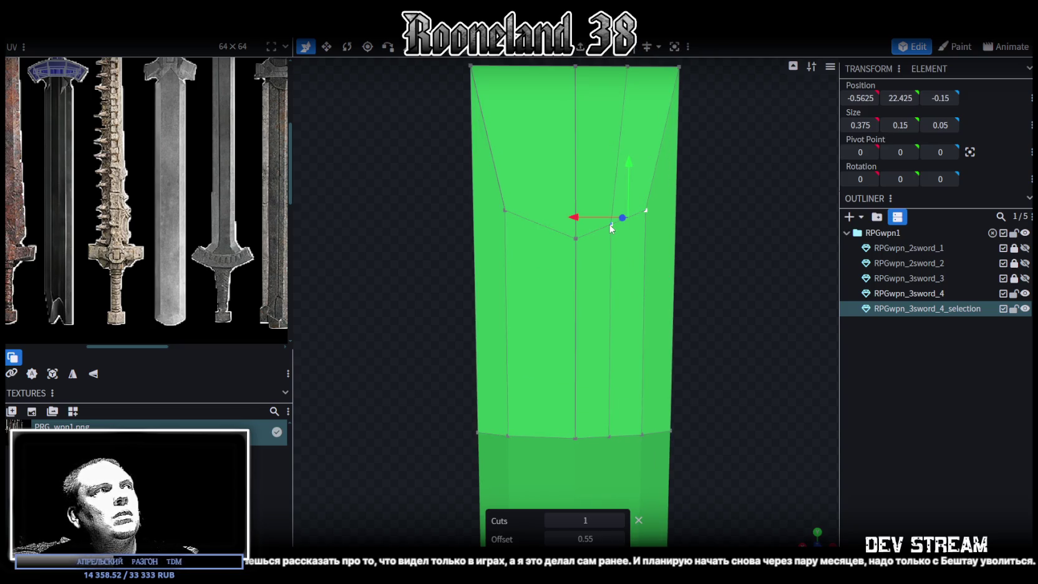
{"action": "right_click", "coordinate": [610, 226]}
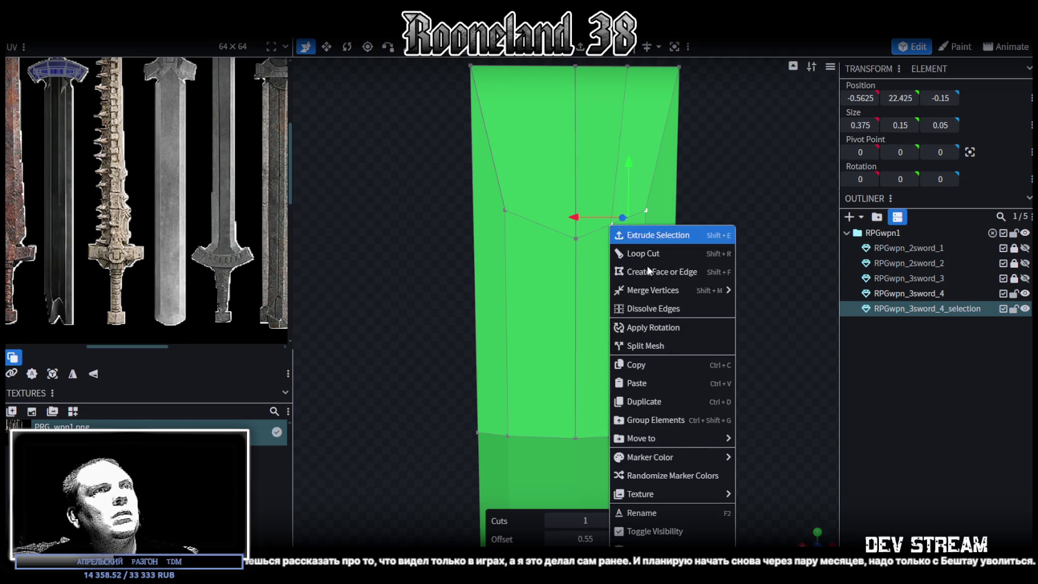
{"action": "mouse_move", "coordinate": [653, 290]}
{"action": "left_click", "coordinate": [769, 296]}
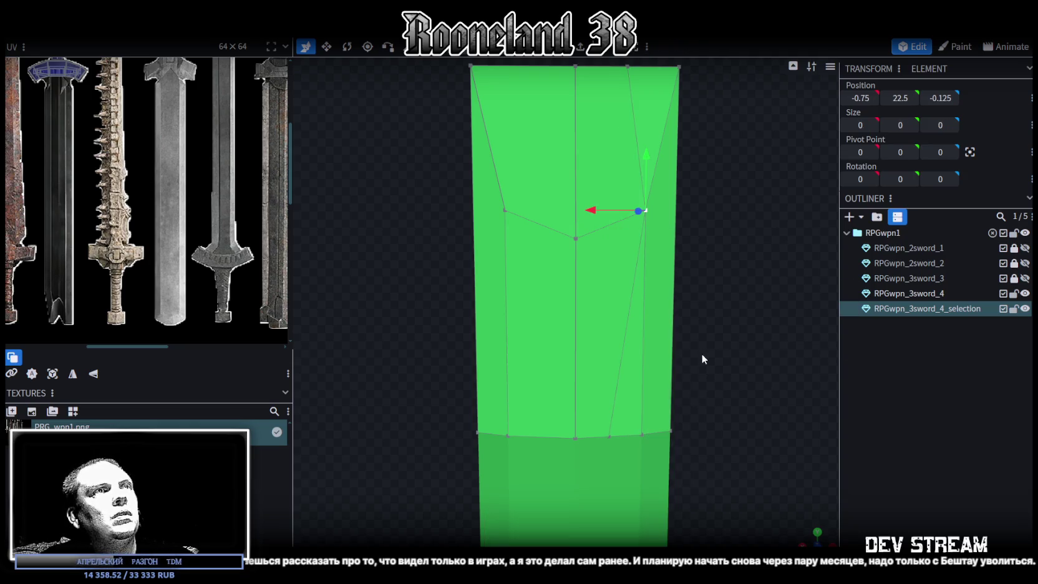
- Merge the new vertex on the blade's lower edge with its neighbouring vertex
{"action": "left_click", "coordinate": [625, 378]}
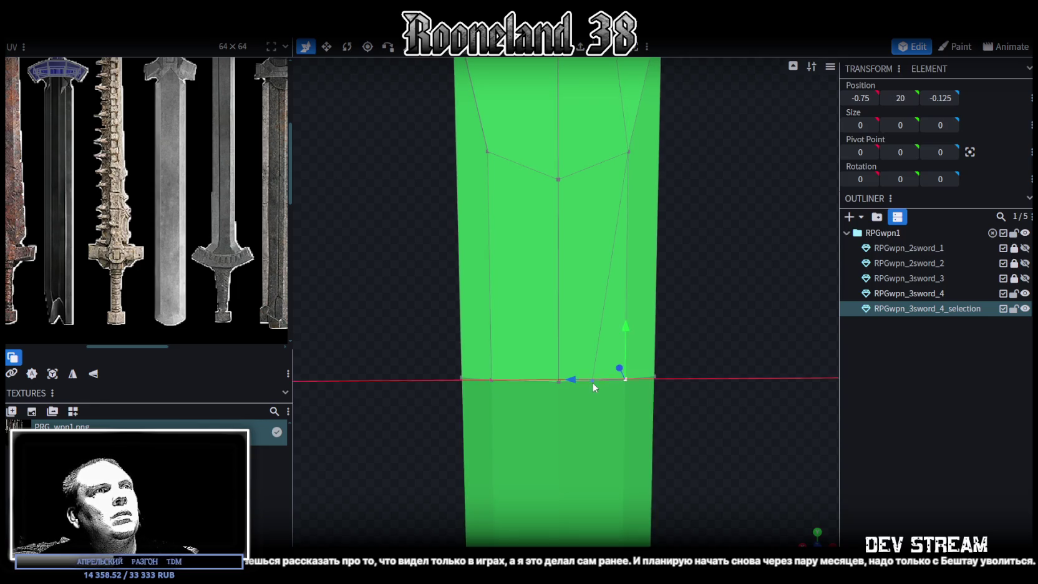
{"action": "key", "text": "ctrl+z"}
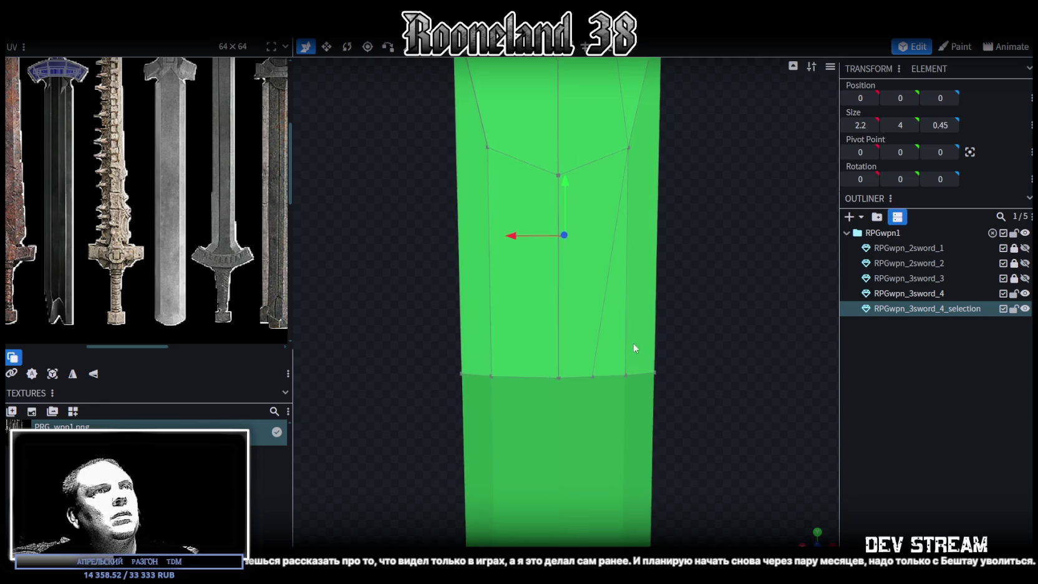
{"action": "scroll", "coordinate": [624, 347], "scroll_direction": "up", "scroll_amount": 3}
{"action": "left_click", "coordinate": [621, 345]}
{"action": "left_click", "coordinate": [546, 349], "text": "shift"}
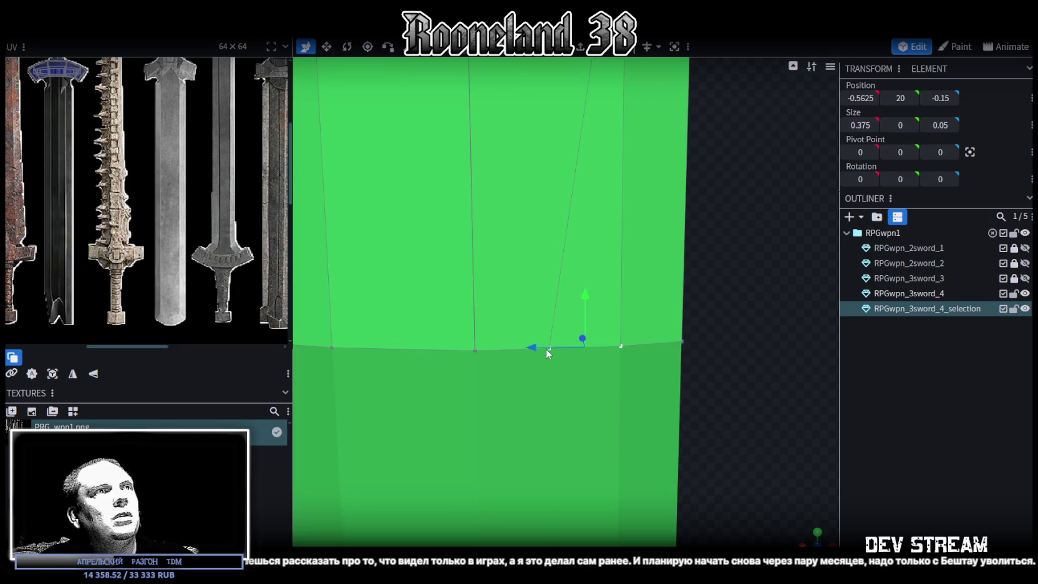
{"action": "right_click", "coordinate": [546, 348]}
{"action": "left_click", "coordinate": [704, 304]}
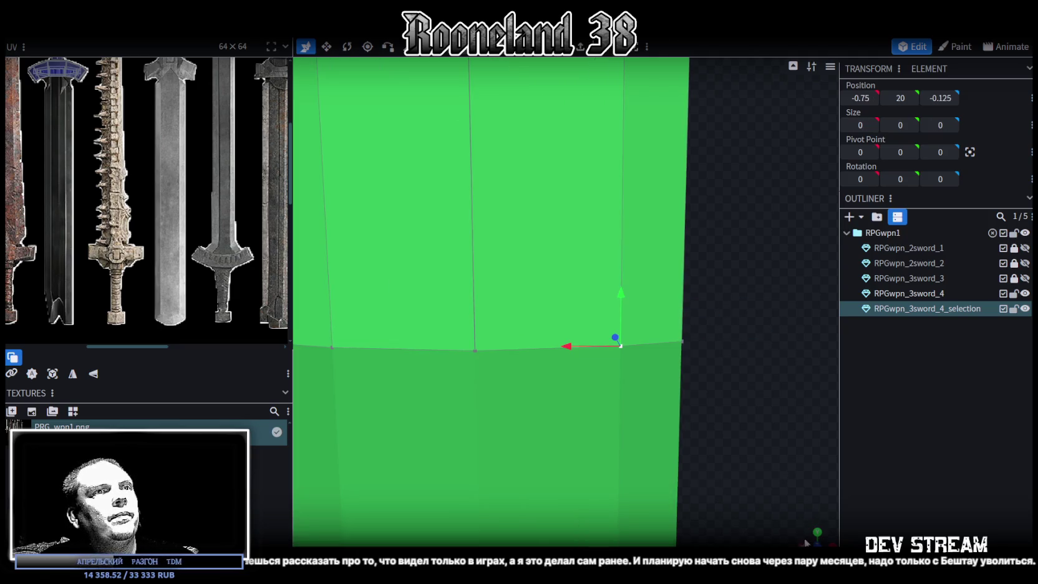
- Select the second overlapping V-edge vertex pair and bring up its mesh actions
{"action": "scroll", "coordinate": [769, 318], "scroll_direction": "down", "scroll_amount": 5}
{"action": "scroll", "coordinate": [540, 158], "scroll_direction": "up", "scroll_amount": 3}
{"action": "scroll", "coordinate": [540, 158], "scroll_direction": "up", "scroll_amount": 3}
{"action": "scroll", "coordinate": [559, 361], "scroll_direction": "up", "scroll_amount": 3}
{"action": "scroll", "coordinate": [568, 340], "scroll_direction": "up", "scroll_amount": 1}
{"action": "left_click", "coordinate": [572, 320]}
{"action": "left_click", "coordinate": [600, 330], "text": "shift"}
{"action": "right_click", "coordinate": [598, 328]}
{"action": "mouse_move", "coordinate": [642, 302]}
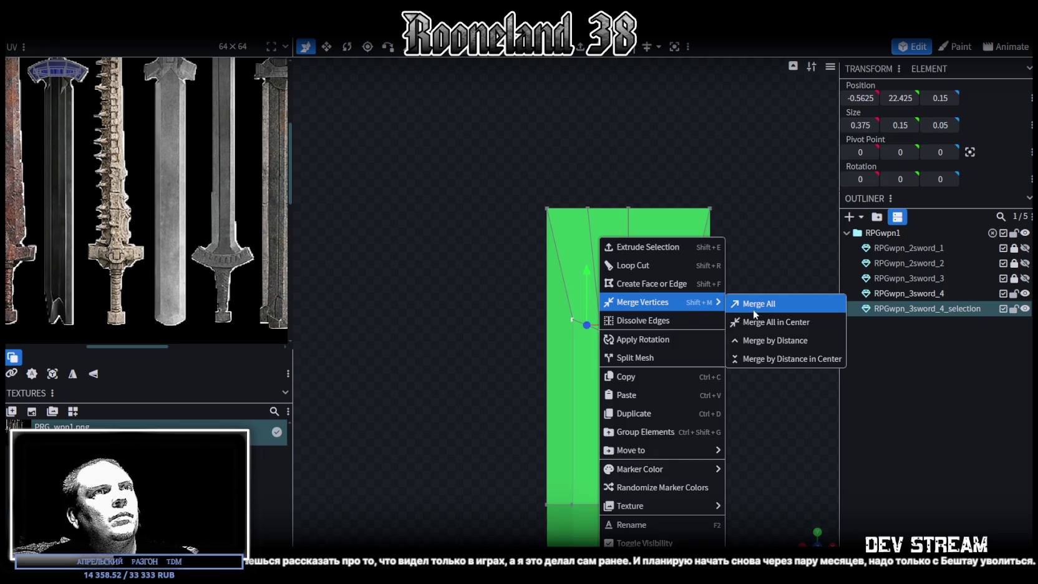
- Merge the V-edge vertex pair and the two bottom-edge vertices into single vertices
{"action": "left_click", "coordinate": [750, 306]}
{"action": "left_click", "coordinate": [566, 502]}
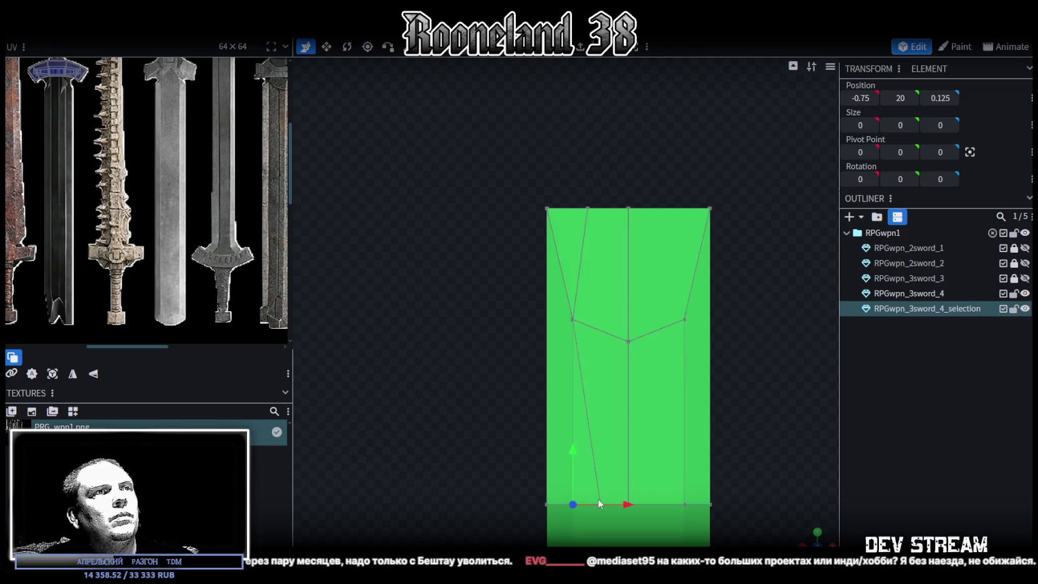
{"action": "scroll", "coordinate": [608, 524], "scroll_direction": "up", "scroll_amount": 5}
{"action": "right_click_drag", "start_coordinate": [580, 247], "coordinate": [548, 55]}
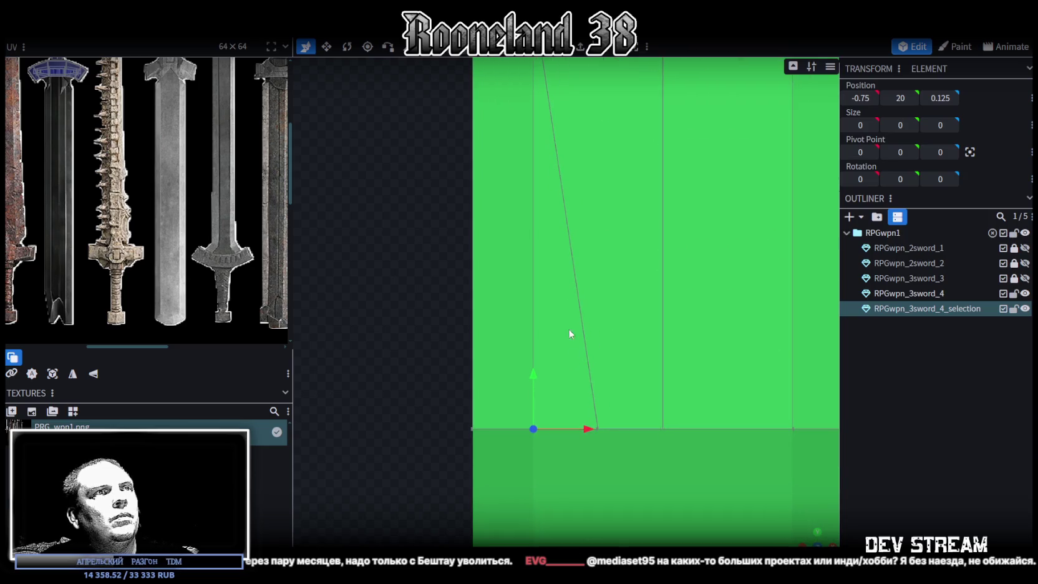
{"action": "left_click", "coordinate": [598, 428], "text": "shift"}
{"action": "right_click", "coordinate": [599, 429]}
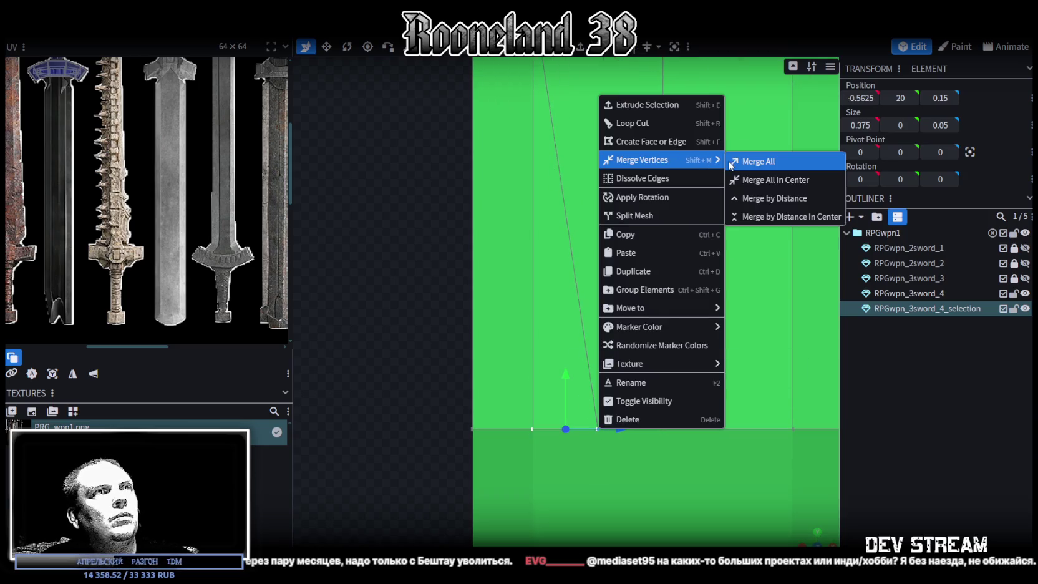
{"action": "left_click", "coordinate": [730, 162]}
- Check the X positions of the blade's right corner and V-edge vertices
{"action": "scroll", "coordinate": [527, 410], "scroll_direction": "down", "scroll_amount": 2}
{"action": "mouse_move", "coordinate": [805, 528]}
{"action": "left_mouse_down"}
{"action": "mouse_move", "coordinate": [632, 389]}
{"action": "mouse_move", "coordinate": [411, 347]}
{"action": "mouse_move", "coordinate": [505, 314]}
{"action": "left_mouse_up"}
{"action": "scroll", "coordinate": [668, 359], "scroll_direction": "up", "scroll_amount": 1}
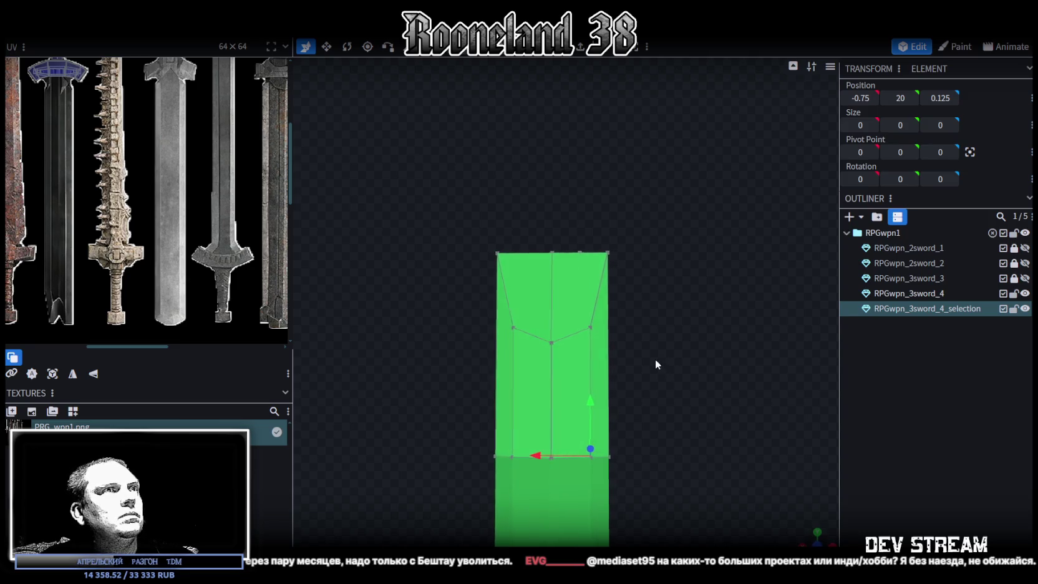
{"action": "scroll", "coordinate": [655, 359], "scroll_direction": "up", "scroll_amount": 1}
{"action": "scroll", "coordinate": [665, 362], "scroll_direction": "up", "scroll_amount": 1}
{"action": "right_click_drag", "start_coordinate": [664, 366], "coordinate": [629, 326]}
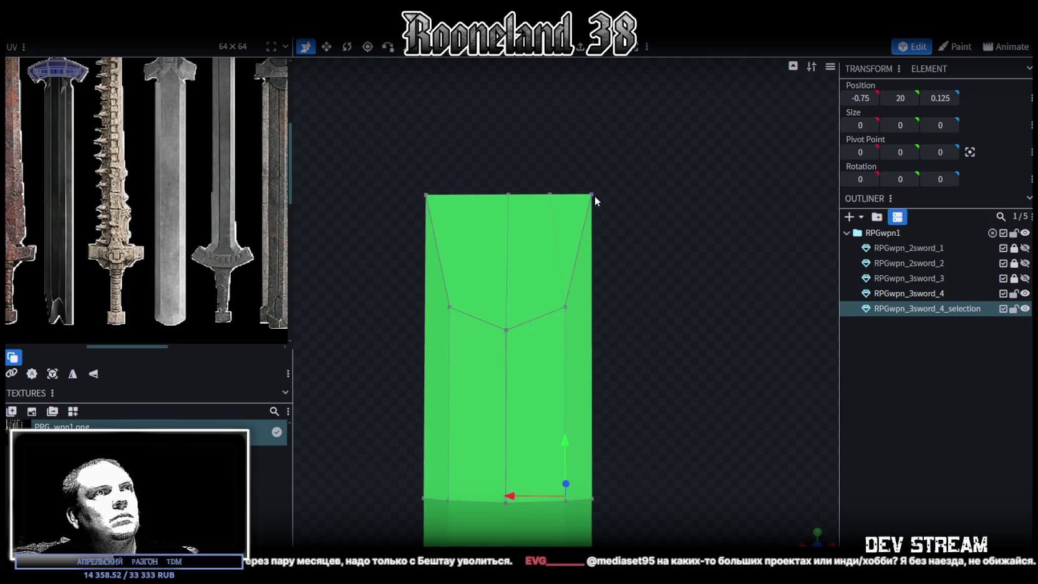
{"action": "left_click", "coordinate": [592, 498]}
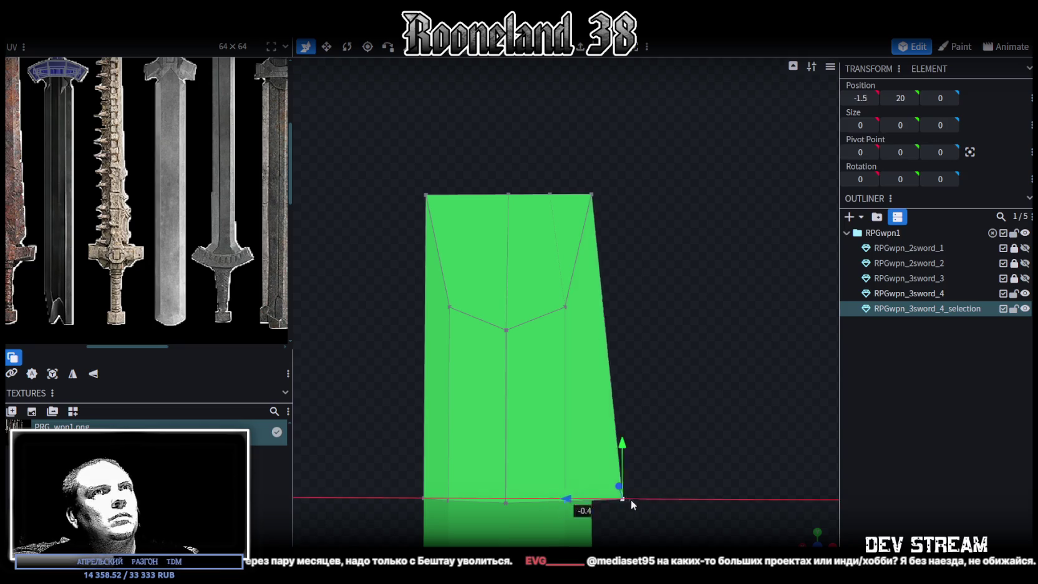
{"action": "left_click", "coordinate": [592, 195]}
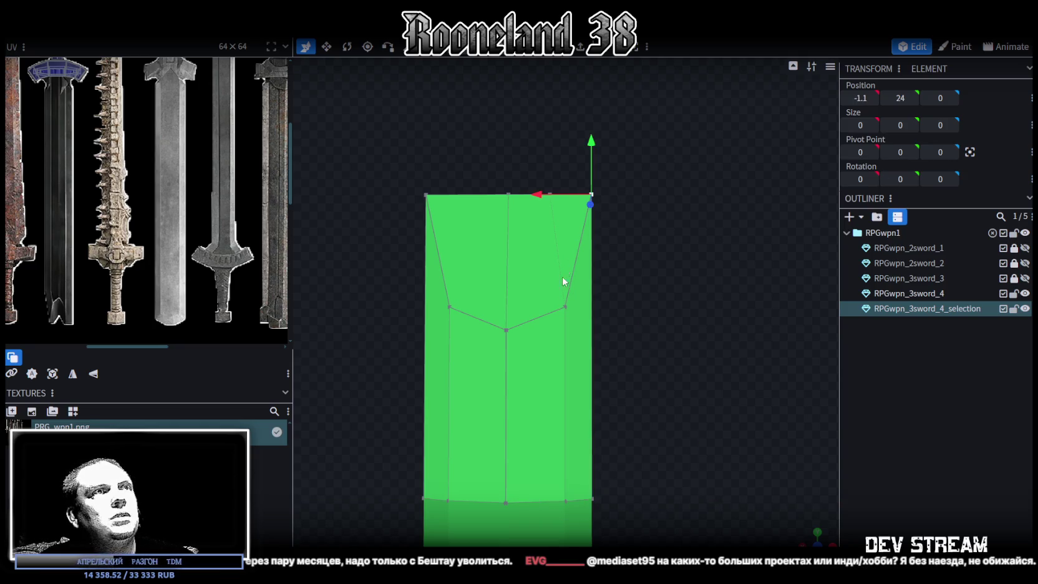
{"action": "left_click", "coordinate": [565, 307]}
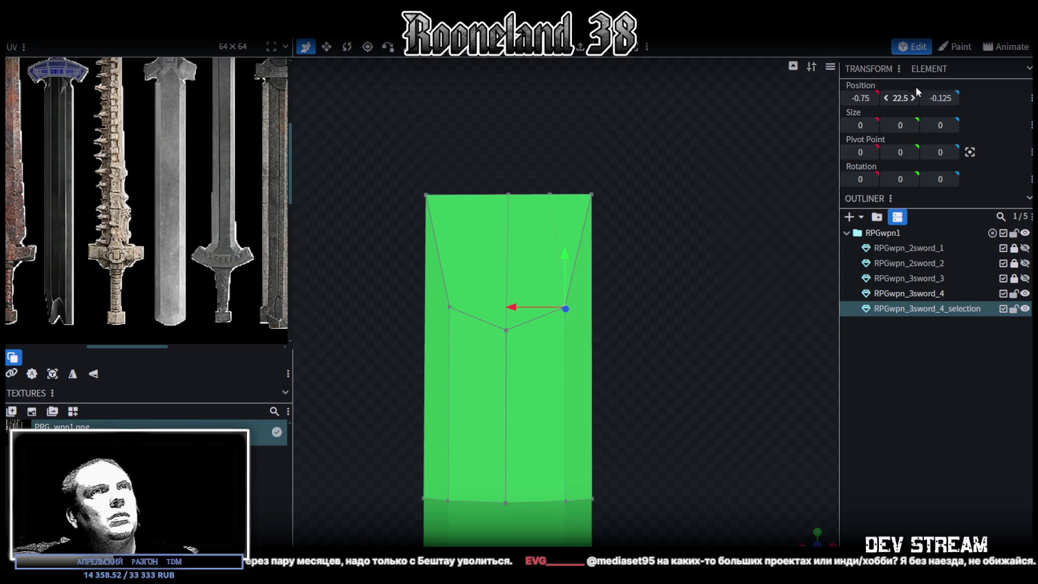
{"action": "left_click", "coordinate": [850, 97]}
{"action": "left_click", "coordinate": [551, 195]}
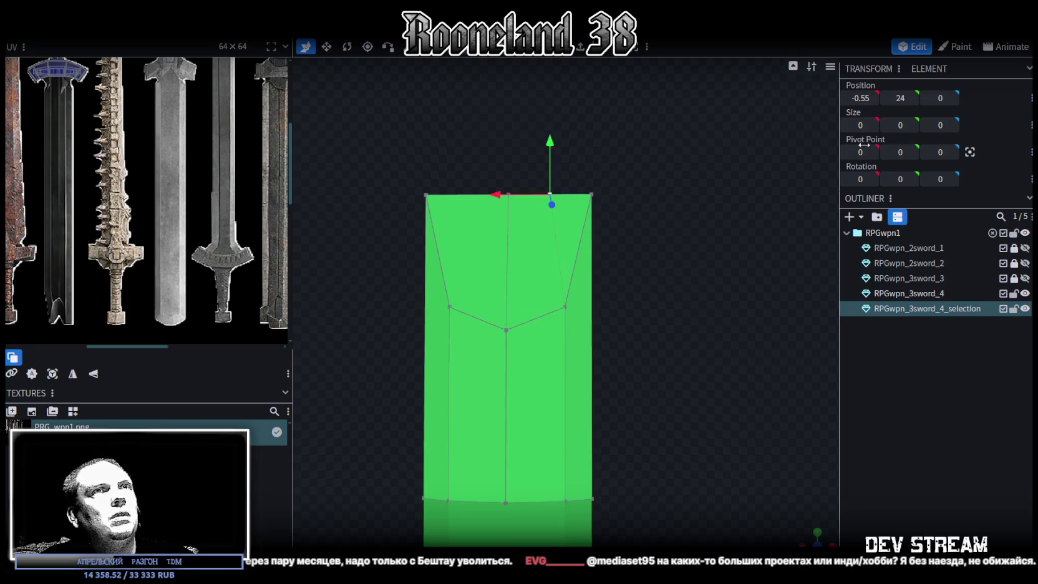
{"action": "right_click_drag", "start_coordinate": [674, 267], "coordinate": [620, 254]}
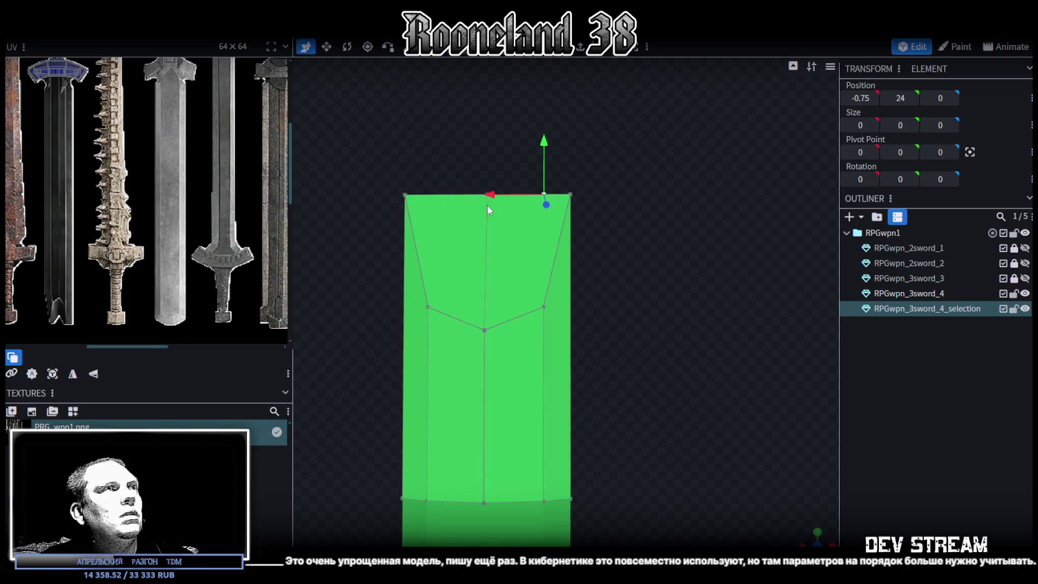
- Pull the top-middle vertex down on Y to cut a V-notch into the tip
{"action": "left_click", "coordinate": [405, 196]}
{"action": "left_click", "coordinate": [487, 195]}
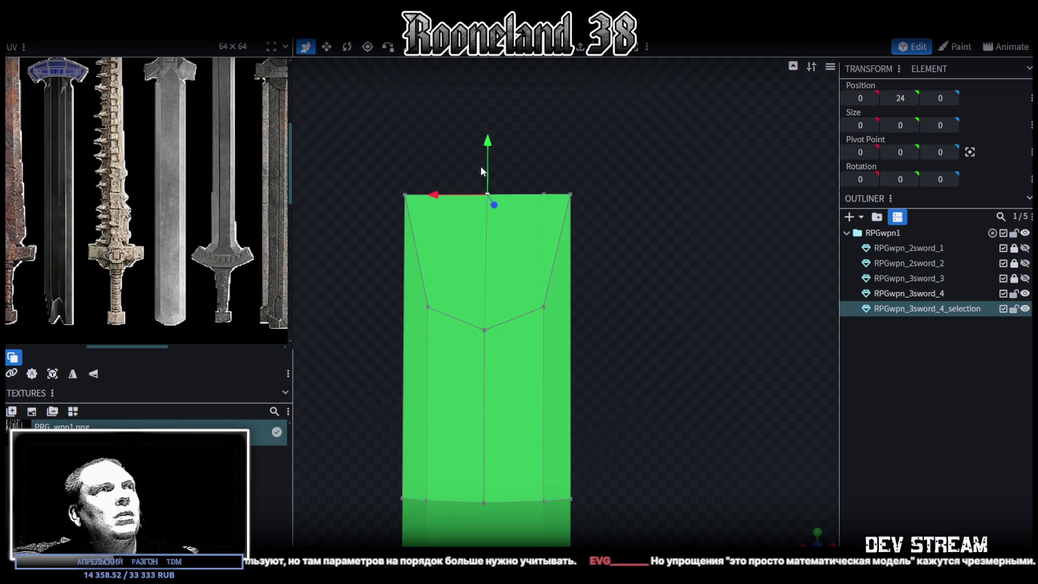
{"action": "left_click_drag", "start_coordinate": [487, 143], "coordinate": [479, 201]}
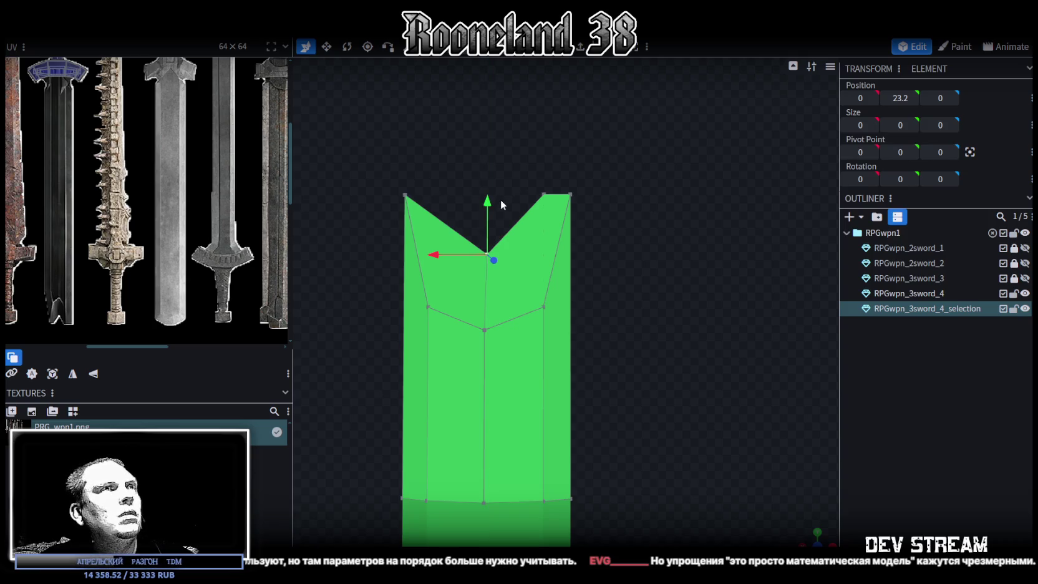
{"action": "left_click_drag", "start_coordinate": [487, 208], "coordinate": [483, 228]}
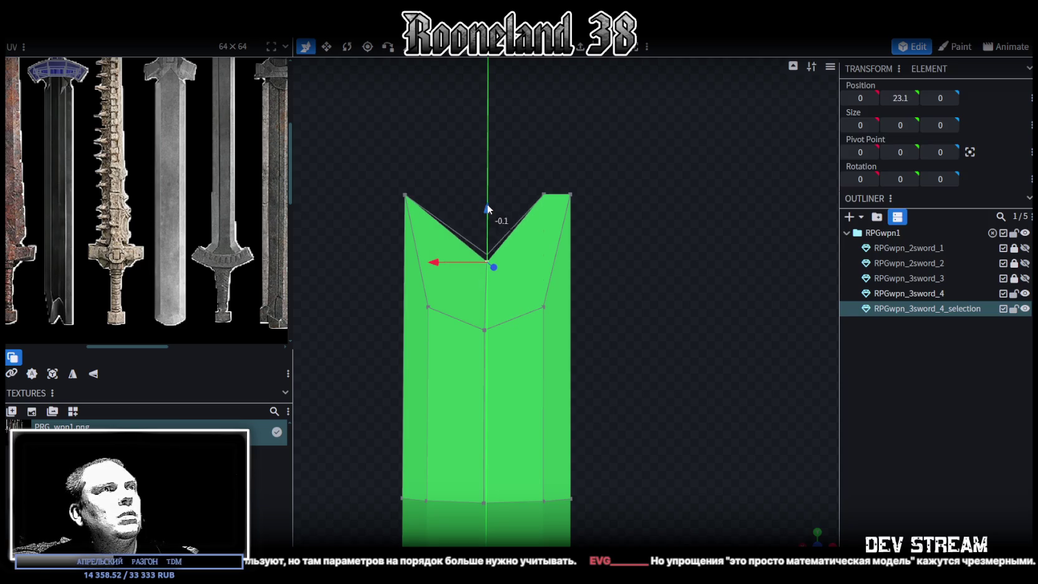
{"action": "left_click_drag", "start_coordinate": [483, 225], "coordinate": [488, 198]}
- Move the two left vertices near the tip inward along X to taper the blade
{"action": "left_click_drag", "start_coordinate": [366, 179], "coordinate": [445, 365]}
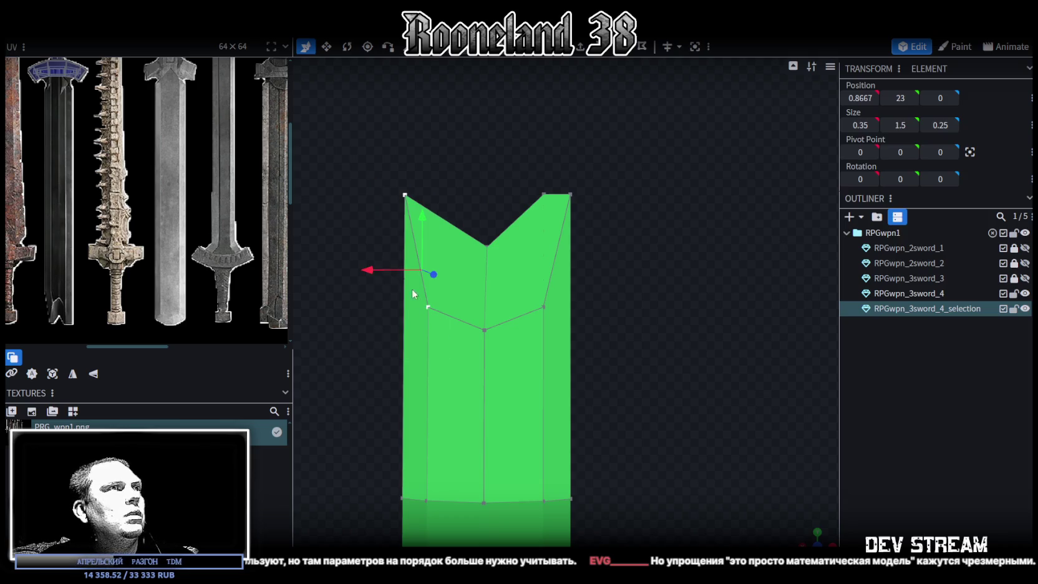
{"action": "left_click_drag", "start_coordinate": [368, 270], "coordinate": [387, 270]}
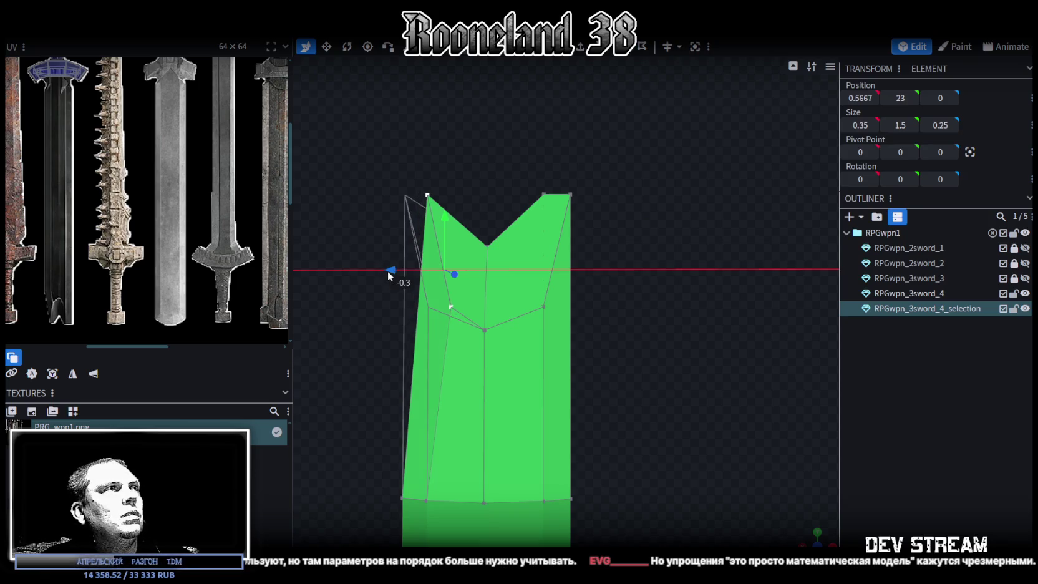
{"action": "left_click_drag", "start_coordinate": [387, 271], "coordinate": [398, 271]}
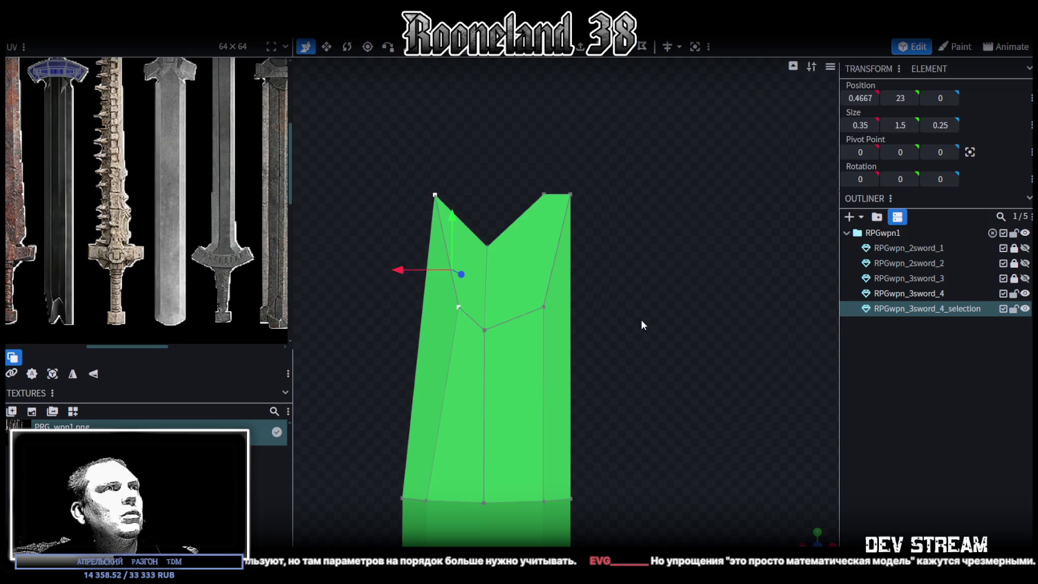
- Zoom out to the whole sword and add RPGwpn_3sword_4 to the mesh selection
{"action": "scroll", "coordinate": [548, 419], "scroll_direction": "down", "scroll_amount": 1}
{"action": "scroll", "coordinate": [547, 419], "scroll_direction": "down", "scroll_amount": 3}
{"action": "mouse_move", "coordinate": [558, 406]}
{"action": "right_mouse_down"}
{"action": "mouse_move", "coordinate": [584, 319]}
{"action": "mouse_move", "coordinate": [566, 313]}
{"action": "right_mouse_up"}
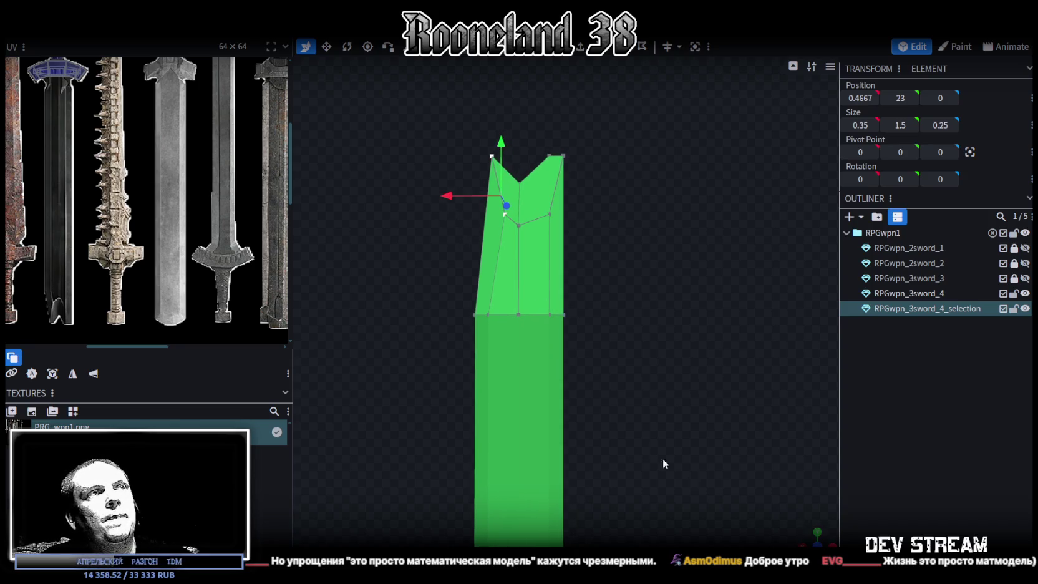
{"action": "scroll", "coordinate": [662, 458], "scroll_direction": "down", "scroll_amount": 2}
{"action": "right_click_drag", "start_coordinate": [623, 444], "coordinate": [593, 278]}
{"action": "scroll", "coordinate": [592, 279], "scroll_direction": "down", "scroll_amount": 3}
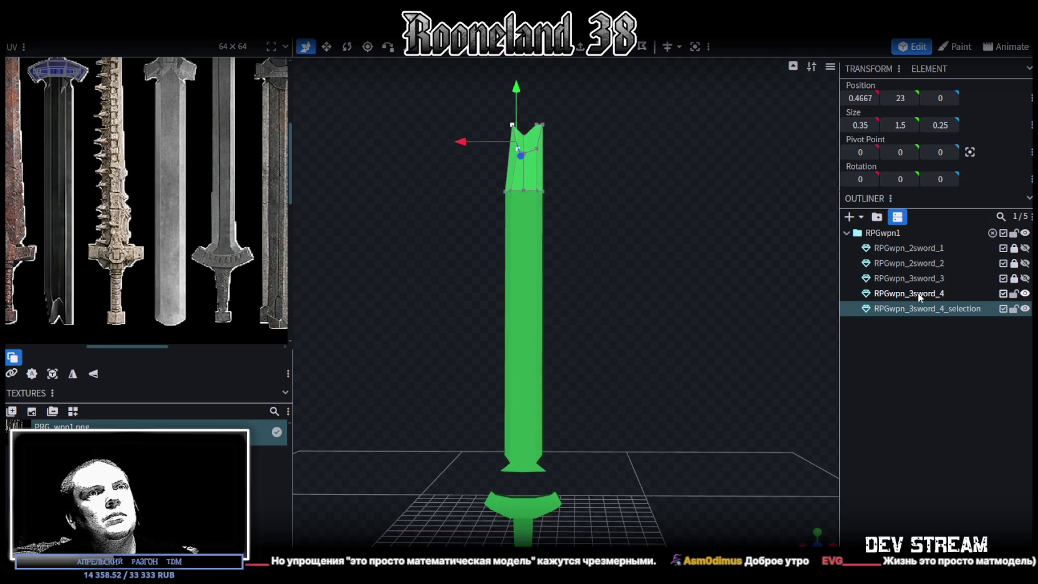
{"action": "left_click", "coordinate": [905, 293], "text": "ctrl"}
{"action": "right_click", "coordinate": [922, 308]}
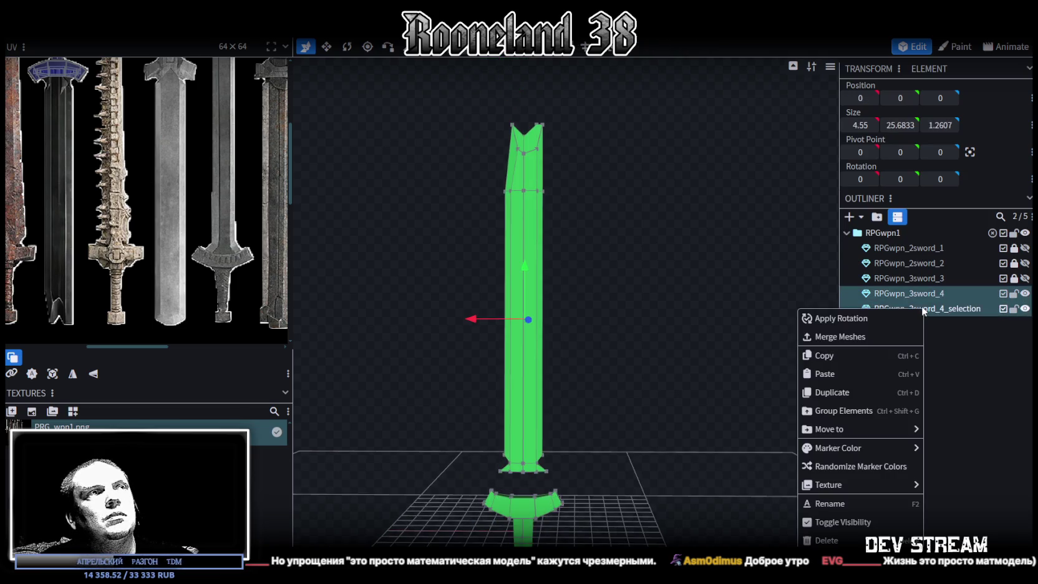
- Merge the selected pieces into the RPGwpn_3sword_4 blade mesh
{"action": "left_click", "coordinate": [859, 338]}
{"action": "scroll", "coordinate": [565, 315], "scroll_direction": "up", "scroll_amount": 5}
{"action": "scroll", "coordinate": [567, 235], "scroll_direction": "down", "scroll_amount": 3}
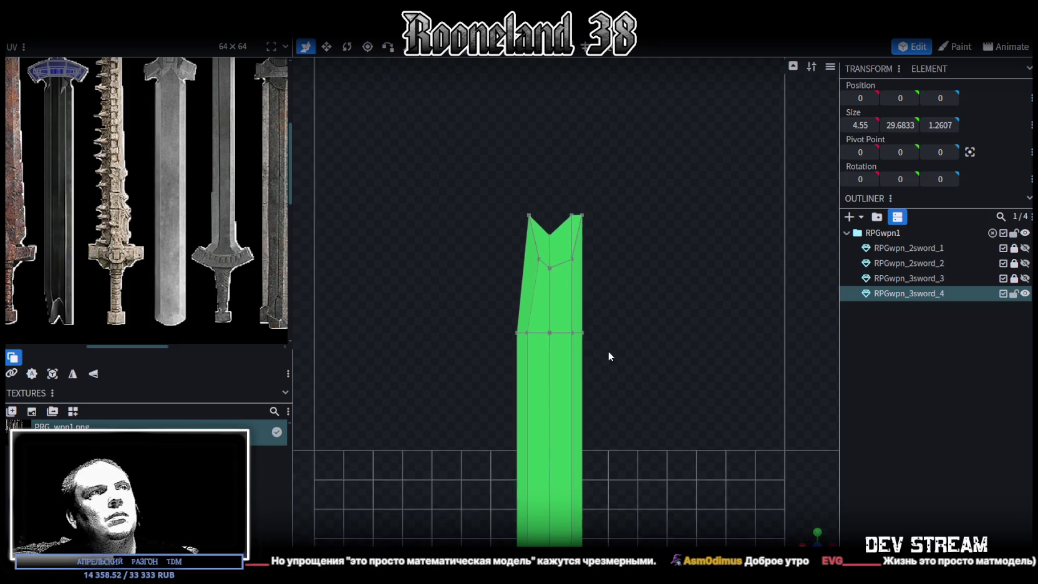
{"action": "scroll", "coordinate": [609, 350], "scroll_direction": "down", "scroll_amount": 2}
{"action": "scroll", "coordinate": [602, 244], "scroll_direction": "up", "scroll_amount": 2}
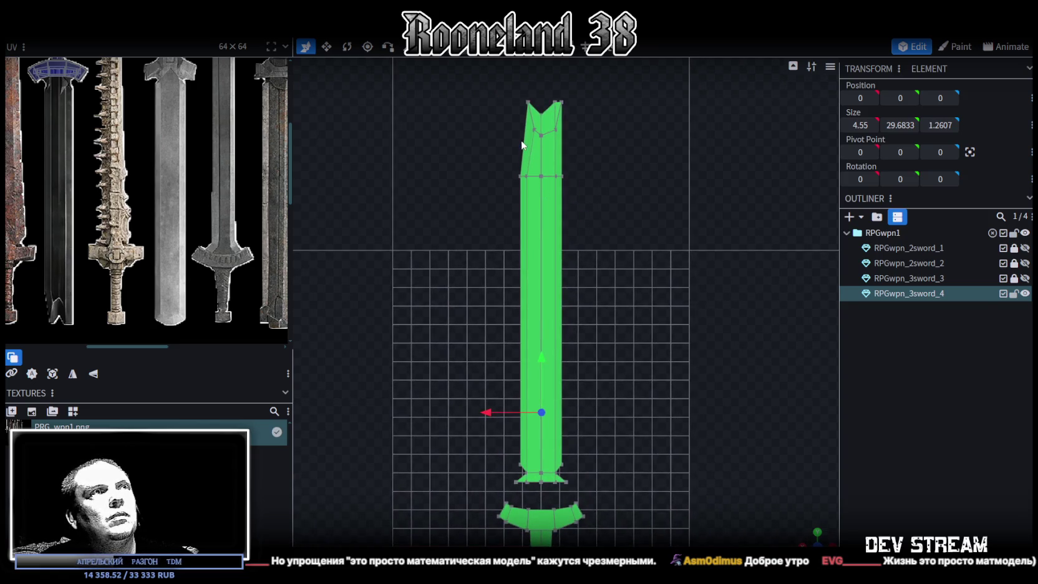
- Split the blade's left-strip vertices off into RPGwpn_3sword_4_selection
{"action": "left_click", "coordinate": [529, 200]}
{"action": "left_click", "coordinate": [532, 487], "text": "shift"}
{"action": "left_click", "coordinate": [531, 491]}
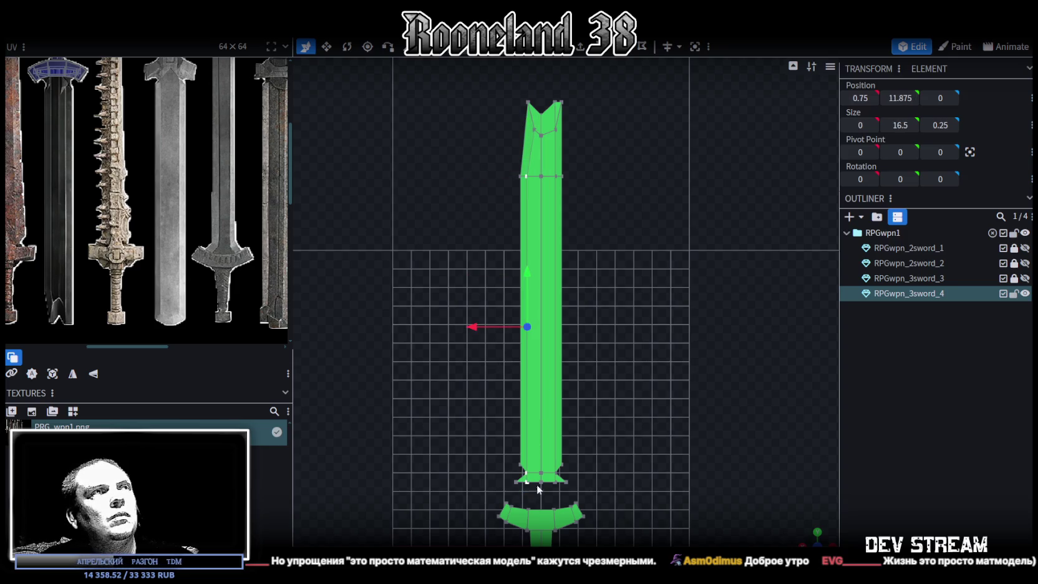
{"action": "left_click_drag", "start_coordinate": [525, 487], "coordinate": [541, 180]}
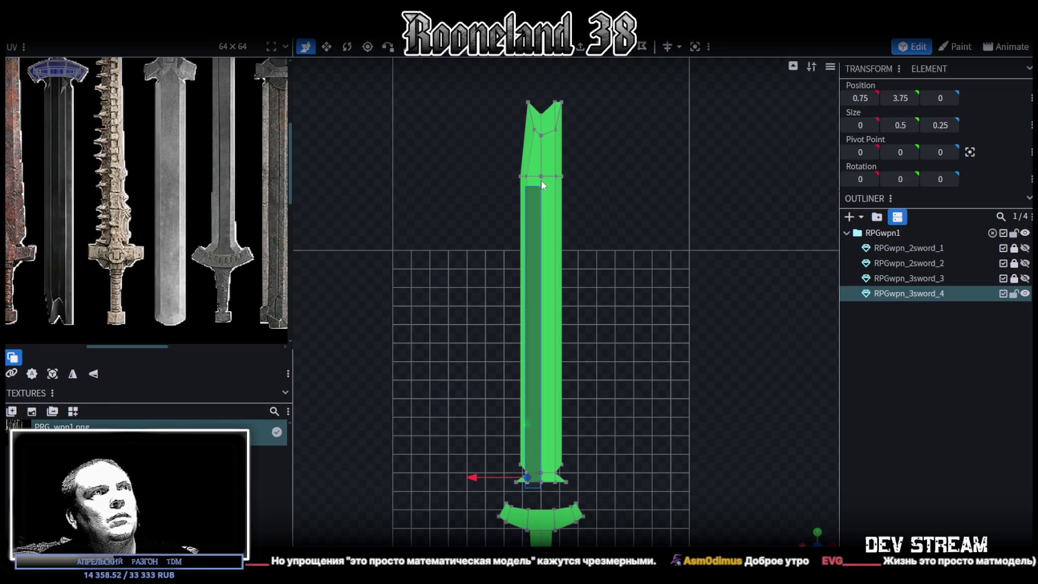
{"action": "left_click_drag", "start_coordinate": [541, 180], "coordinate": [531, 156]}
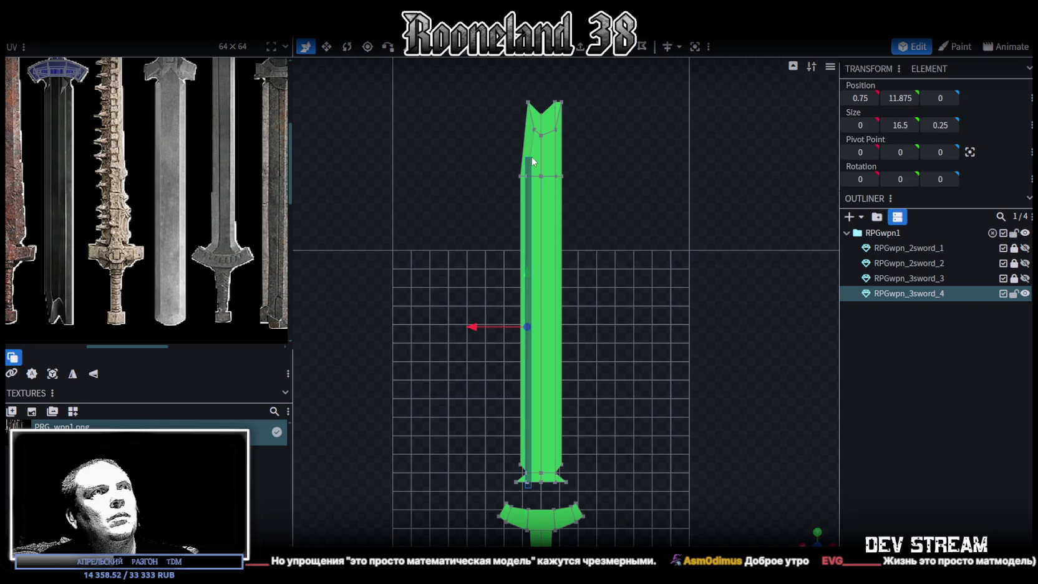
{"action": "left_click_drag", "start_coordinate": [531, 156], "coordinate": [532, 156]}
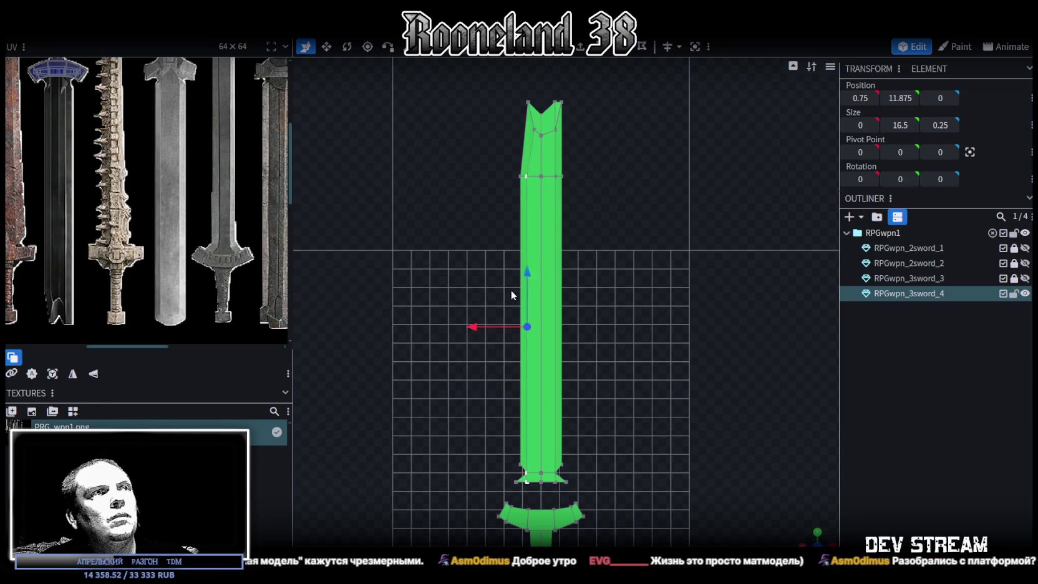
{"action": "left_click_drag", "start_coordinate": [473, 327], "coordinate": [473, 329]}
{"action": "key", "text": "Escape"}
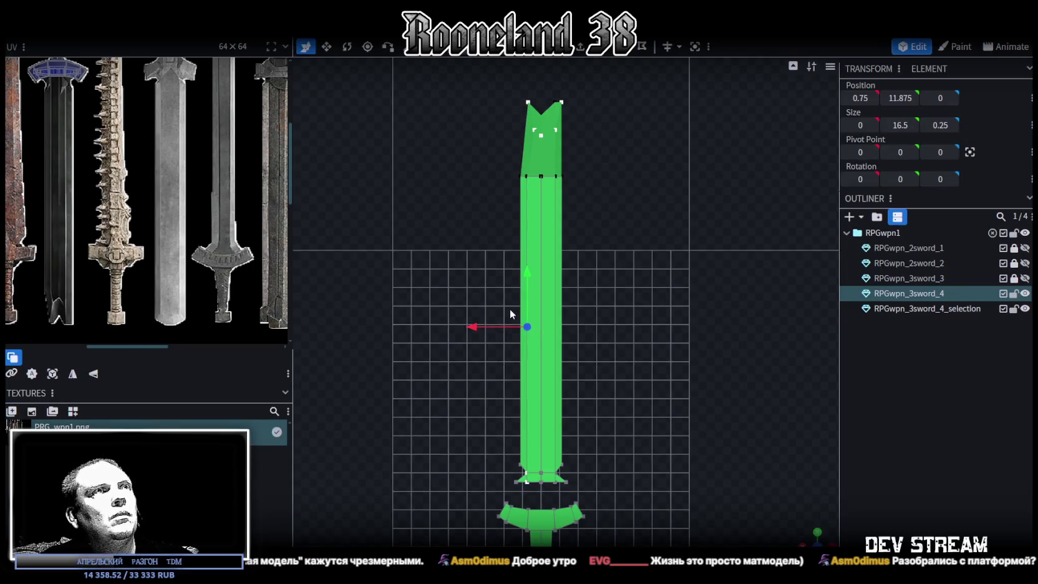
- Try moving a blade-tip vertex in depth, then add RPGwpn_3sword_4_selection to the selection
{"action": "left_click_drag", "start_coordinate": [510, 312], "coordinate": [799, 526]}
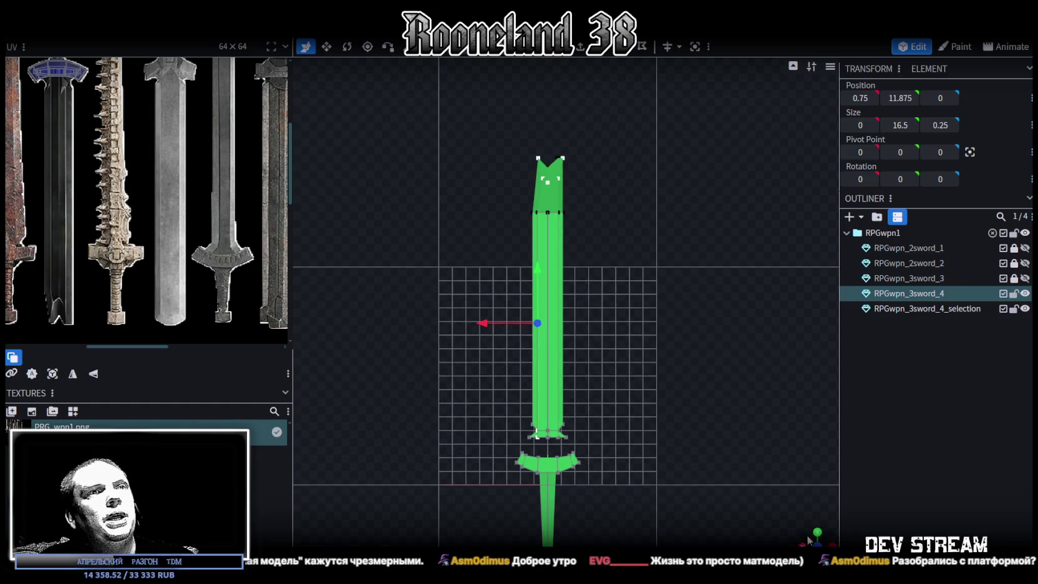
{"action": "scroll", "coordinate": [656, 265], "scroll_direction": "up", "scroll_amount": 3}
{"action": "left_click_drag", "start_coordinate": [657, 264], "coordinate": [568, 174]}
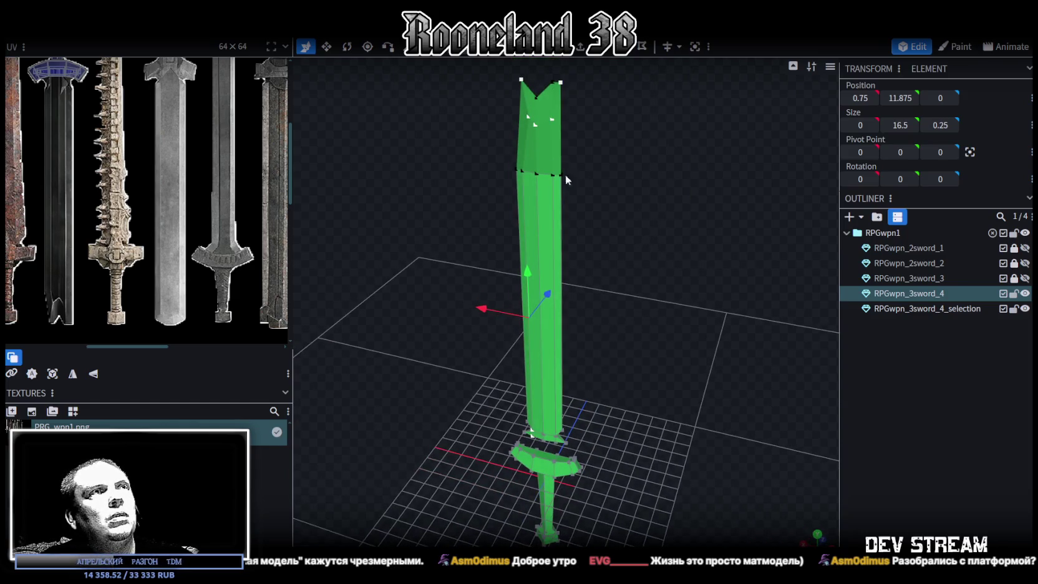
{"action": "left_click", "coordinate": [554, 179]}
{"action": "left_click_drag", "start_coordinate": [660, 178], "coordinate": [531, 182]}
{"action": "key", "text": "ctrl+z"}
{"action": "mouse_move", "coordinate": [604, 242]}
{"action": "left_mouse_down"}
{"action": "mouse_move", "coordinate": [751, 275]}
{"action": "mouse_move", "coordinate": [723, 265]}
{"action": "left_mouse_up"}
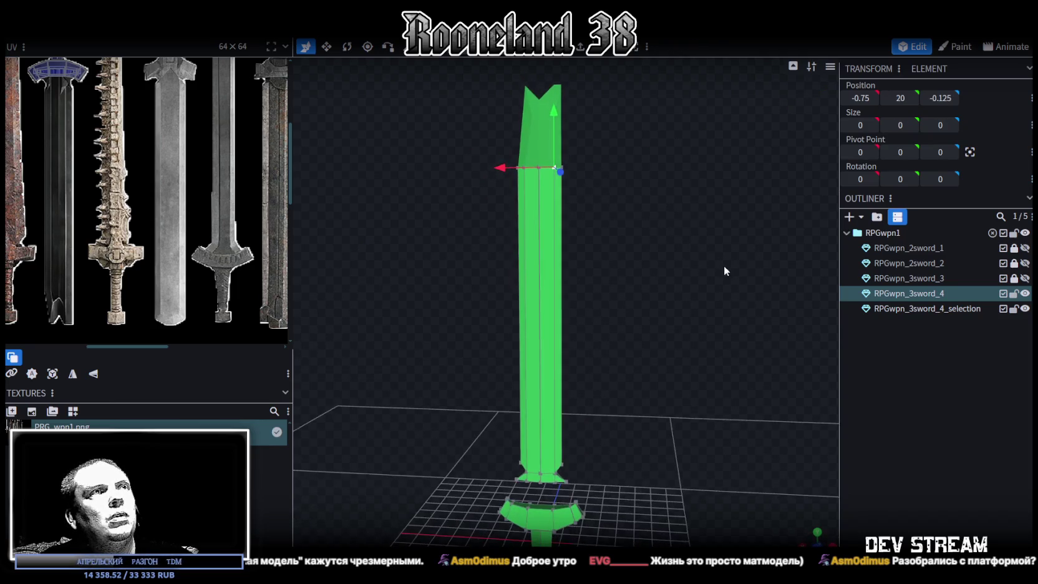
{"action": "left_click", "coordinate": [914, 309]}
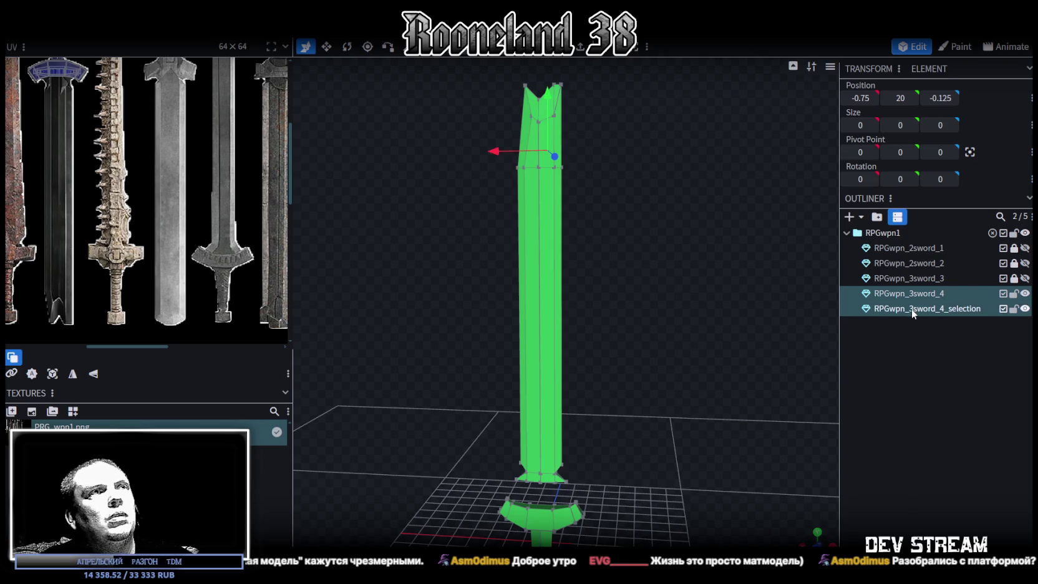
- Merge RPGwpn_3sword_4_selection back into the blade and weld its 8 duplicate vertices
{"action": "right_click", "coordinate": [911, 309]}
{"action": "left_click", "coordinate": [947, 98]}
{"action": "scroll", "coordinate": [675, 192], "scroll_direction": "down", "scroll_amount": 2}
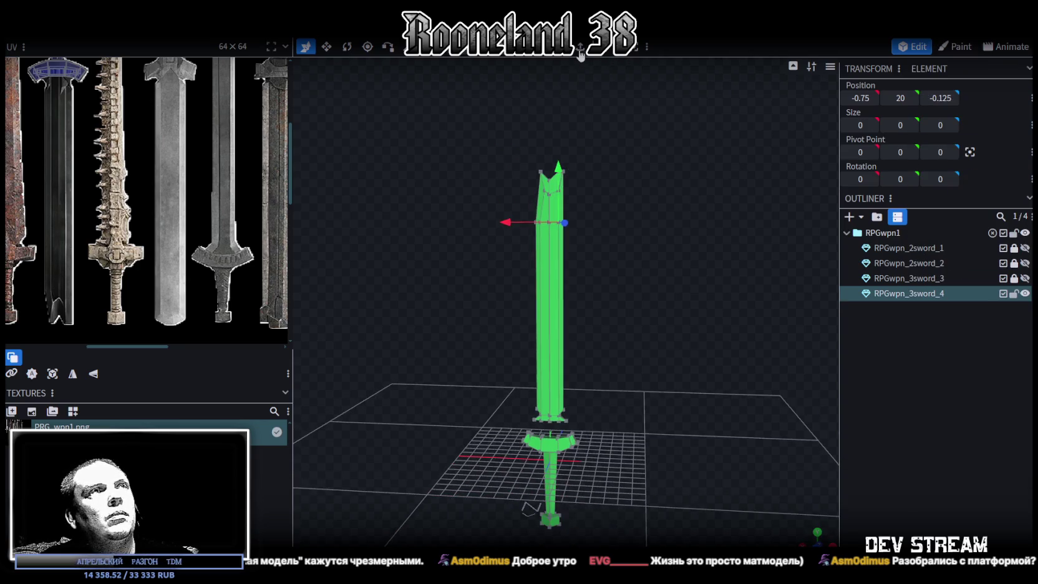
{"action": "key", "text": "ctrl+a"}
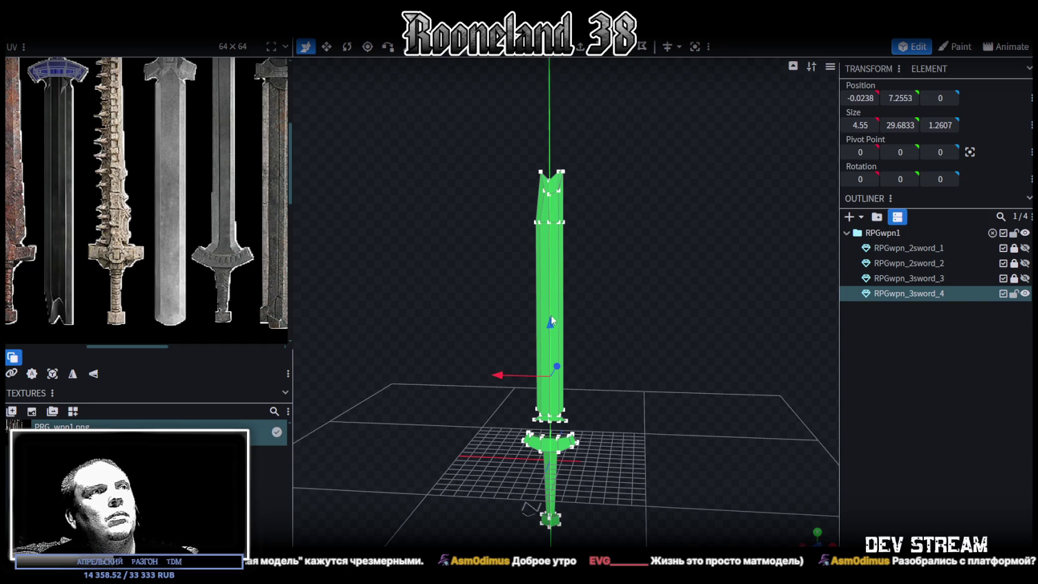
{"action": "left_click", "coordinate": [551, 321]}
{"action": "left_click", "coordinate": [475, 139]}
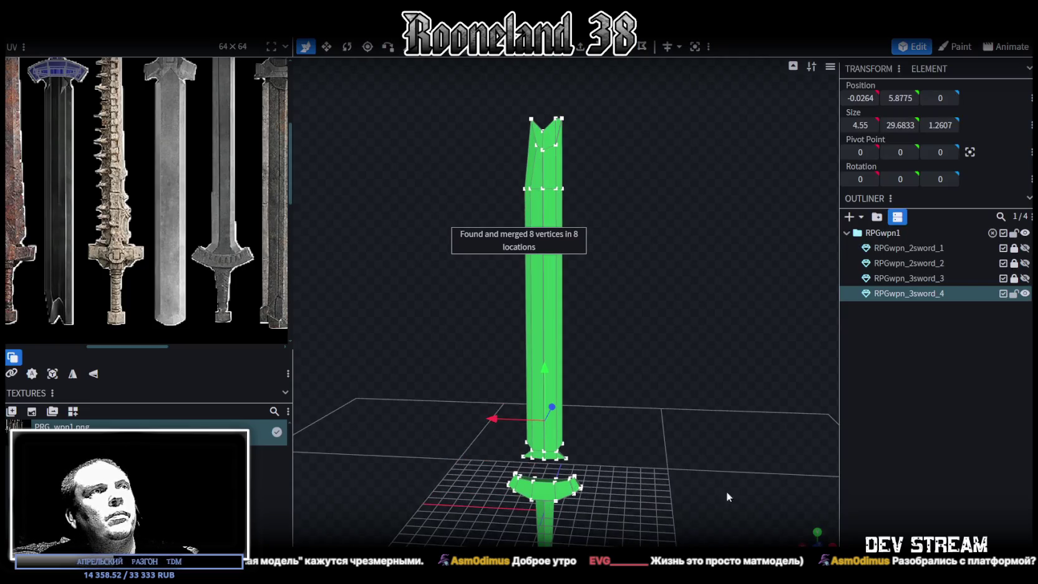
- In front view, move both inner blade edges 0.25 toward the centre along X
{"action": "key", "text": "KP_1"}
{"action": "scroll", "coordinate": [532, 299], "scroll_direction": "up", "scroll_amount": 3}
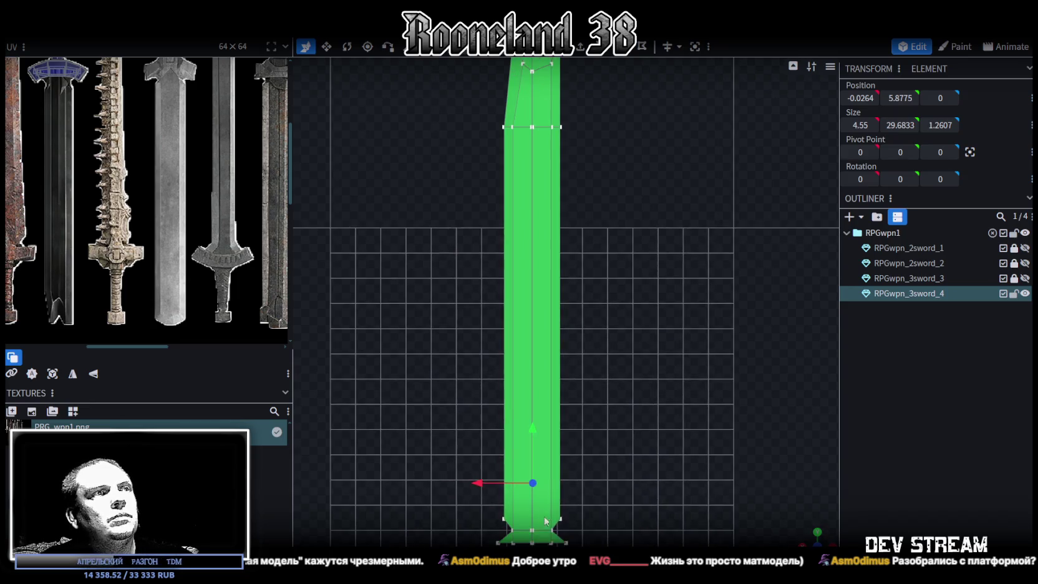
{"action": "left_click", "coordinate": [527, 152]}
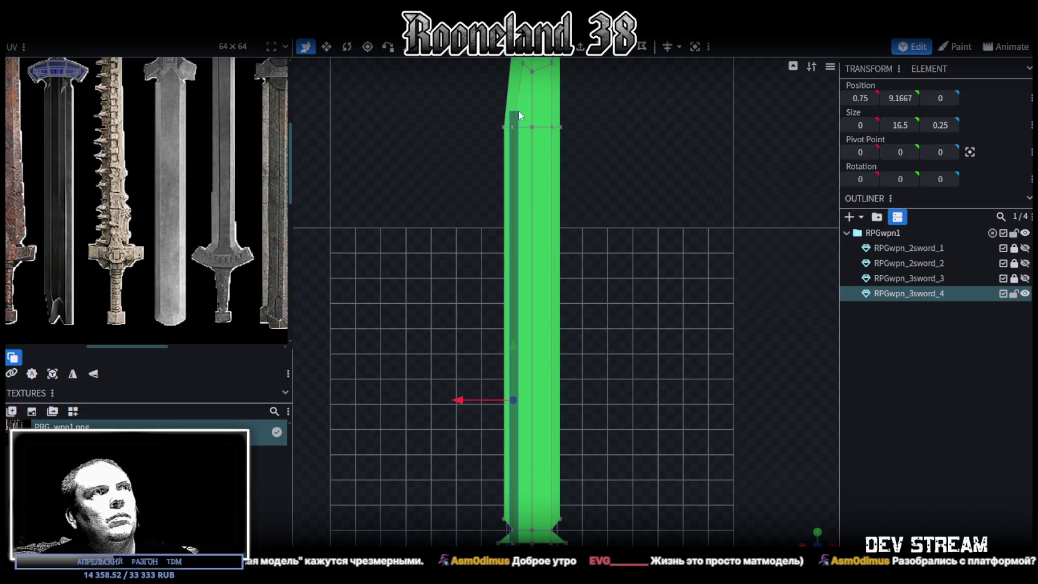
{"action": "left_click_drag", "start_coordinate": [457, 404], "coordinate": [466, 402]}
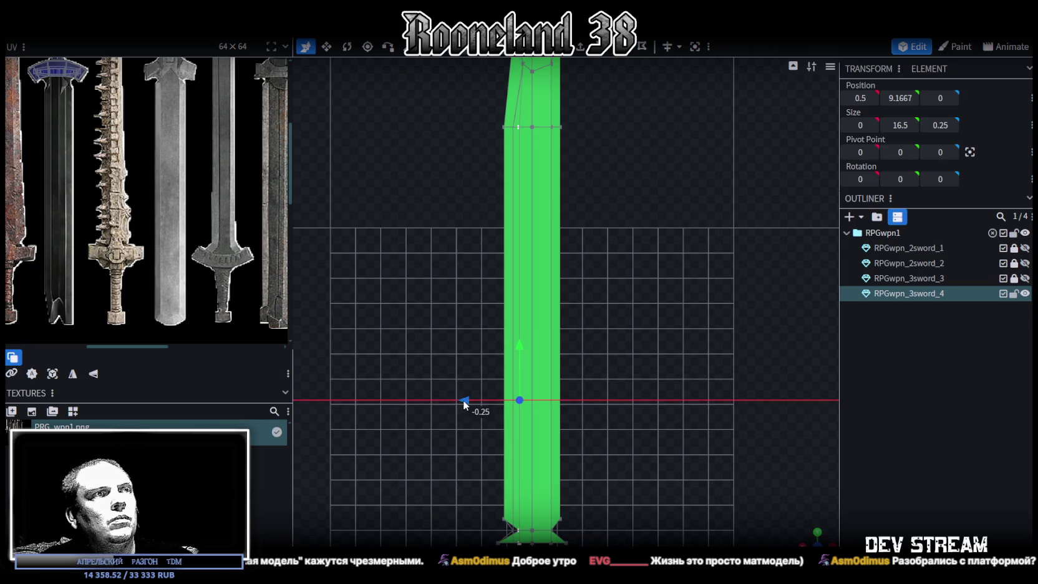
{"action": "scroll", "coordinate": [535, 415], "scroll_direction": "down", "scroll_amount": 3}
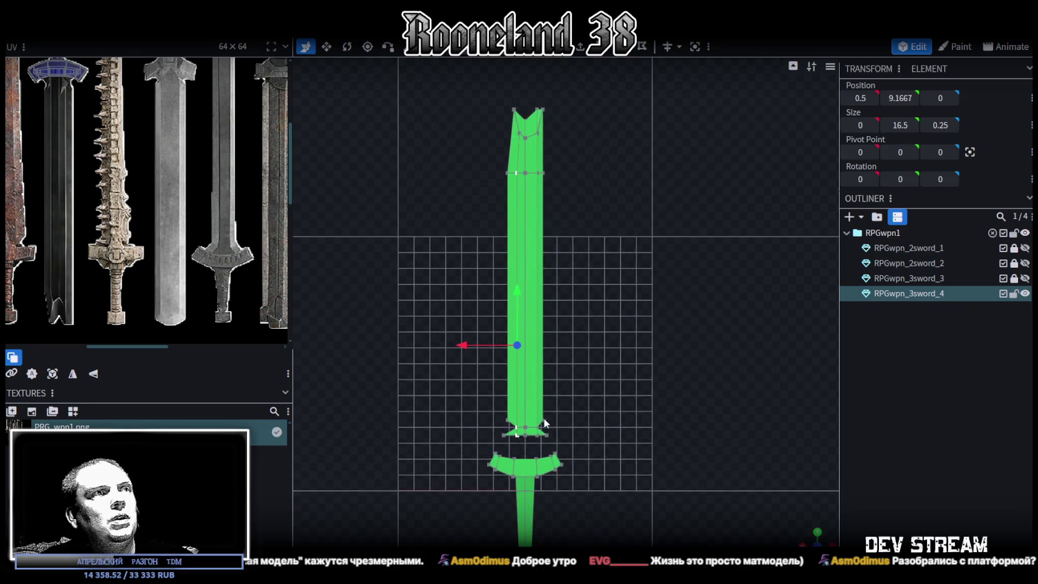
{"action": "left_click", "coordinate": [531, 441]}
{"action": "left_click", "coordinate": [540, 101]}
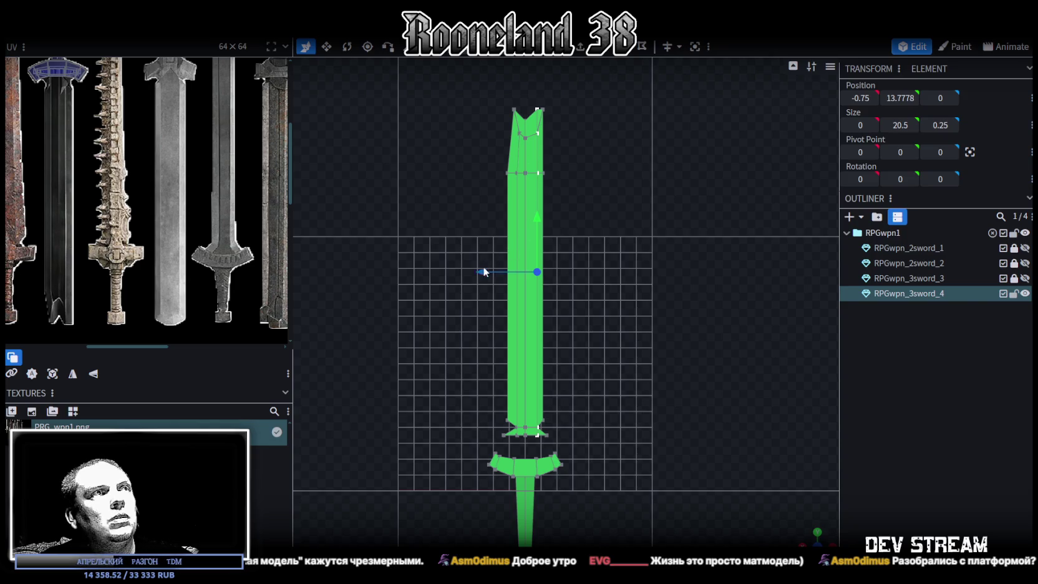
{"action": "left_click_drag", "start_coordinate": [486, 273], "coordinate": [481, 273]}
- Orbit around the blade to inspect the reshaped edges
{"action": "scroll", "coordinate": [550, 219], "scroll_direction": "up", "scroll_amount": 2}
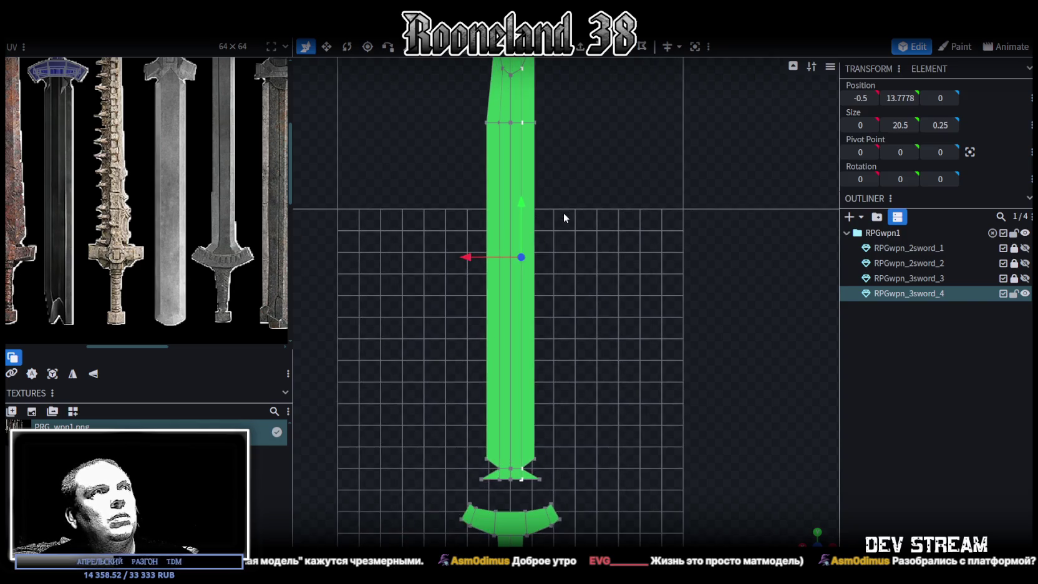
{"action": "right_click_drag", "start_coordinate": [586, 251], "coordinate": [642, 333]}
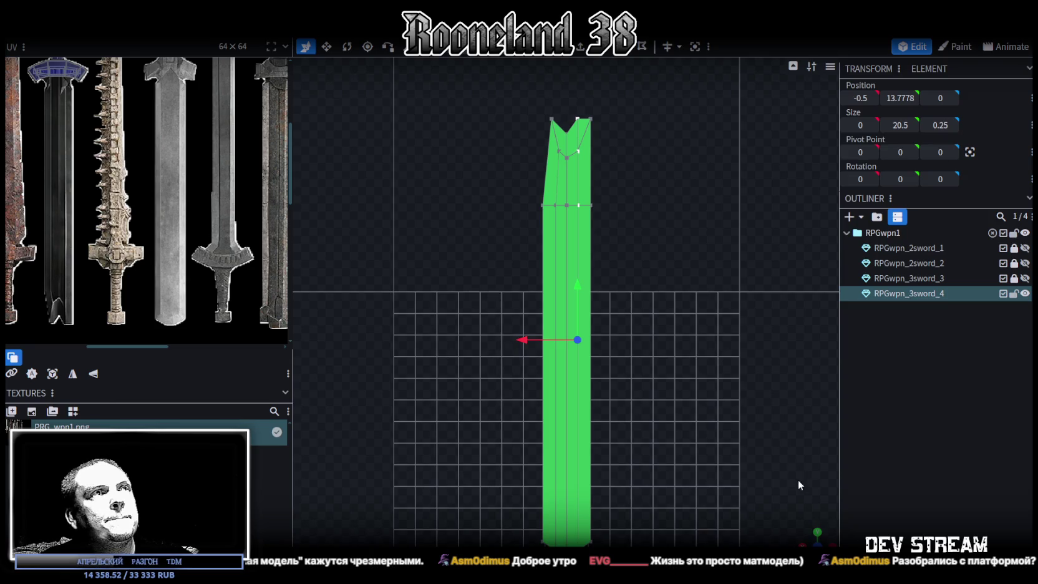
{"action": "scroll", "coordinate": [610, 269], "scroll_direction": "up", "scroll_amount": 2}
{"action": "mouse_move", "coordinate": [609, 269]}
{"action": "left_mouse_down"}
{"action": "mouse_move", "coordinate": [723, 324]}
{"action": "mouse_move", "coordinate": [685, 368]}
{"action": "left_mouse_up"}
{"action": "mouse_move", "coordinate": [635, 408]}
{"action": "left_mouse_down"}
{"action": "mouse_move", "coordinate": [630, 434]}
{"action": "mouse_move", "coordinate": [666, 403]}
{"action": "mouse_move", "coordinate": [625, 400]}
{"action": "mouse_move", "coordinate": [600, 418]}
{"action": "mouse_move", "coordinate": [637, 398]}
{"action": "mouse_move", "coordinate": [624, 375]}
{"action": "mouse_move", "coordinate": [627, 394]}
{"action": "mouse_move", "coordinate": [497, 345]}
{"action": "mouse_move", "coordinate": [579, 360]}
{"action": "mouse_move", "coordinate": [437, 321]}
{"action": "mouse_move", "coordinate": [675, 373]}
{"action": "mouse_move", "coordinate": [662, 394]}
{"action": "mouse_move", "coordinate": [685, 416]}
{"action": "mouse_move", "coordinate": [605, 353]}
{"action": "mouse_move", "coordinate": [646, 333]}
{"action": "mouse_move", "coordinate": [645, 323]}
{"action": "mouse_move", "coordinate": [609, 317]}
{"action": "mouse_move", "coordinate": [743, 301]}
{"action": "mouse_move", "coordinate": [679, 308]}
{"action": "mouse_move", "coordinate": [743, 282]}
{"action": "mouse_move", "coordinate": [575, 57]}
{"action": "left_mouse_up"}
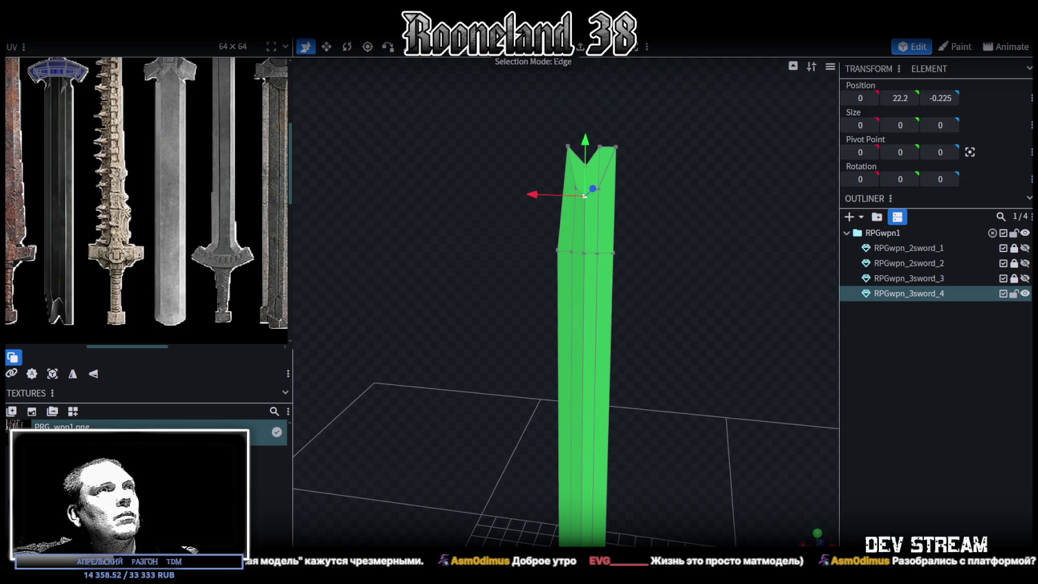
- Set the upper and lower centre faces of the blade to a depth of 0
{"action": "left_click", "coordinate": [577, 244]}
{"action": "left_click", "coordinate": [583, 277], "text": "shift"}
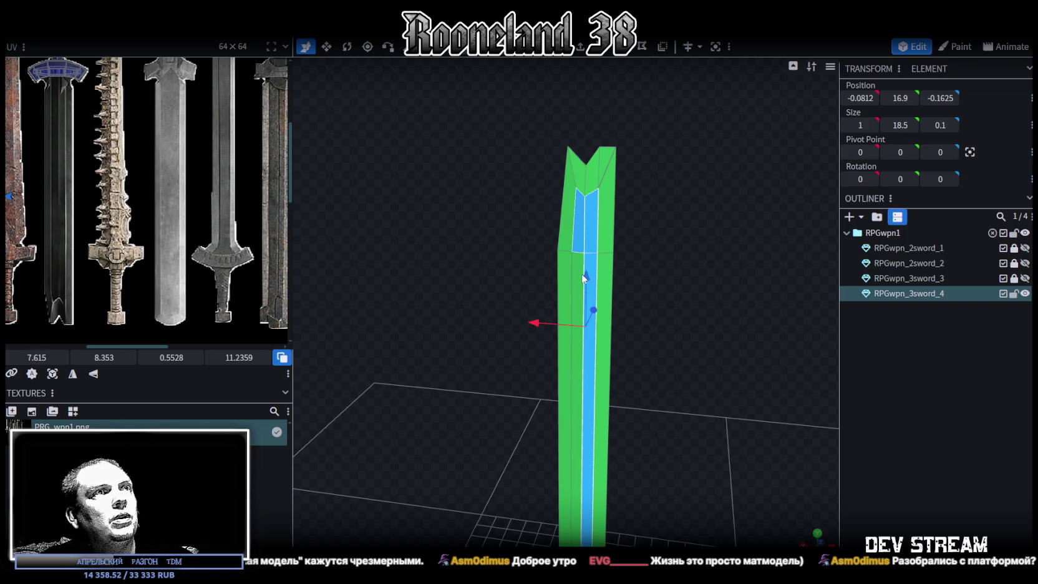
{"action": "mouse_move", "coordinate": [668, 273]}
{"action": "left_mouse_down"}
{"action": "mouse_move", "coordinate": [548, 294]}
{"action": "mouse_move", "coordinate": [590, 294]}
{"action": "mouse_move", "coordinate": [634, 320]}
{"action": "mouse_move", "coordinate": [528, 329]}
{"action": "left_mouse_up"}
{"action": "key", "text": "ctrl+z"}
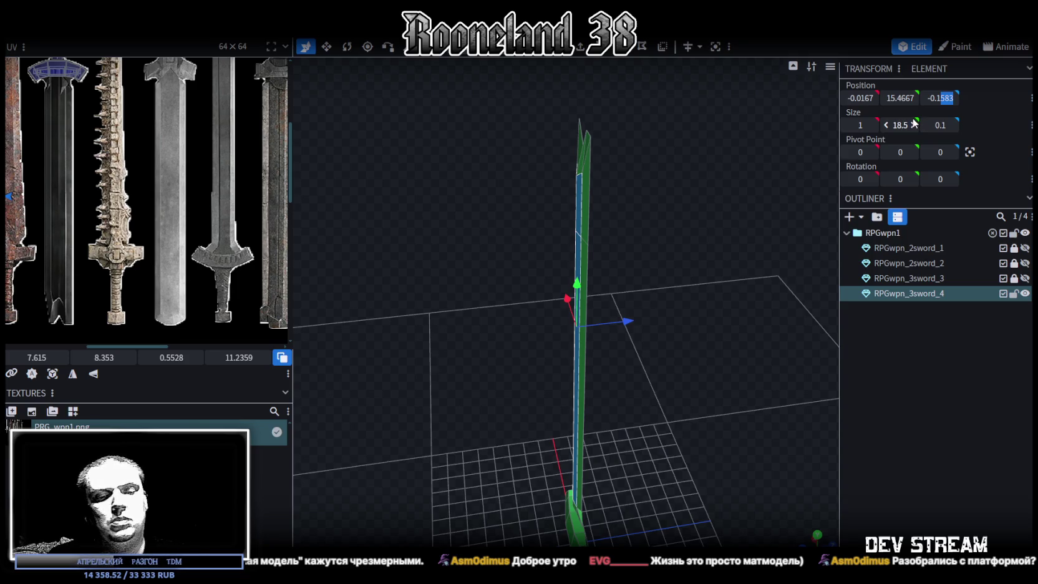
{"action": "type", "text": "-0.175"}
{"action": "mouse_move", "coordinate": [645, 199]}
{"action": "left_mouse_down"}
{"action": "mouse_move", "coordinate": [627, 294]}
{"action": "mouse_move", "coordinate": [678, 240]}
{"action": "left_mouse_up"}
{"action": "scroll", "coordinate": [711, 244], "scroll_direction": "up", "scroll_amount": 3}
{"action": "scroll", "coordinate": [742, 247], "scroll_direction": "up", "scroll_amount": 3}
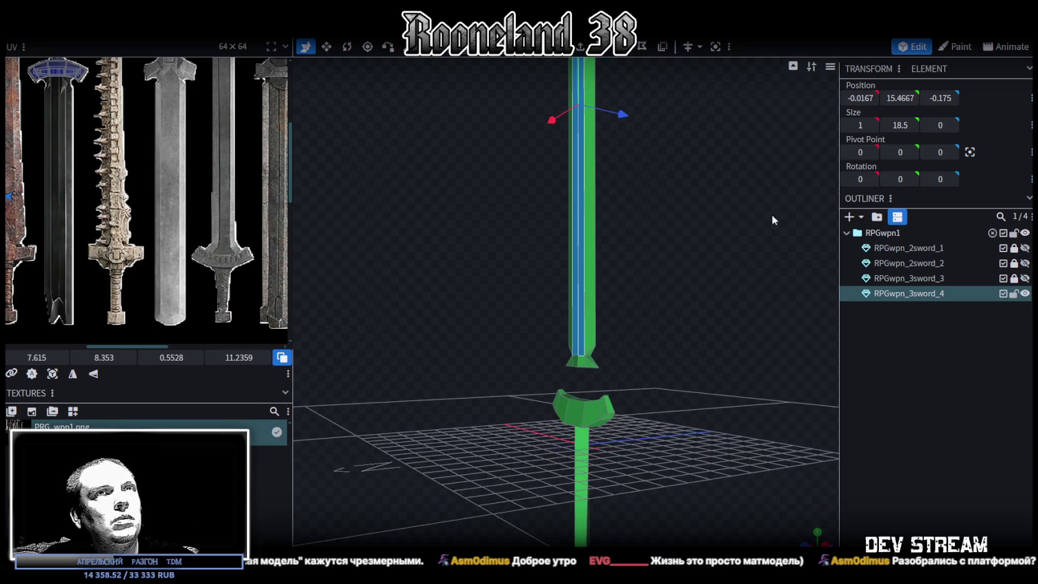
{"action": "key", "text": "Return"}
- Flatten the centre faces at the blade's base and opposite side to zero depth
{"action": "scroll", "coordinate": [723, 296], "scroll_direction": "up", "scroll_amount": 3}
{"action": "scroll", "coordinate": [746, 281], "scroll_direction": "up", "scroll_amount": 2}
{"action": "left_click", "coordinate": [551, 410]}
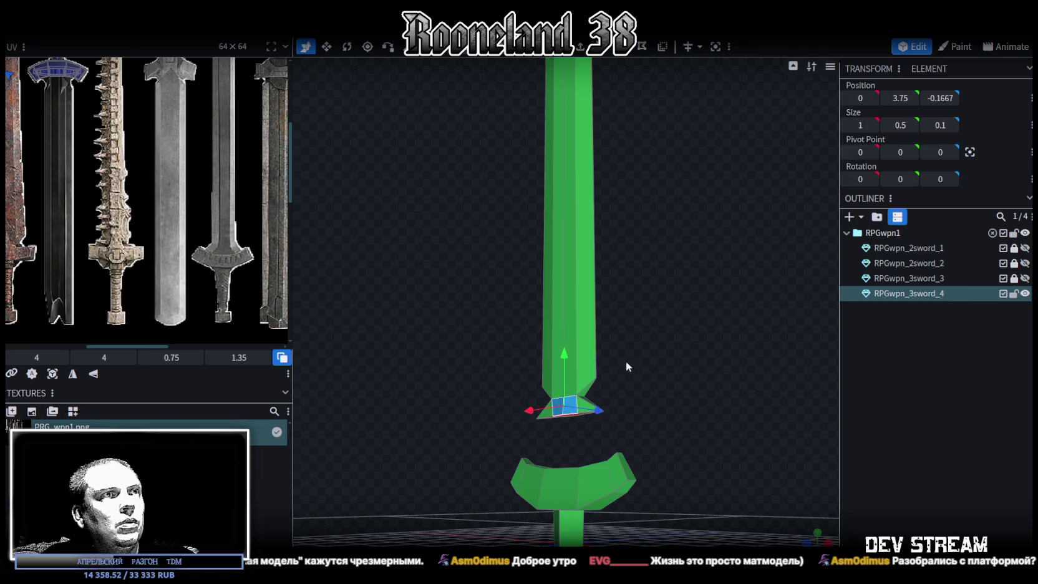
{"action": "mouse_move", "coordinate": [699, 208]}
{"action": "left_mouse_down"}
{"action": "mouse_move", "coordinate": [581, 253]}
{"action": "mouse_move", "coordinate": [701, 337]}
{"action": "left_mouse_up"}
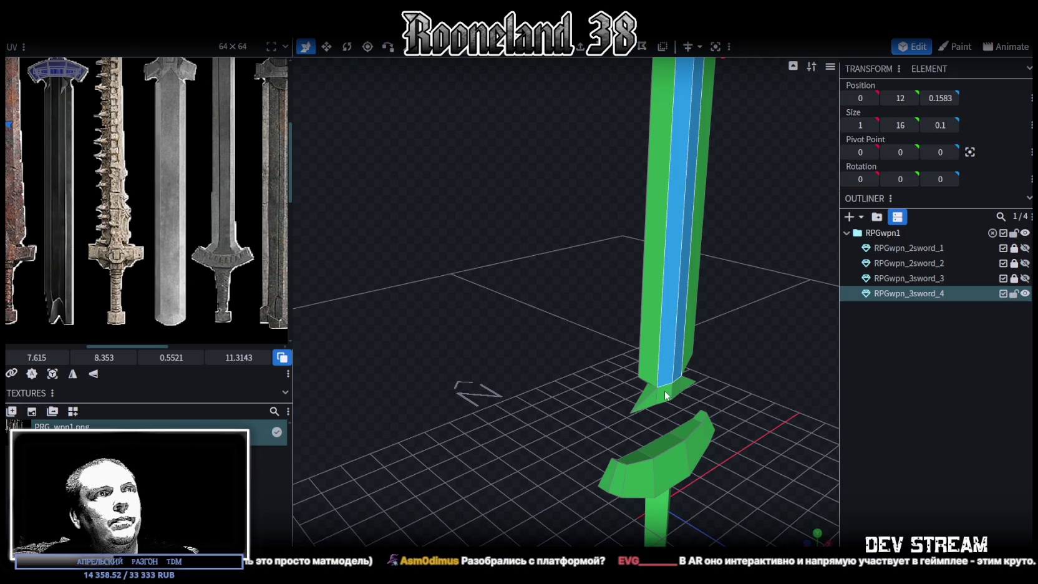
{"action": "left_click", "coordinate": [681, 285]}
{"action": "mouse_move", "coordinate": [736, 249]}
{"action": "left_mouse_down"}
{"action": "mouse_move", "coordinate": [749, 242]}
{"action": "mouse_move", "coordinate": [698, 466]}
{"action": "mouse_move", "coordinate": [667, 346]}
{"action": "left_mouse_up"}
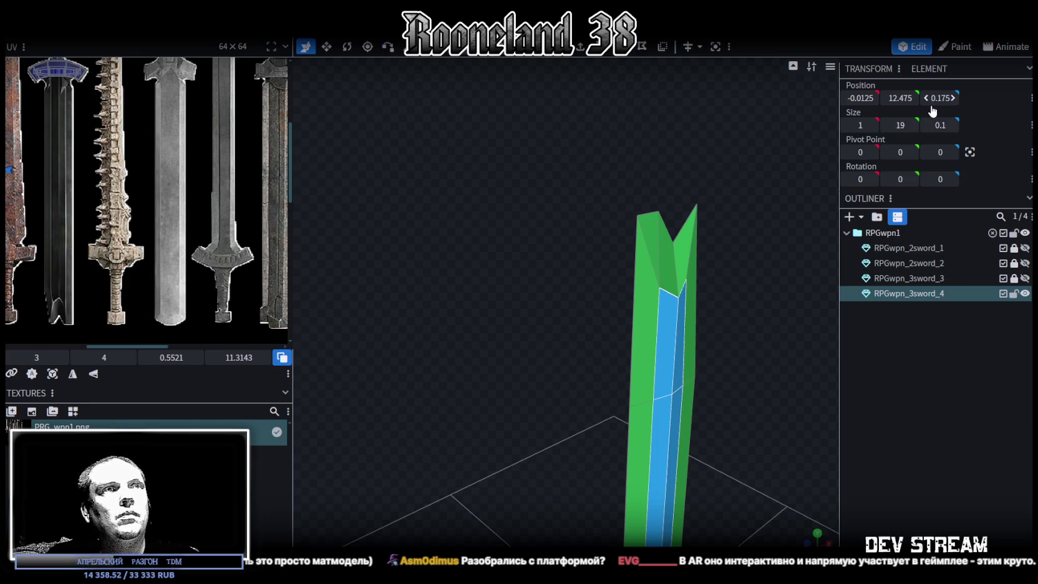
{"action": "key", "text": "ctrl+z"}
{"action": "mouse_move", "coordinate": [642, 383]}
{"action": "left_mouse_down"}
{"action": "mouse_move", "coordinate": [542, 227]}
{"action": "mouse_move", "coordinate": [359, 301]}
{"action": "mouse_move", "coordinate": [560, 345]}
{"action": "mouse_move", "coordinate": [661, 246]}
{"action": "mouse_move", "coordinate": [664, 225]}
{"action": "mouse_move", "coordinate": [524, 408]}
{"action": "mouse_move", "coordinate": [498, 338]}
{"action": "mouse_move", "coordinate": [684, 368]}
{"action": "mouse_move", "coordinate": [671, 359]}
{"action": "mouse_move", "coordinate": [680, 356]}
{"action": "mouse_move", "coordinate": [685, 429]}
{"action": "mouse_move", "coordinate": [692, 412]}
{"action": "left_mouse_up"}
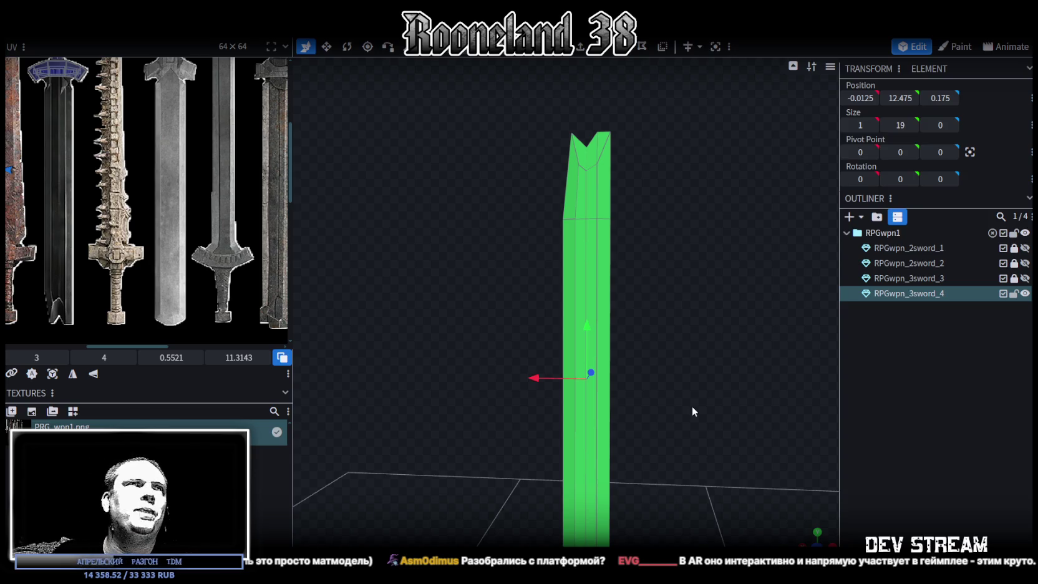
- Orbit around the sword to a side-on view of the notched tip
{"action": "scroll", "coordinate": [661, 226], "scroll_direction": "up", "scroll_amount": 3}
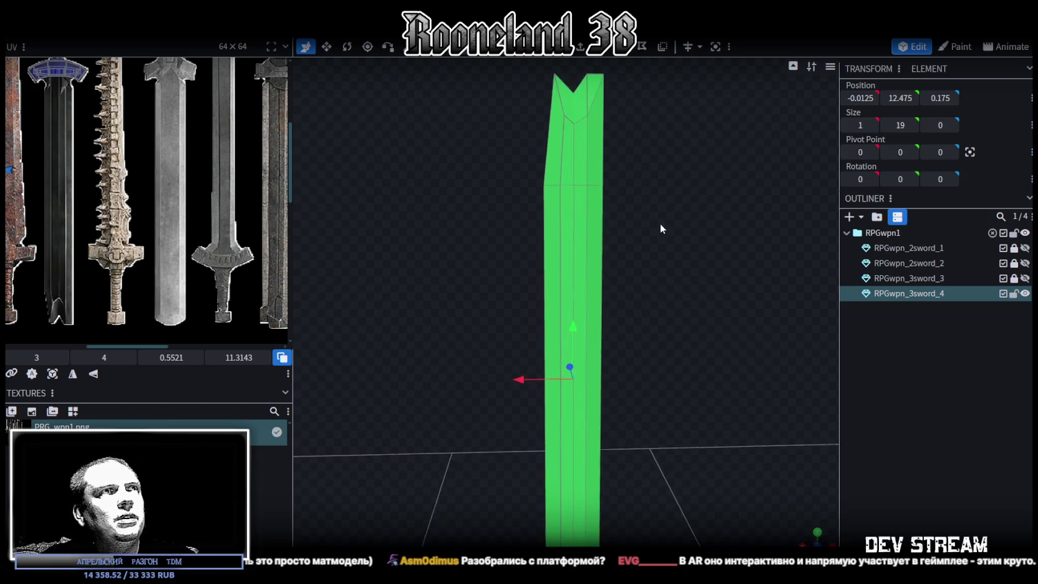
{"action": "left_click_drag", "start_coordinate": [660, 229], "coordinate": [680, 272]}
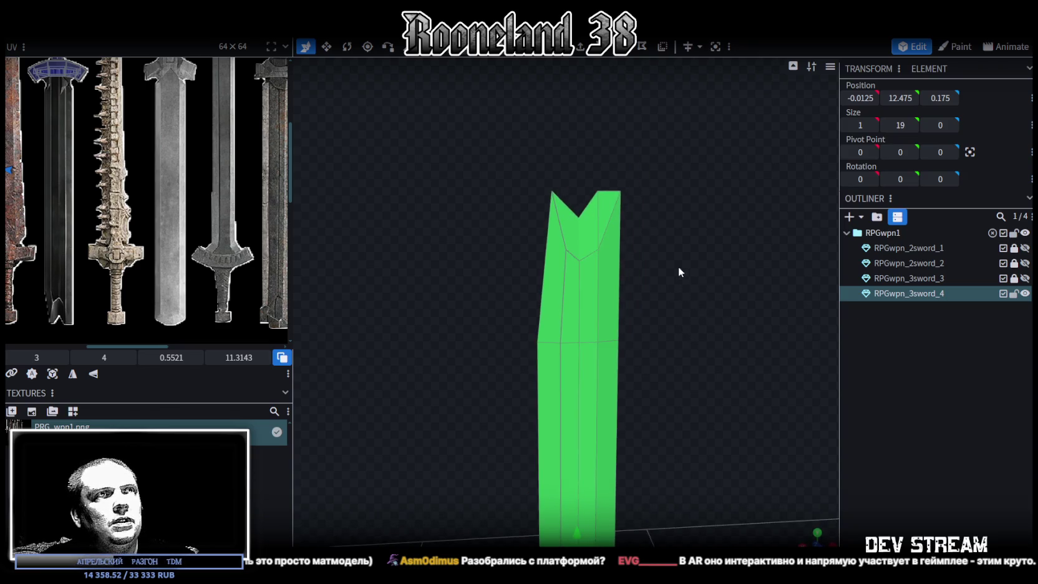
{"action": "scroll", "coordinate": [680, 272], "scroll_direction": "up", "scroll_amount": 2}
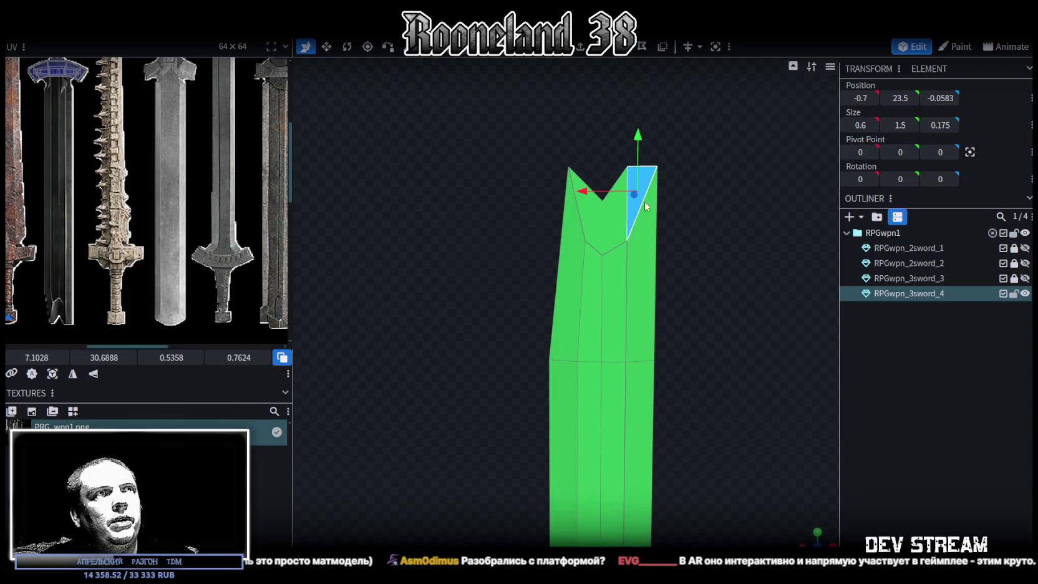
{"action": "mouse_move", "coordinate": [808, 528]}
{"action": "left_mouse_down"}
{"action": "mouse_move", "coordinate": [657, 284]}
{"action": "mouse_move", "coordinate": [471, 251]}
{"action": "mouse_move", "coordinate": [478, 290]}
{"action": "mouse_move", "coordinate": [447, 300]}
{"action": "mouse_move", "coordinate": [413, 254]}
{"action": "left_mouse_up"}
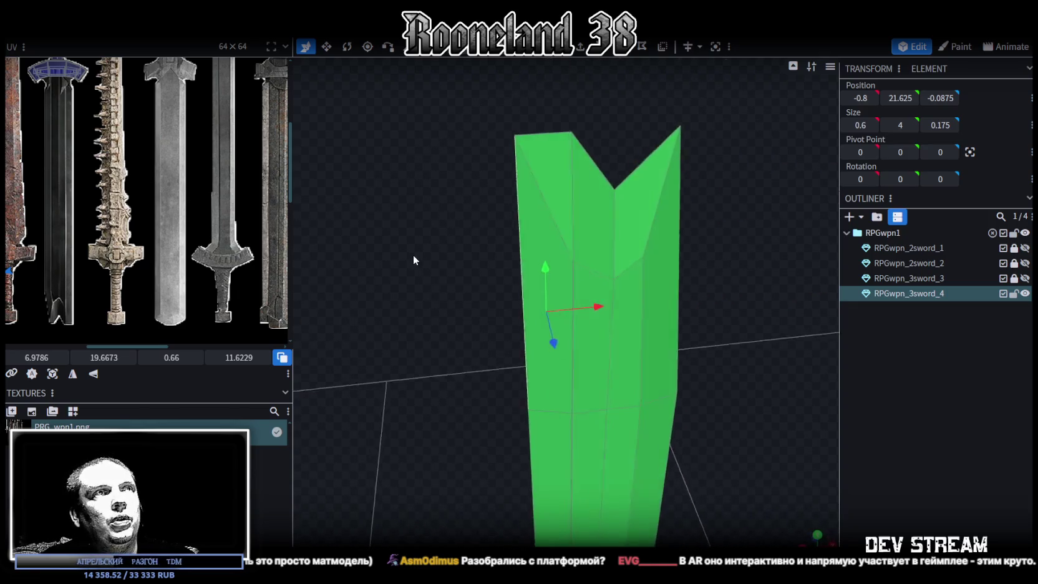
{"action": "scroll", "coordinate": [416, 249], "scroll_direction": "up", "scroll_amount": 2}
{"action": "scroll", "coordinate": [412, 228], "scroll_direction": "up", "scroll_amount": 1}
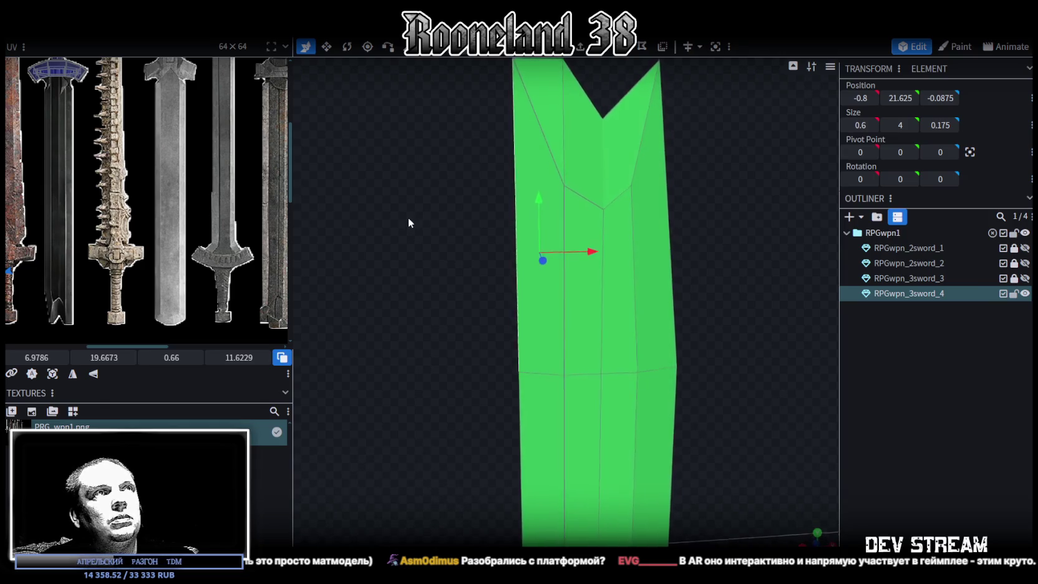
{"action": "scroll", "coordinate": [407, 220], "scroll_direction": "down", "scroll_amount": 3}
{"action": "mouse_move", "coordinate": [399, 222]}
{"action": "left_mouse_down"}
{"action": "mouse_move", "coordinate": [541, 215]}
{"action": "mouse_move", "coordinate": [522, 214]}
{"action": "mouse_move", "coordinate": [556, 272]}
{"action": "mouse_move", "coordinate": [692, 271]}
{"action": "mouse_move", "coordinate": [556, 262]}
{"action": "mouse_move", "coordinate": [585, 244]}
{"action": "mouse_move", "coordinate": [588, 256]}
{"action": "mouse_move", "coordinate": [629, 160]}
{"action": "mouse_move", "coordinate": [599, 166]}
{"action": "left_mouse_up"}
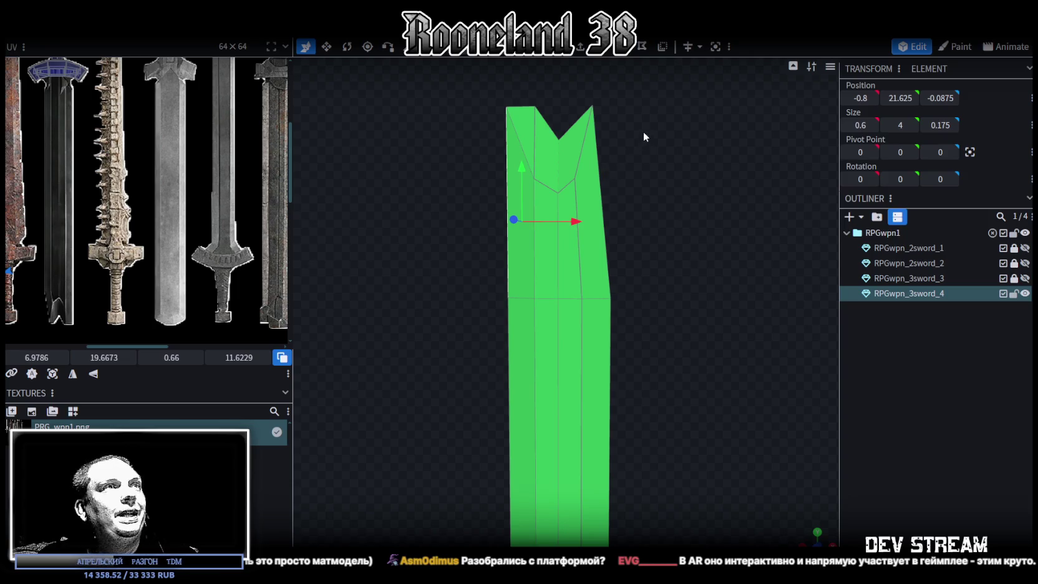
- Lower the tip's top vertices about 1.4 units on Y in vertex mode
{"action": "key", "text": "1"}
{"action": "left_click", "coordinate": [506, 107]}
{"action": "left_click_drag", "start_coordinate": [510, 85], "coordinate": [685, 230]}
{"action": "left_click_drag", "start_coordinate": [553, 107], "coordinate": [564, 184]}
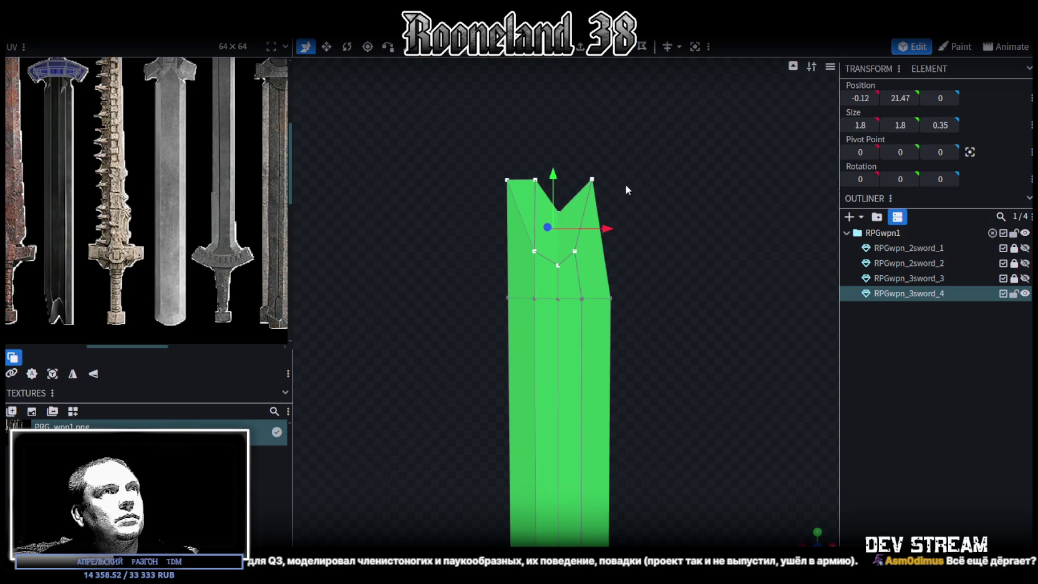
{"action": "scroll", "coordinate": [630, 212], "scroll_direction": "up", "scroll_amount": 2}
{"action": "scroll", "coordinate": [627, 225], "scroll_direction": "down", "scroll_amount": 2}
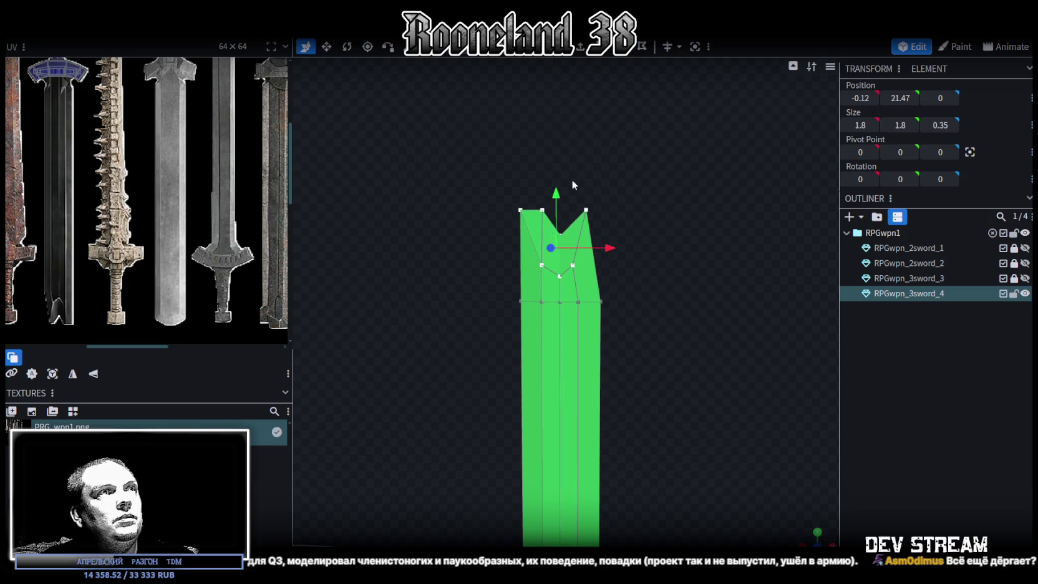
{"action": "scroll", "coordinate": [630, 267], "scroll_direction": "down", "scroll_amount": 2}
{"action": "scroll", "coordinate": [665, 305], "scroll_direction": "down", "scroll_amount": 2}
{"action": "mouse_move", "coordinate": [665, 305]}
{"action": "left_mouse_down"}
{"action": "mouse_move", "coordinate": [689, 257]}
{"action": "mouse_move", "coordinate": [531, 294]}
{"action": "mouse_move", "coordinate": [421, 282]}
{"action": "mouse_move", "coordinate": [658, 187]}
{"action": "mouse_move", "coordinate": [778, 232]}
{"action": "mouse_move", "coordinate": [684, 214]}
{"action": "left_mouse_up"}
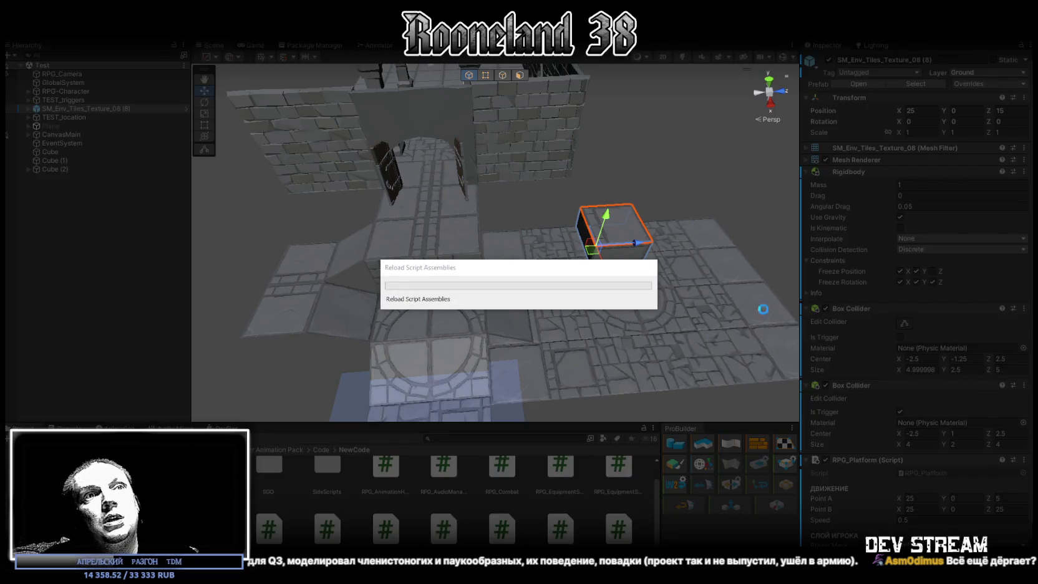
- Set the moving platform's Speed to 1 and maximize the Game view
{"action": "scroll", "coordinate": [949, 258], "scroll_direction": "down", "scroll_amount": 2}
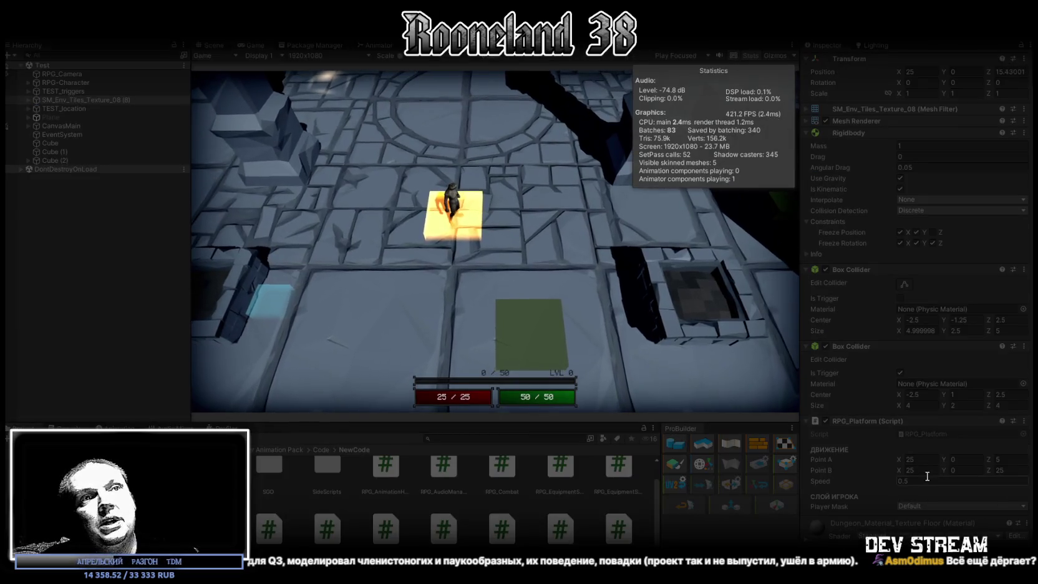
{"action": "type", "text": "4"}
{"action": "left_click", "coordinate": [511, 164]}
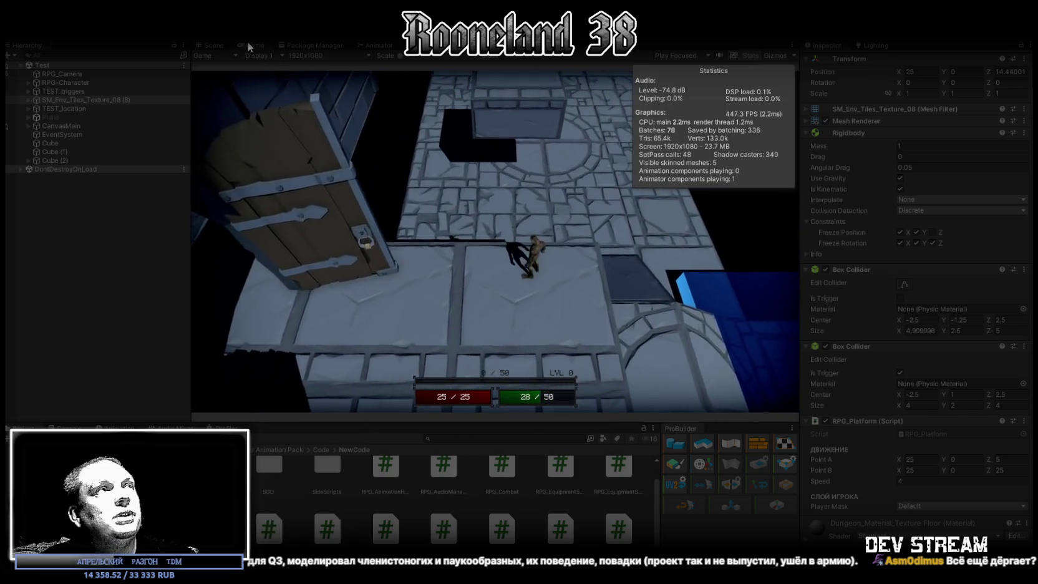
{"action": "double_click", "coordinate": [250, 44]}
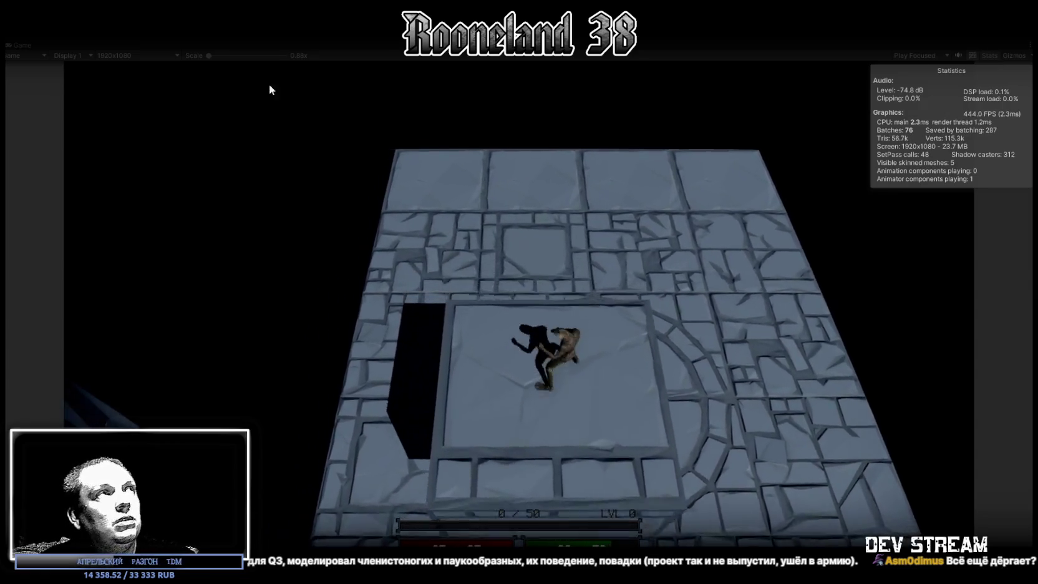
{"action": "double_click", "coordinate": [20, 46]}
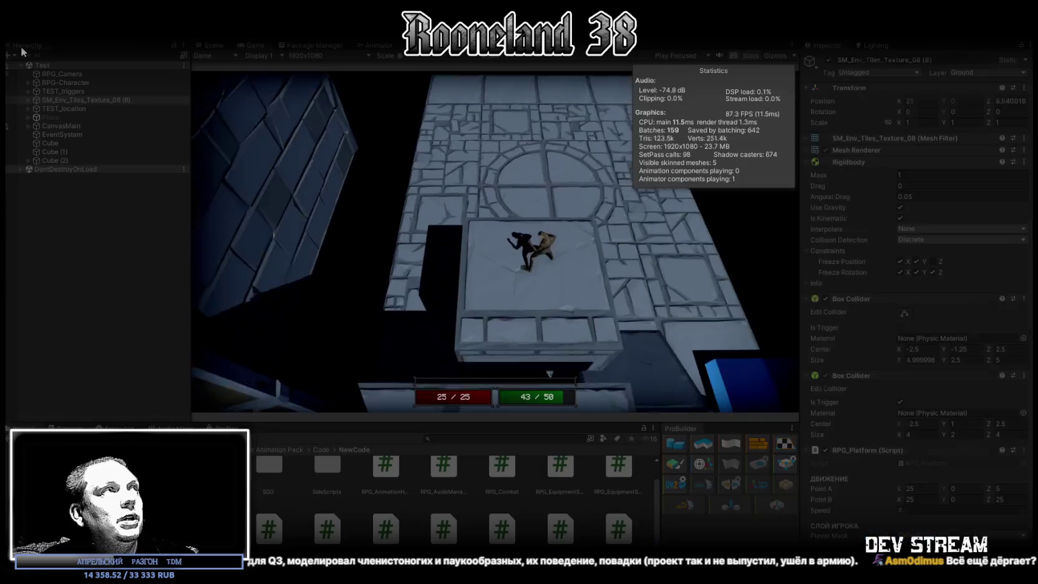
{"action": "type", "text": "1"}
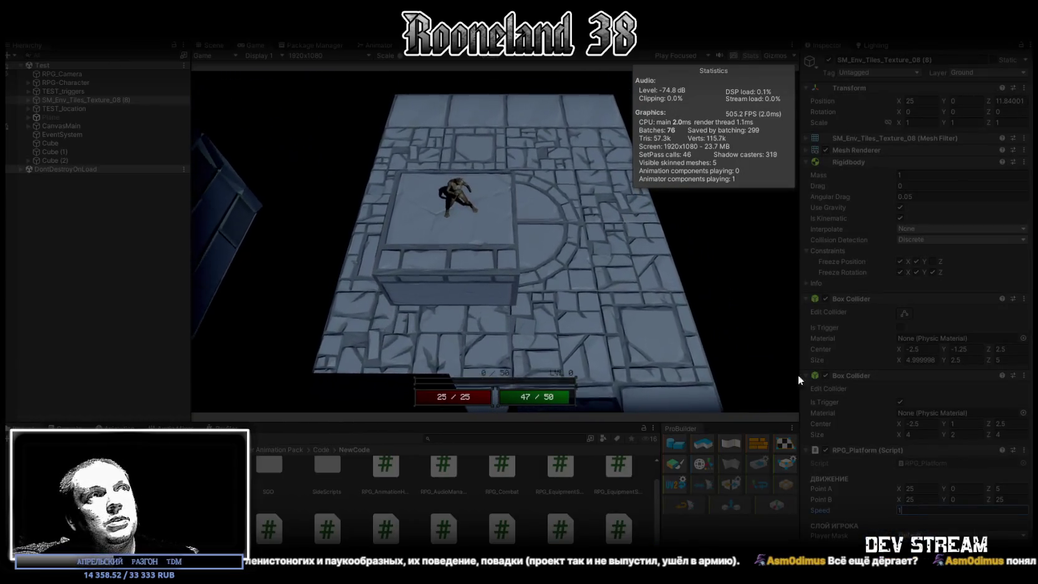
{"action": "double_click", "coordinate": [249, 46]}
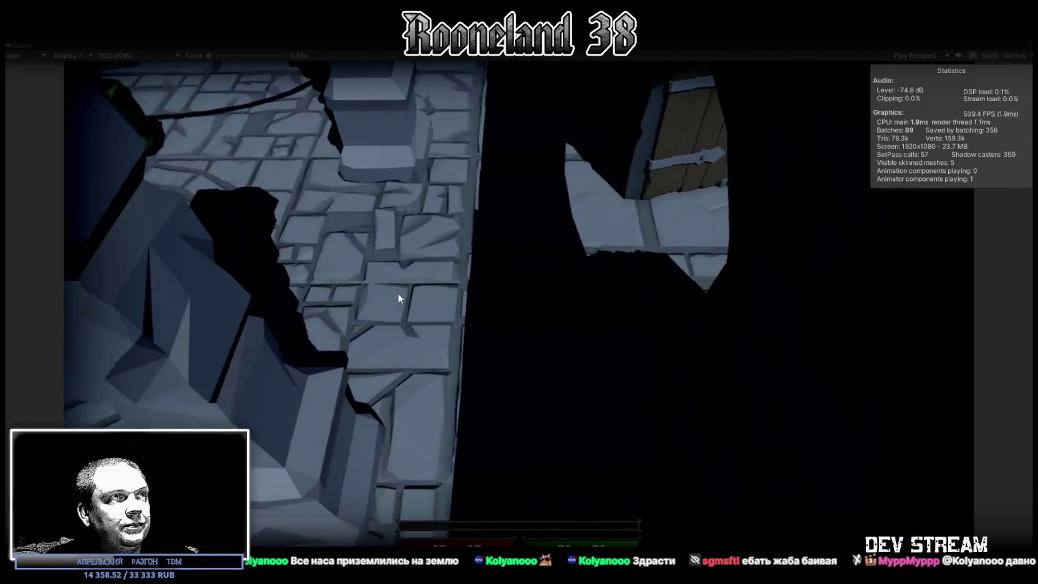
- Attack and walk the hero left across the dungeon, then exit Play mode
{"action": "left_click", "coordinate": [397, 293]}
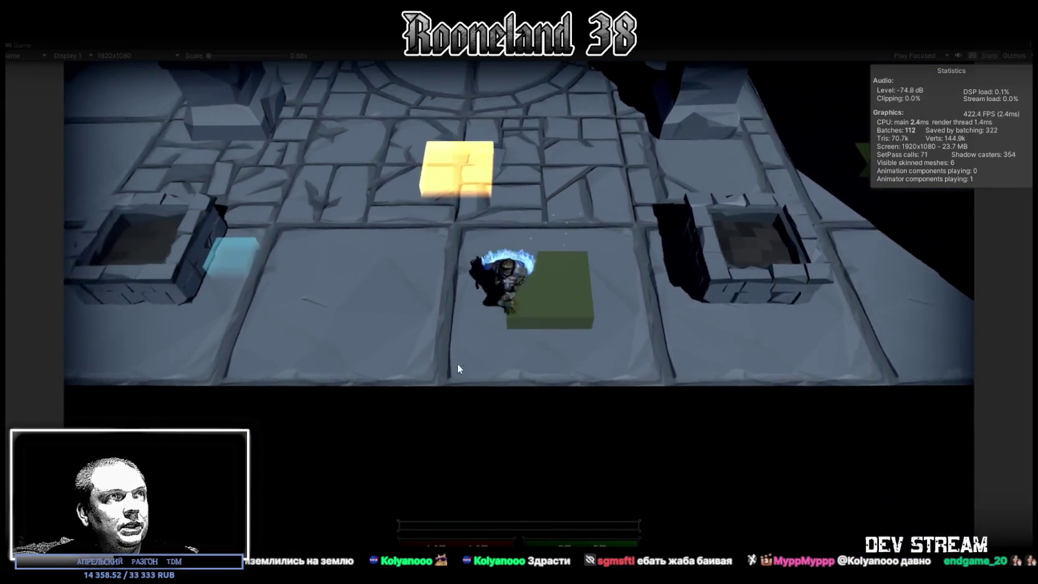
{"action": "left_click", "coordinate": [347, 299]}
{"action": "key", "text": "a"}
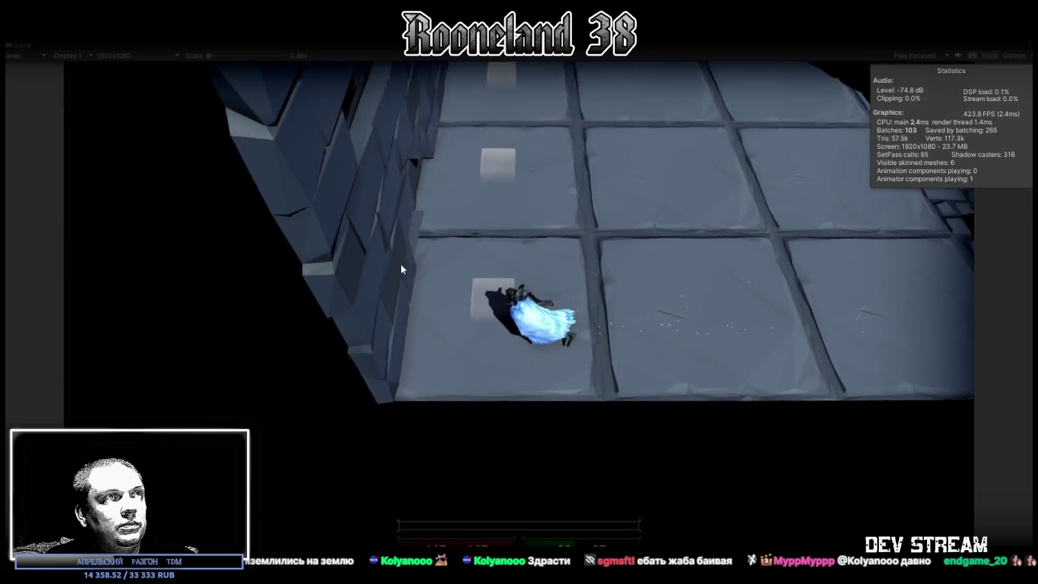
{"action": "key", "text": "ctrl+p"}
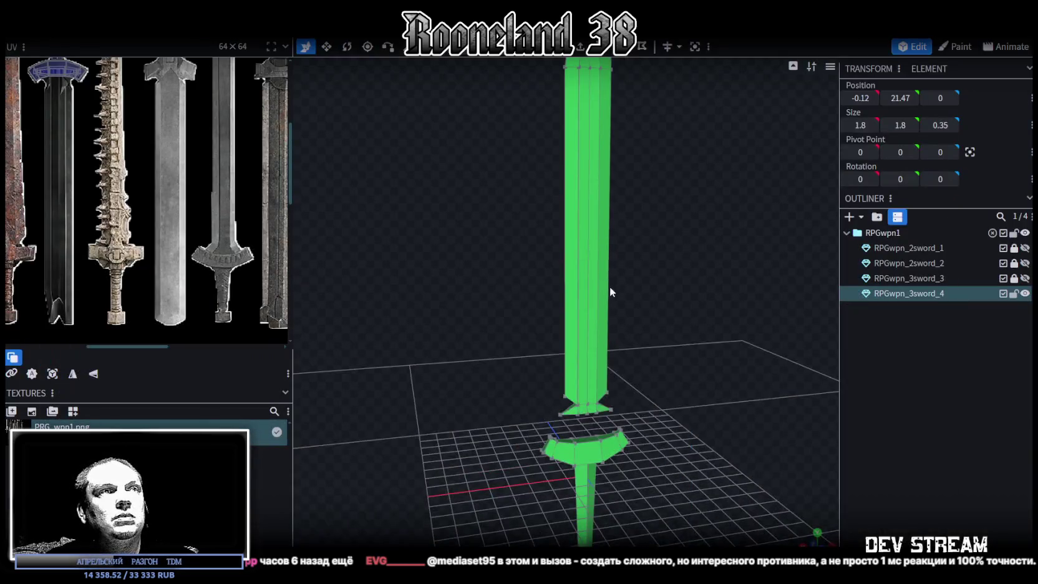
- Frame the blade's top and select faces near the blade top and right side
{"action": "scroll", "coordinate": [599, 269], "scroll_direction": "down", "scroll_amount": 3}
{"action": "left_click_drag", "start_coordinate": [587, 249], "coordinate": [652, 262]}
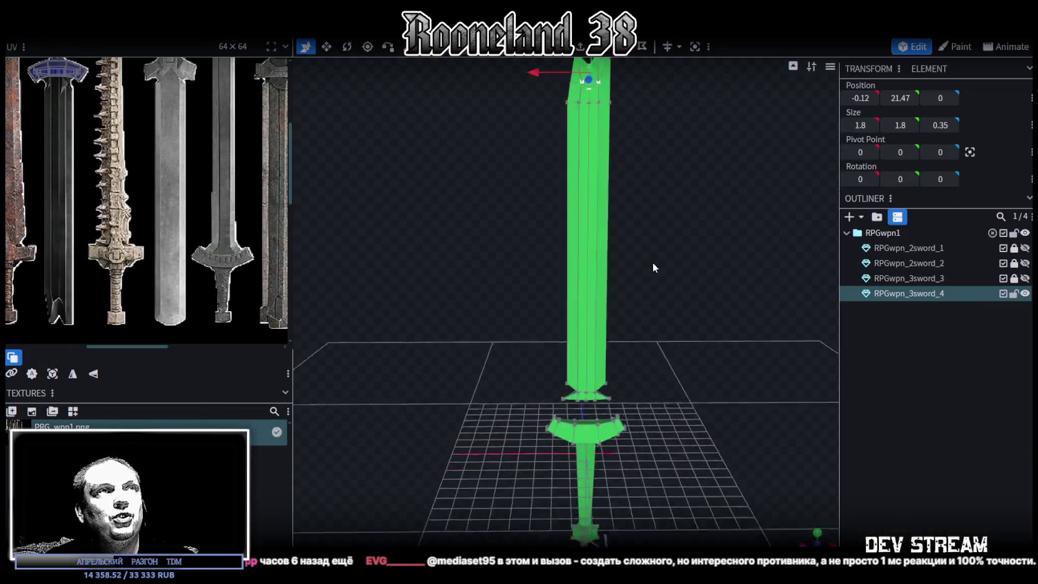
{"action": "scroll", "coordinate": [647, 260], "scroll_direction": "down", "scroll_amount": 2}
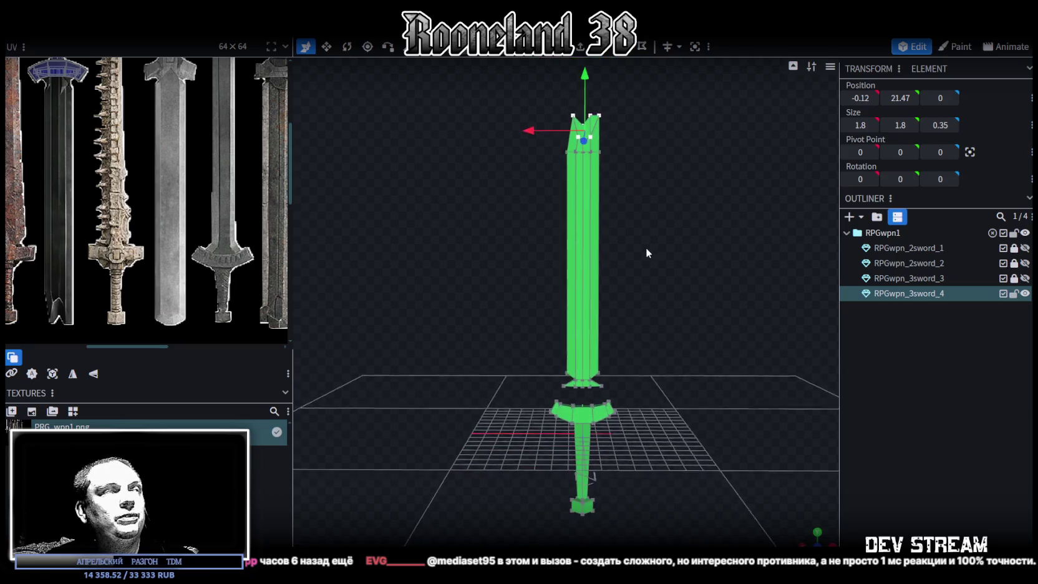
{"action": "right_click_drag", "start_coordinate": [646, 247], "coordinate": [597, 292]}
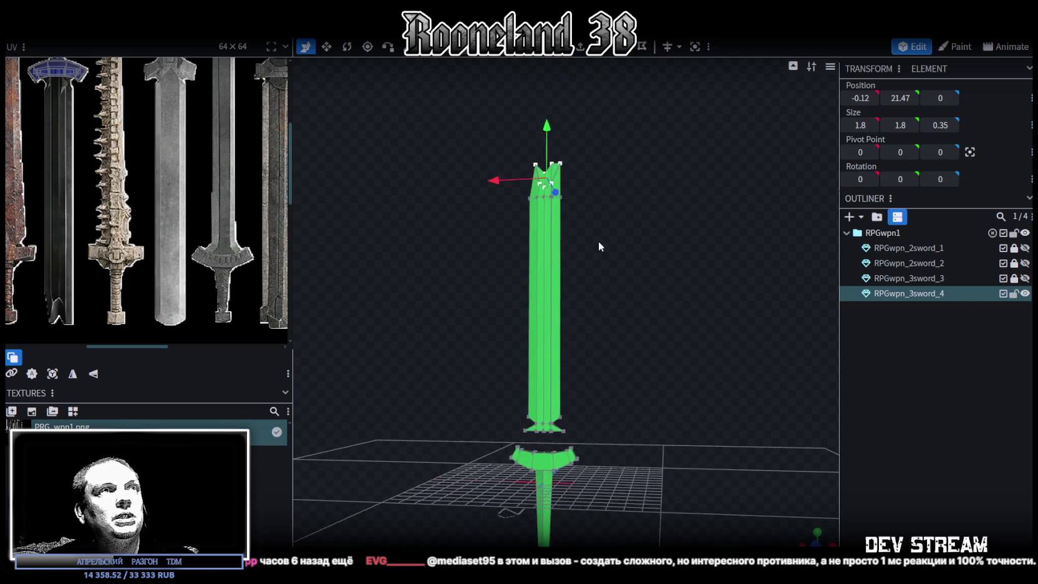
{"action": "scroll", "coordinate": [610, 253], "scroll_direction": "up", "scroll_amount": 3}
{"action": "scroll", "coordinate": [620, 340], "scroll_direction": "up", "scroll_amount": 2}
{"action": "scroll", "coordinate": [626, 268], "scroll_direction": "up", "scroll_amount": 2}
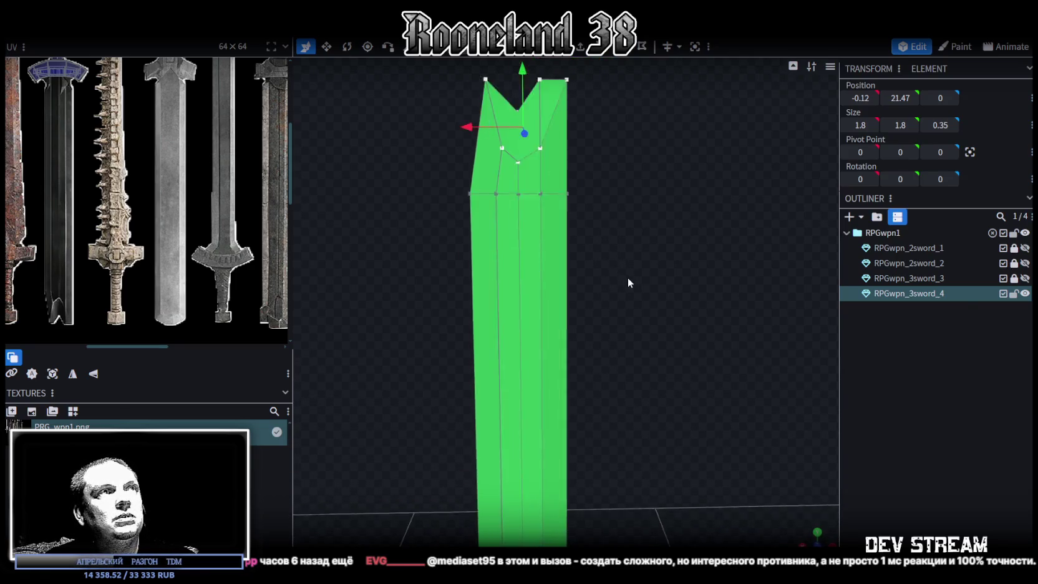
{"action": "scroll", "coordinate": [680, 342], "scroll_direction": "up", "scroll_amount": 2}
{"action": "scroll", "coordinate": [675, 335], "scroll_direction": "down", "scroll_amount": 3}
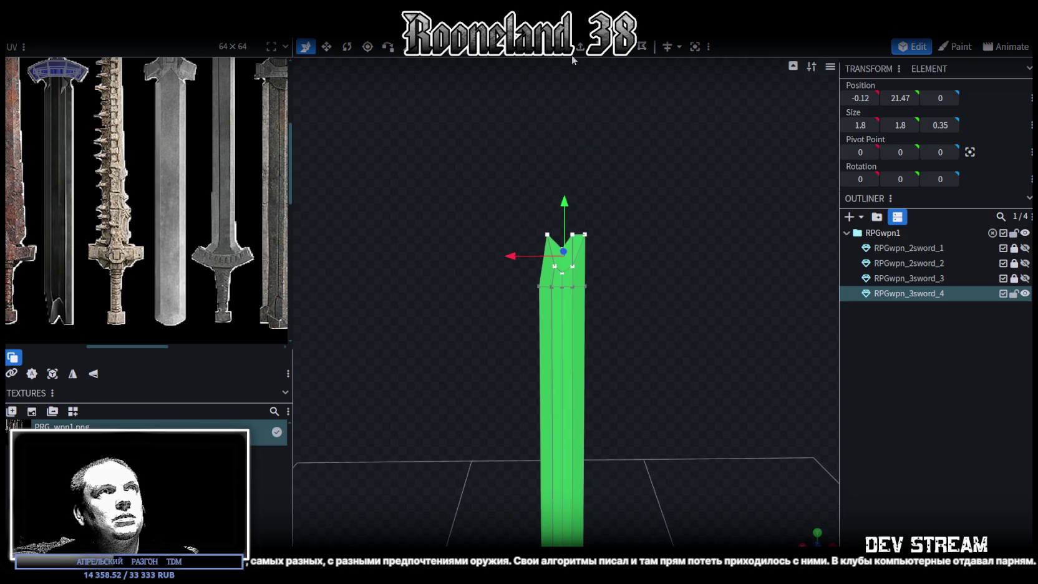
{"action": "left_click", "coordinate": [579, 225]}
{"action": "left_click", "coordinate": [581, 344]}
{"action": "scroll", "coordinate": [623, 306], "scroll_direction": "down", "scroll_amount": 3}
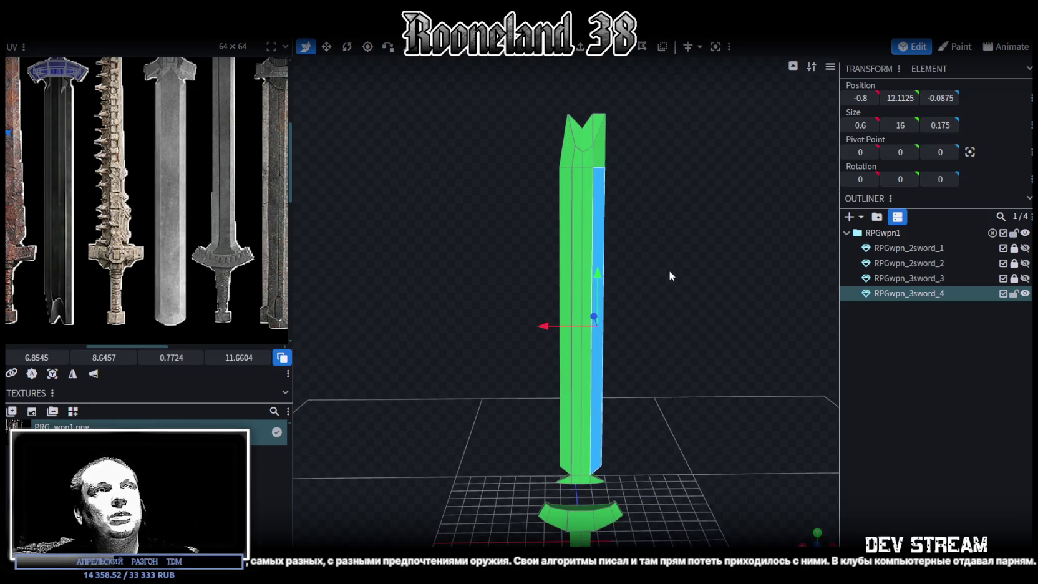
- Box-select all the blade faces and switch to a flat front view
{"action": "key", "text": "ctrl+a"}
{"action": "left_click_drag", "start_coordinate": [683, 419], "coordinate": [667, 340]}
{"action": "left_click_drag", "start_coordinate": [553, 265], "coordinate": [491, 153]}
{"action": "left_click_drag", "start_coordinate": [602, 340], "coordinate": [673, 432]}
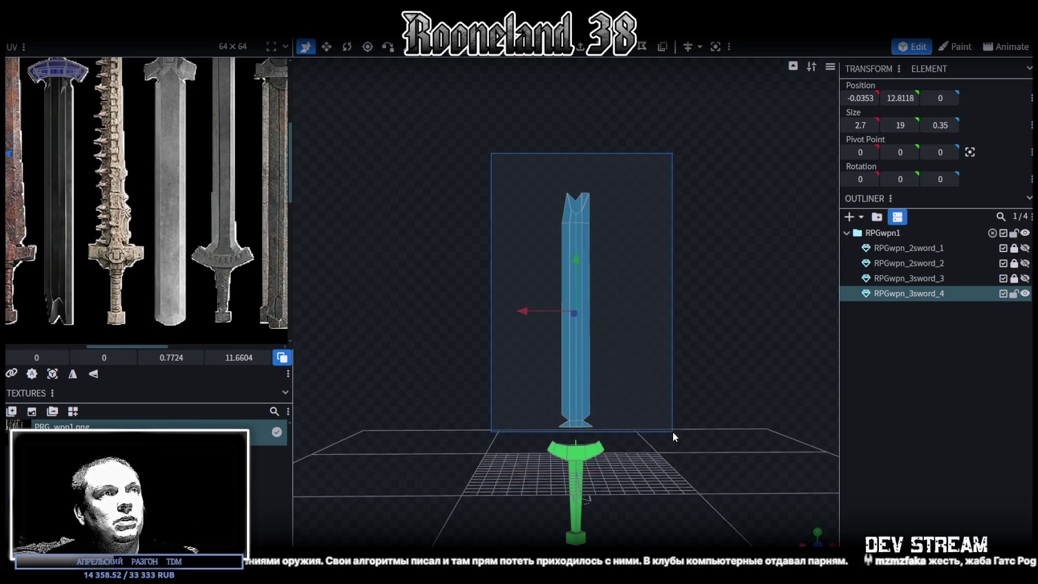
{"action": "key", "text": "KP_1"}
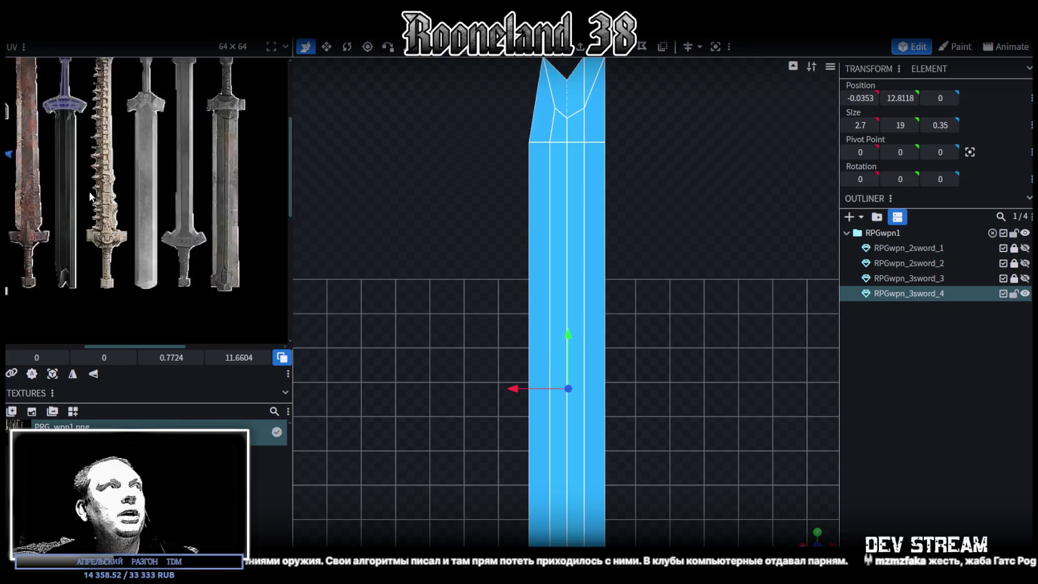
{"action": "scroll", "coordinate": [57, 208], "scroll_direction": "down", "scroll_amount": 5}
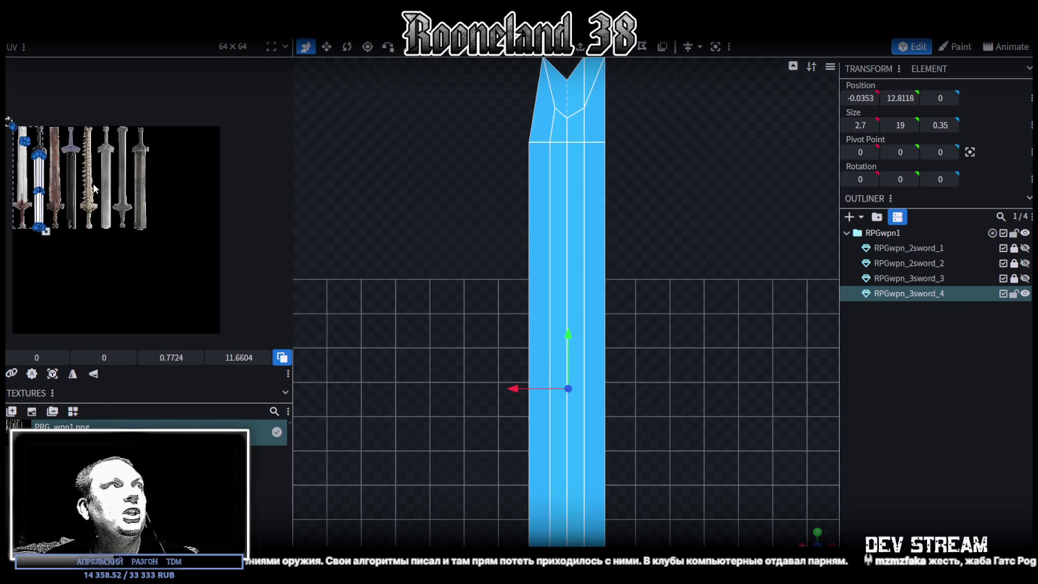
- Project the blade UVs from the front view and move them onto the third sword
{"action": "left_click", "coordinate": [52, 373]}
{"action": "scroll", "coordinate": [34, 156], "scroll_direction": "up", "scroll_amount": 3}
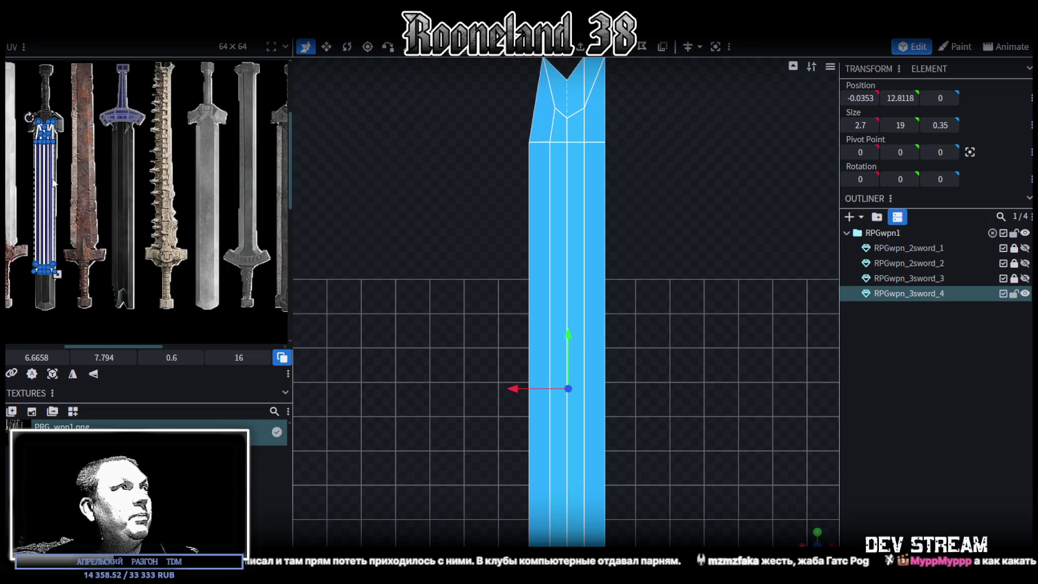
{"action": "left_click_drag", "start_coordinate": [52, 181], "coordinate": [136, 194]}
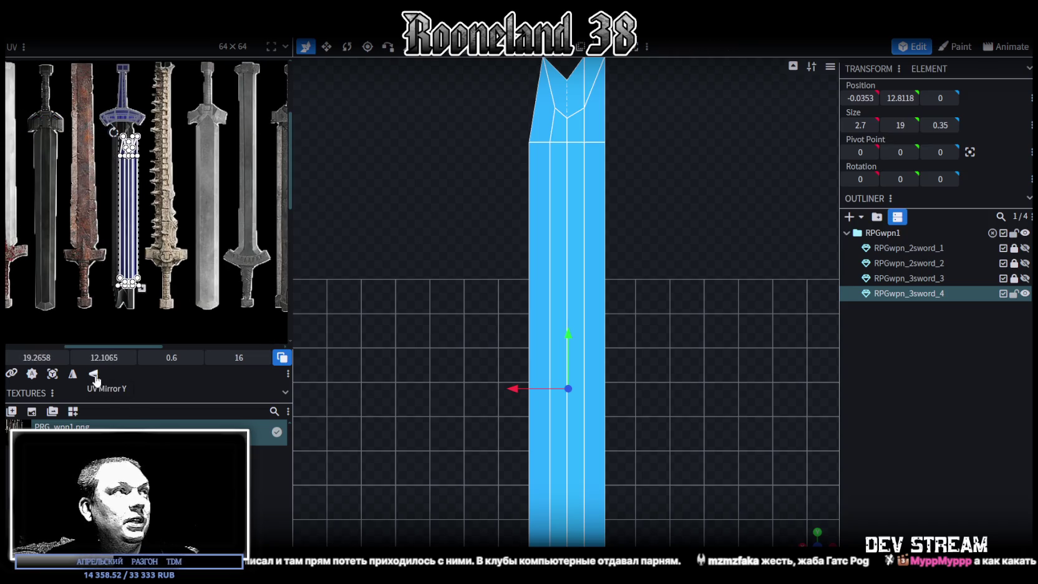
{"action": "scroll", "coordinate": [100, 357], "scroll_direction": "down", "scroll_amount": 2}
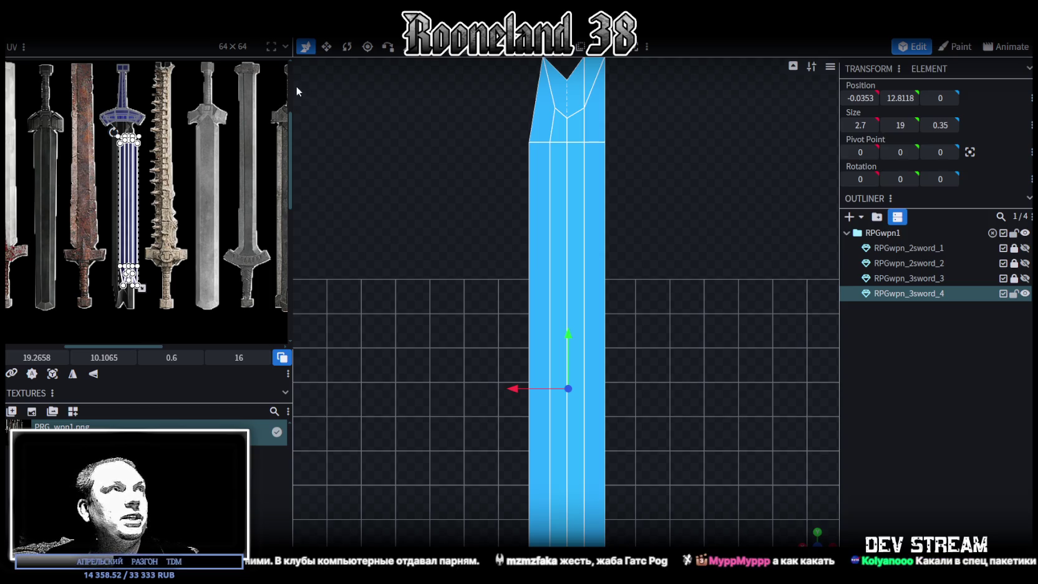
- Widen the UV editor, place the blade UV island on the blue sword, and zoom out to check
{"action": "left_click_drag", "start_coordinate": [293, 85], "coordinate": [552, 140]}
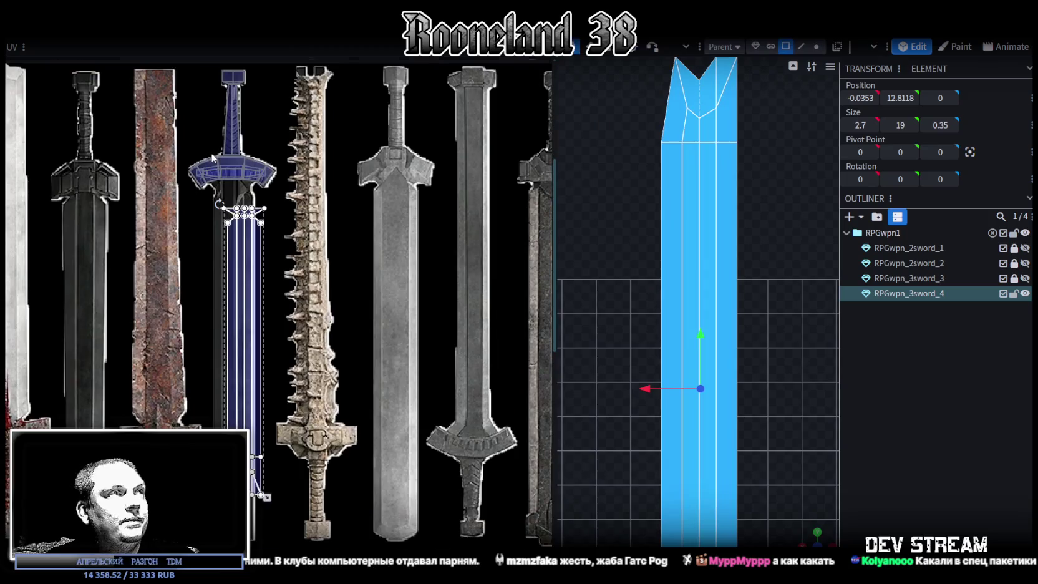
{"action": "scroll", "coordinate": [293, 315], "scroll_direction": "up", "scroll_amount": 5}
{"action": "left_click_drag", "start_coordinate": [288, 364], "coordinate": [262, 298]}
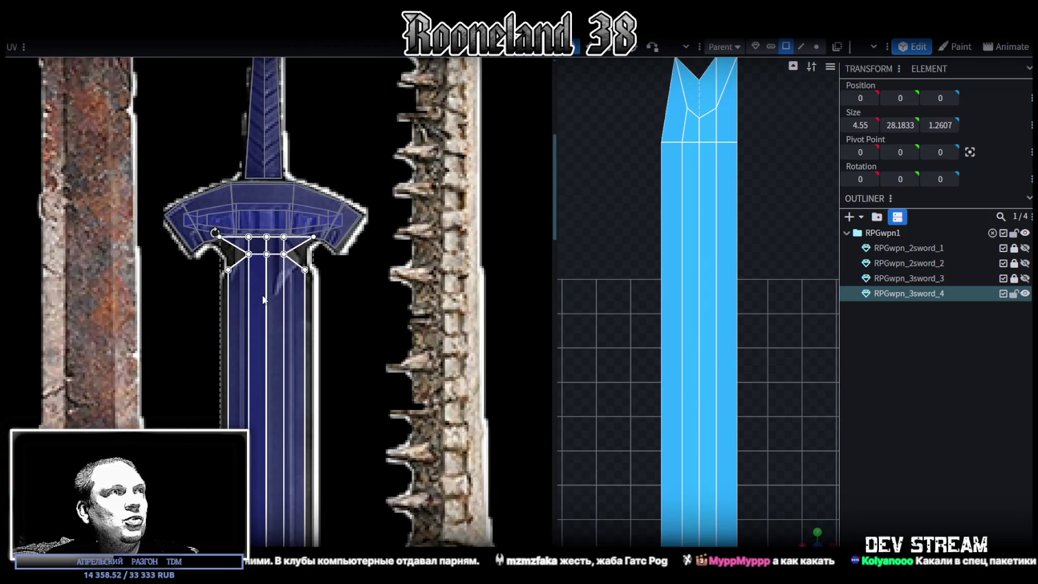
{"action": "scroll", "coordinate": [297, 311], "scroll_direction": "down", "scroll_amount": 2}
{"action": "scroll", "coordinate": [297, 311], "scroll_direction": "down", "scroll_amount": 1}
{"action": "scroll", "coordinate": [294, 304], "scroll_direction": "down", "scroll_amount": 1}
{"action": "scroll", "coordinate": [295, 306], "scroll_direction": "down", "scroll_amount": 3}
{"action": "scroll", "coordinate": [297, 280], "scroll_direction": "up", "scroll_amount": 3}
{"action": "scroll", "coordinate": [301, 247], "scroll_direction": "up", "scroll_amount": 2}
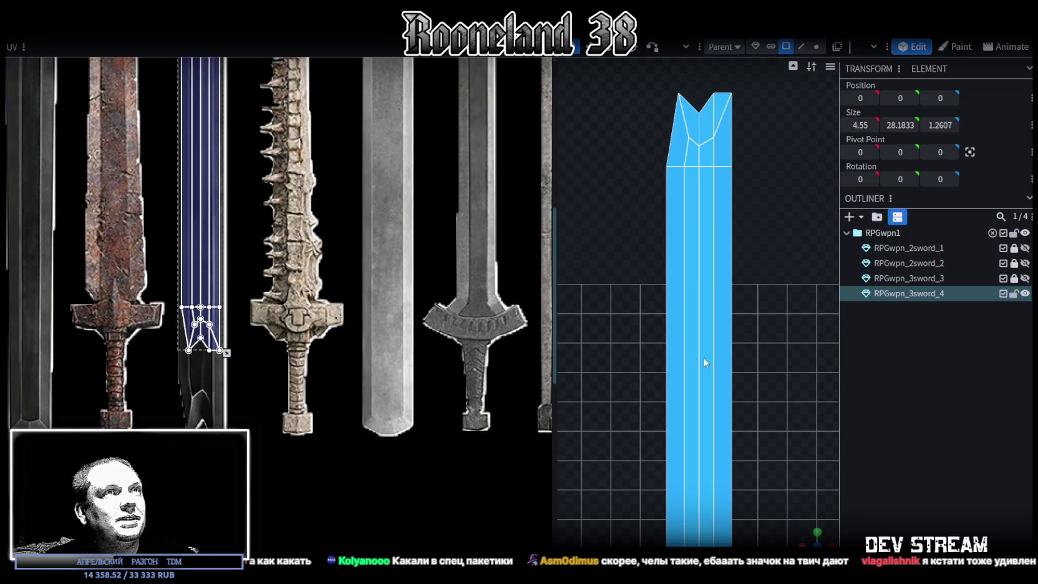
{"action": "scroll", "coordinate": [247, 279], "scroll_direction": "down", "scroll_amount": 1}
{"action": "scroll", "coordinate": [246, 280], "scroll_direction": "down", "scroll_amount": 1}
{"action": "scroll", "coordinate": [725, 378], "scroll_direction": "down", "scroll_amount": 1}
{"action": "scroll", "coordinate": [711, 349], "scroll_direction": "down", "scroll_amount": 1}
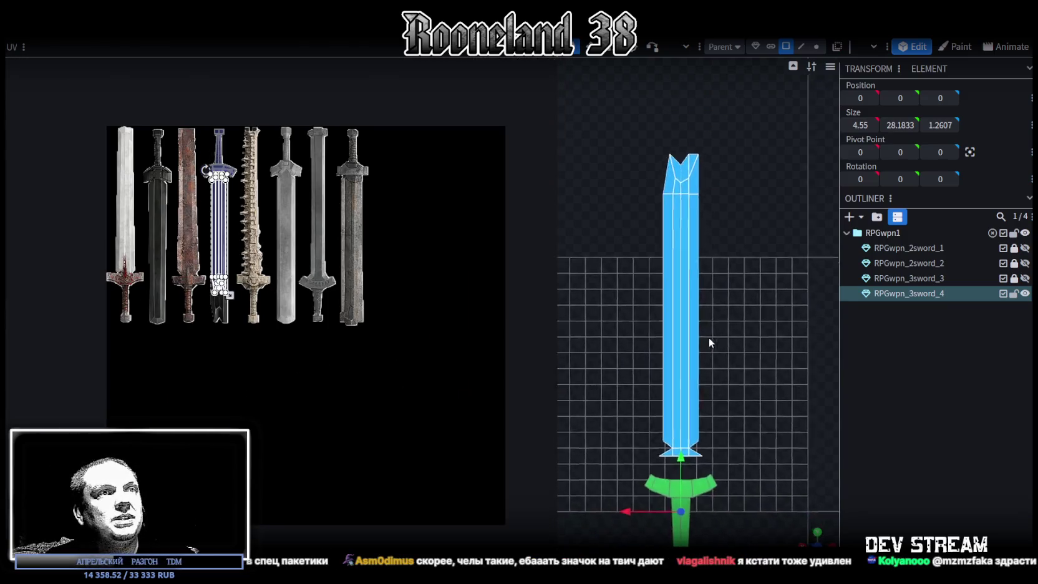
- In vertex mode, pull the blade flare's bottom vertices down toward the crossguard
{"action": "left_click", "coordinate": [824, 46]}
{"action": "scroll", "coordinate": [641, 422], "scroll_direction": "up", "scroll_amount": 2}
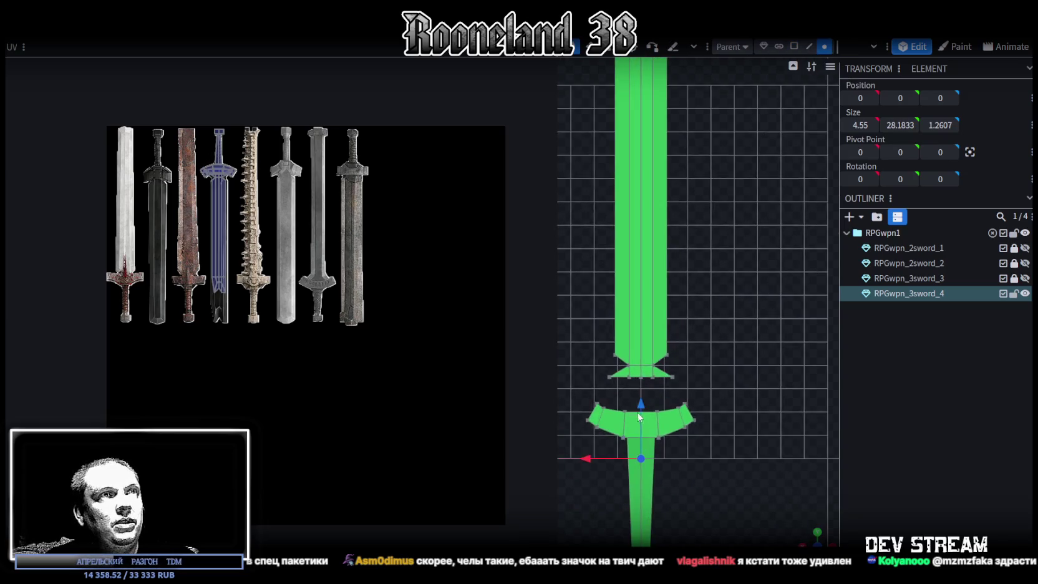
{"action": "scroll", "coordinate": [640, 422], "scroll_direction": "up", "scroll_amount": 1}
{"action": "scroll", "coordinate": [582, 294], "scroll_direction": "up", "scroll_amount": 2}
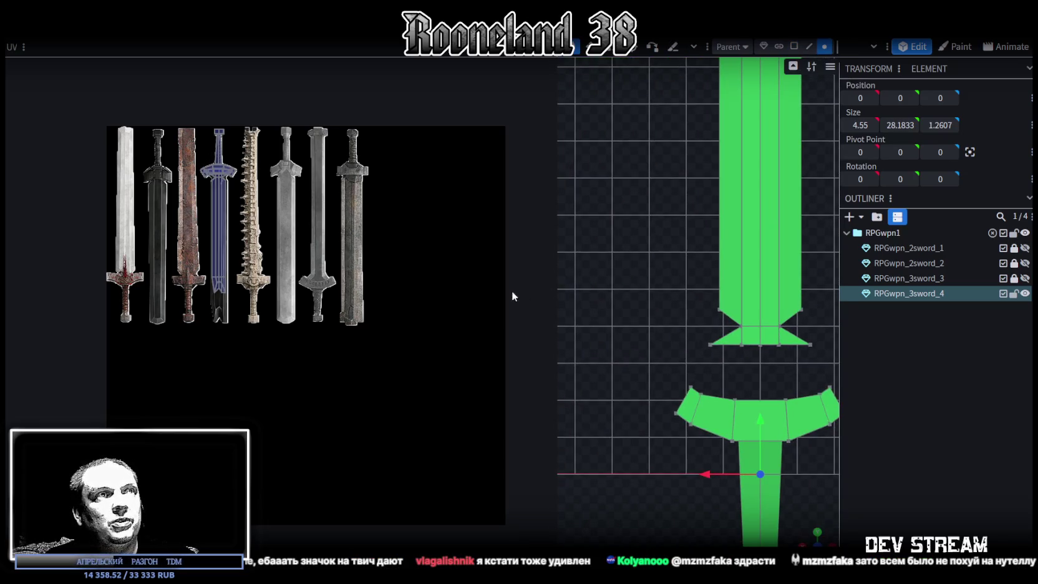
{"action": "left_click_drag", "start_coordinate": [557, 286], "coordinate": [351, 287]}
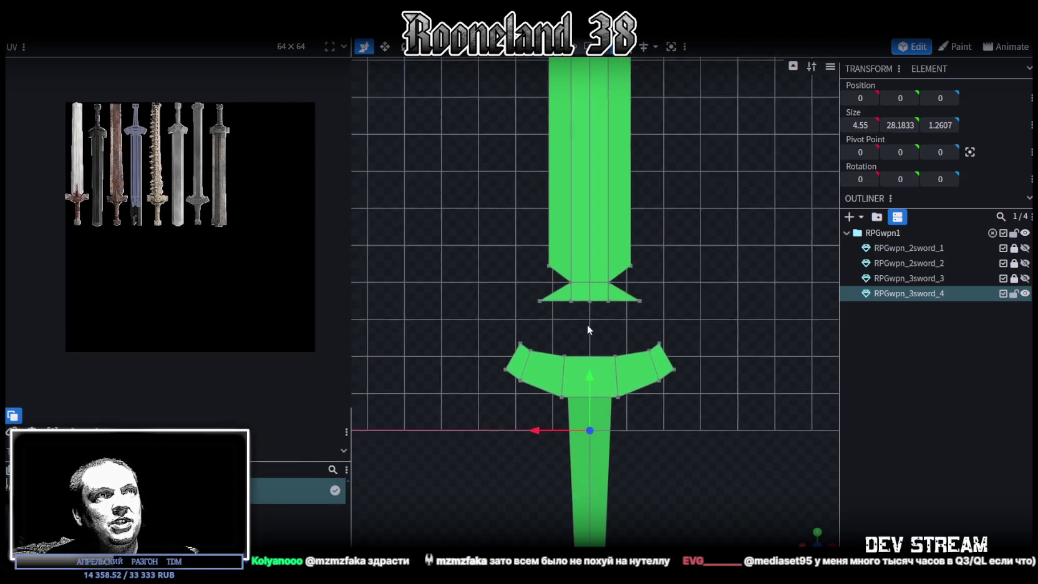
{"action": "left_click_drag", "start_coordinate": [504, 317], "coordinate": [675, 302]}
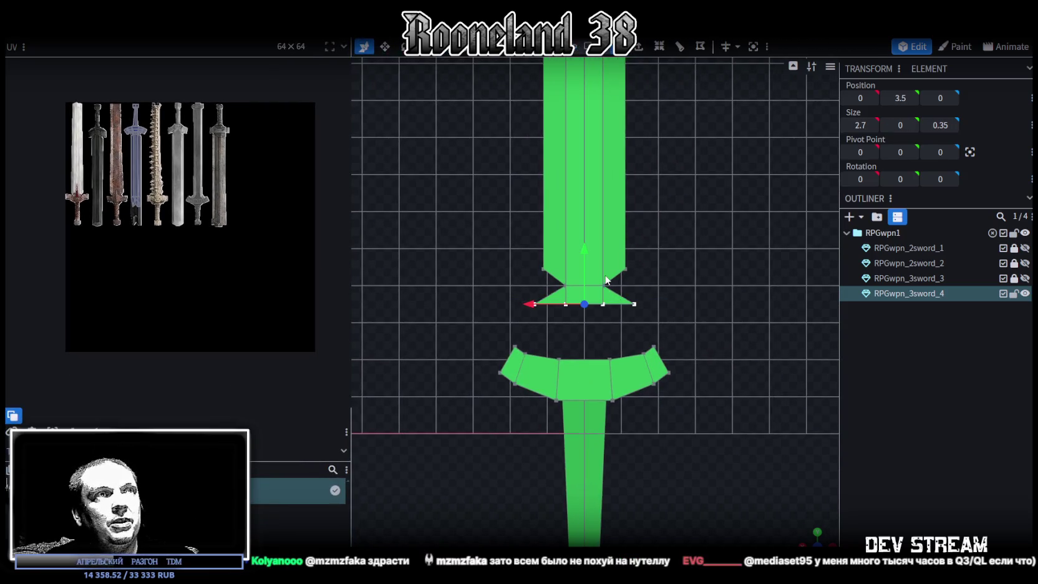
{"action": "scroll", "coordinate": [143, 137], "scroll_direction": "up", "scroll_amount": 3}
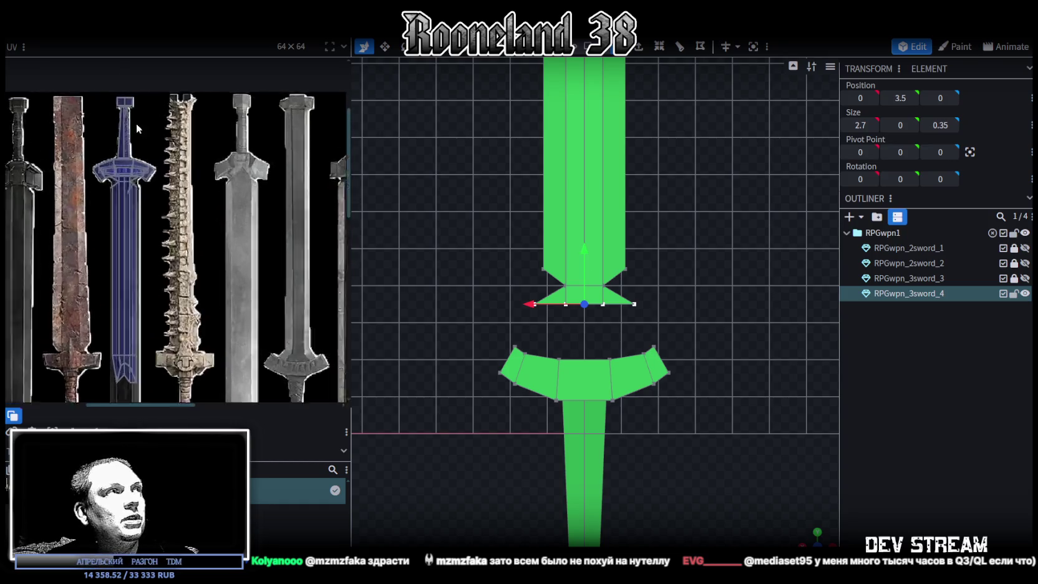
{"action": "scroll", "coordinate": [148, 178], "scroll_direction": "up", "scroll_amount": 2}
{"action": "left_click_drag", "start_coordinate": [487, 322], "coordinate": [705, 281]}
{"action": "left_click_drag", "start_coordinate": [585, 243], "coordinate": [557, 304]}
{"action": "left_click_drag", "start_coordinate": [676, 298], "coordinate": [521, 327]}
{"action": "left_click_drag", "start_coordinate": [582, 256], "coordinate": [587, 276]}
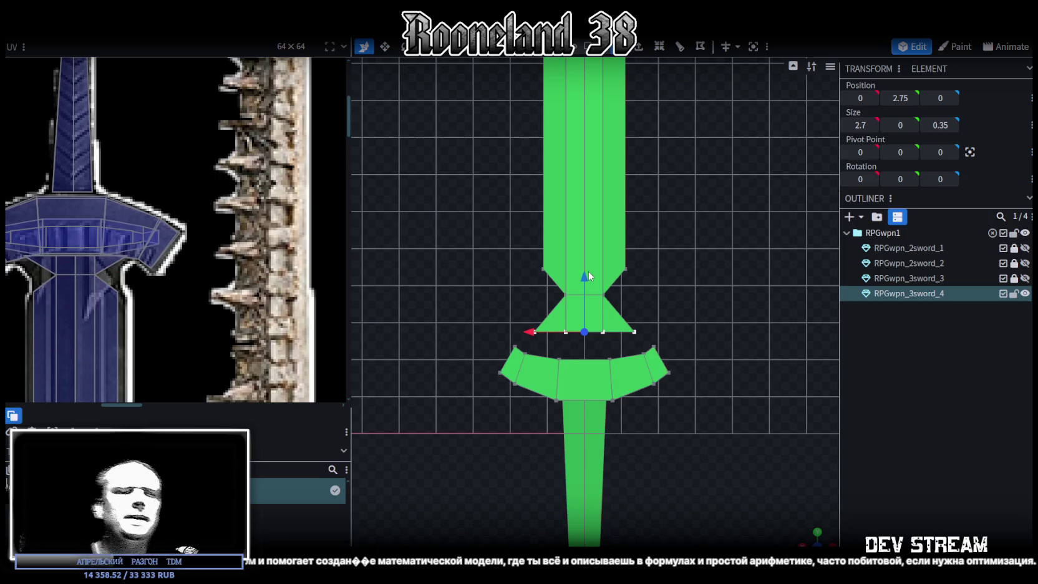
- Select the whole blade and lower it about one unit to Y 11.6912
{"action": "scroll", "coordinate": [688, 332], "scroll_direction": "down", "scroll_amount": 2}
{"action": "right_click_drag", "start_coordinate": [688, 332], "coordinate": [687, 487]}
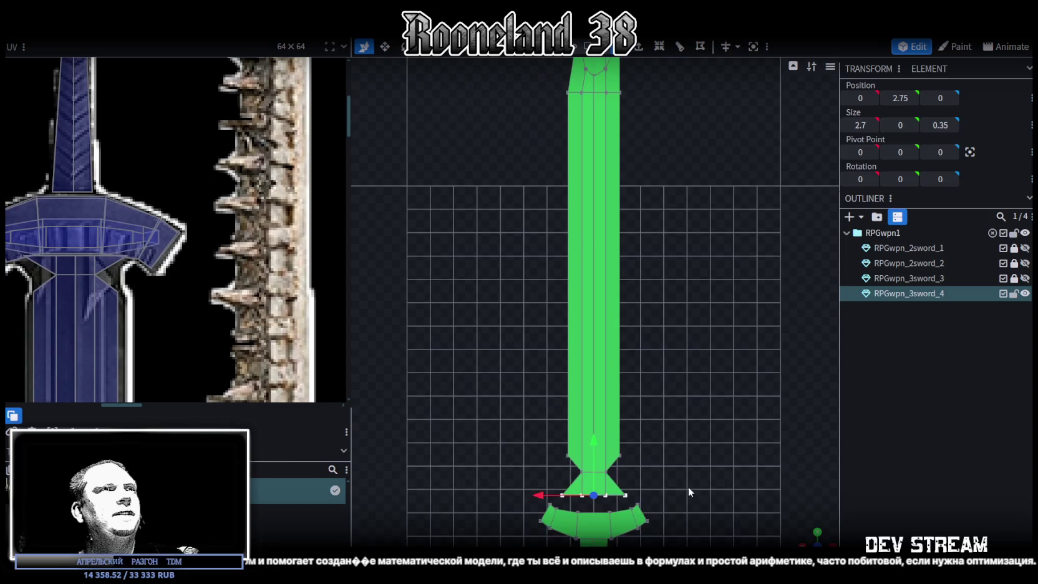
{"action": "scroll", "coordinate": [599, 156], "scroll_direction": "down", "scroll_amount": 2}
{"action": "scroll", "coordinate": [274, 242], "scroll_direction": "down", "scroll_amount": 5}
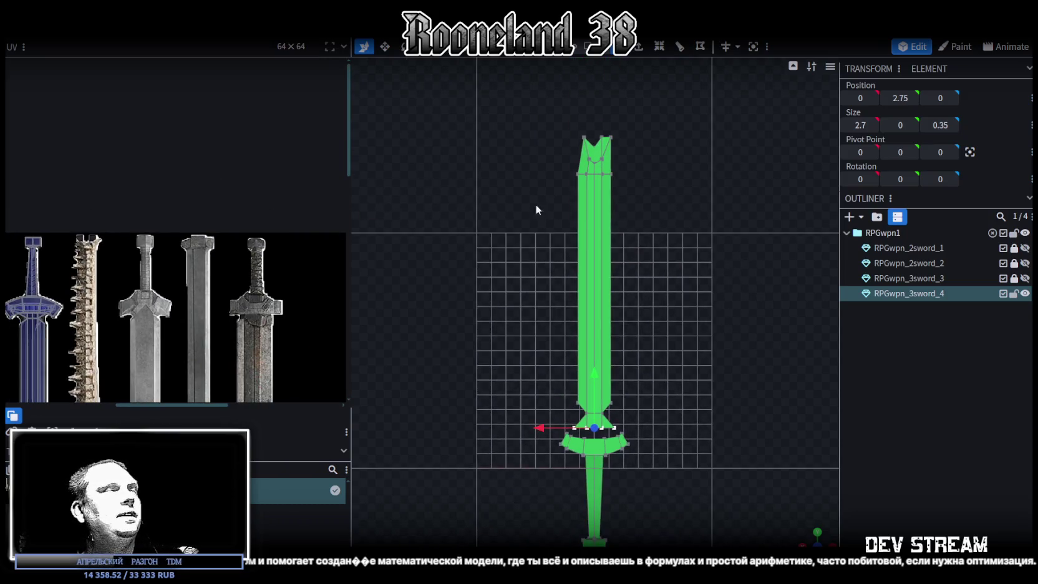
{"action": "left_click_drag", "start_coordinate": [540, 99], "coordinate": [650, 427]}
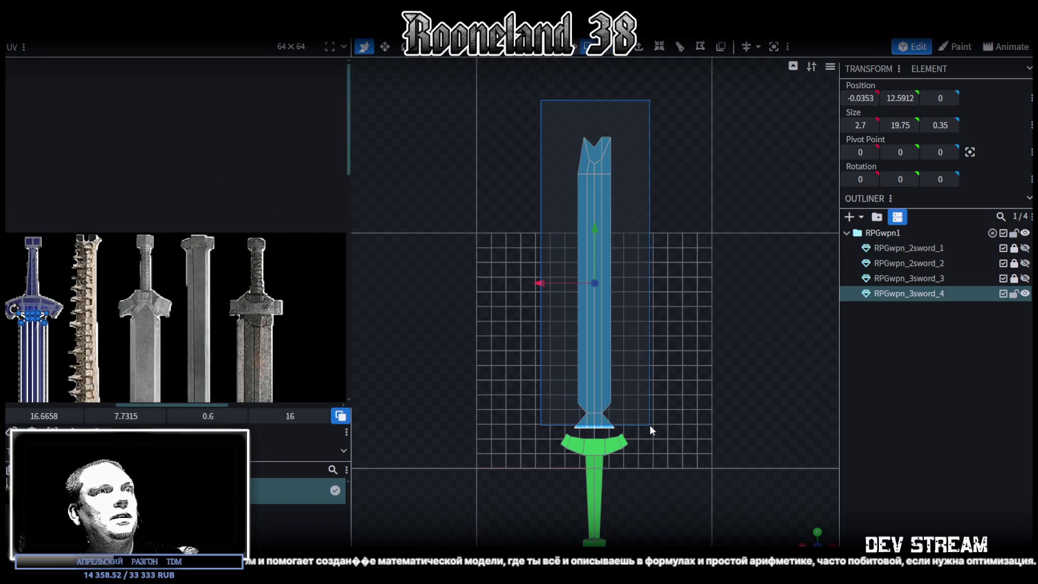
{"action": "left_click_drag", "start_coordinate": [592, 229], "coordinate": [597, 246]}
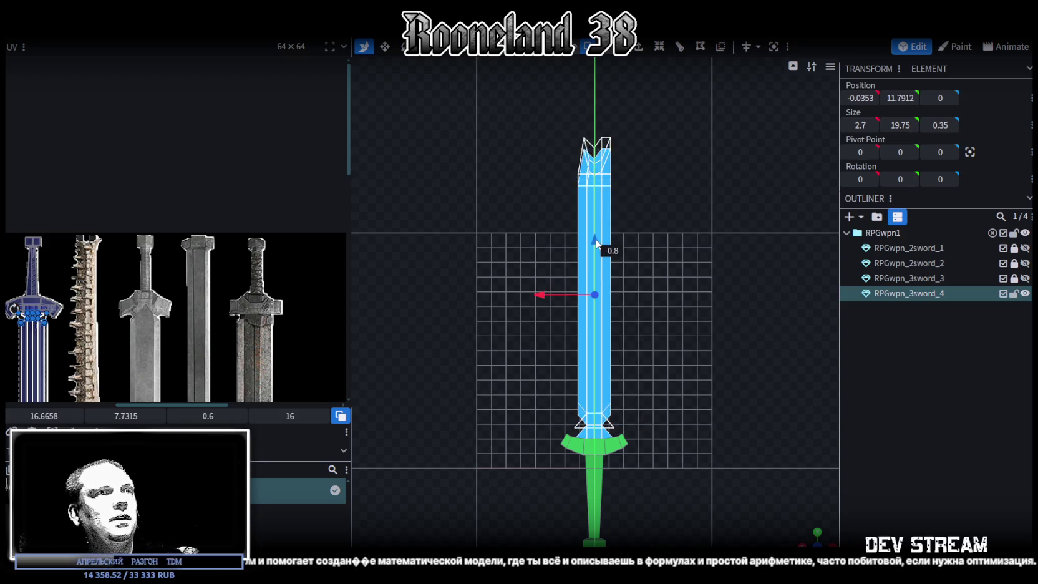
{"action": "left_click_drag", "start_coordinate": [596, 246], "coordinate": [597, 248]}
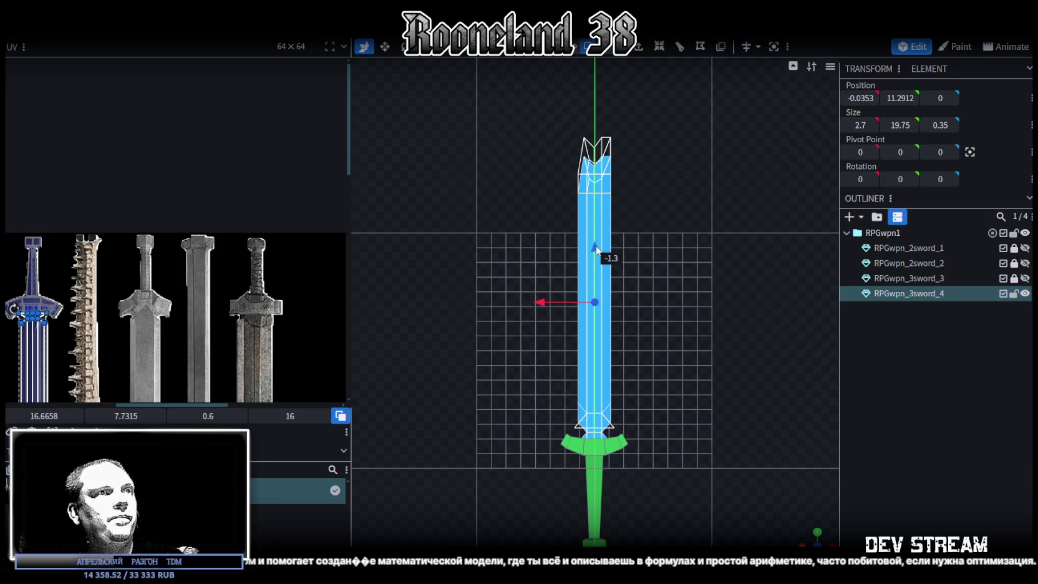
{"action": "left_click_drag", "start_coordinate": [596, 248], "coordinate": [600, 247]}
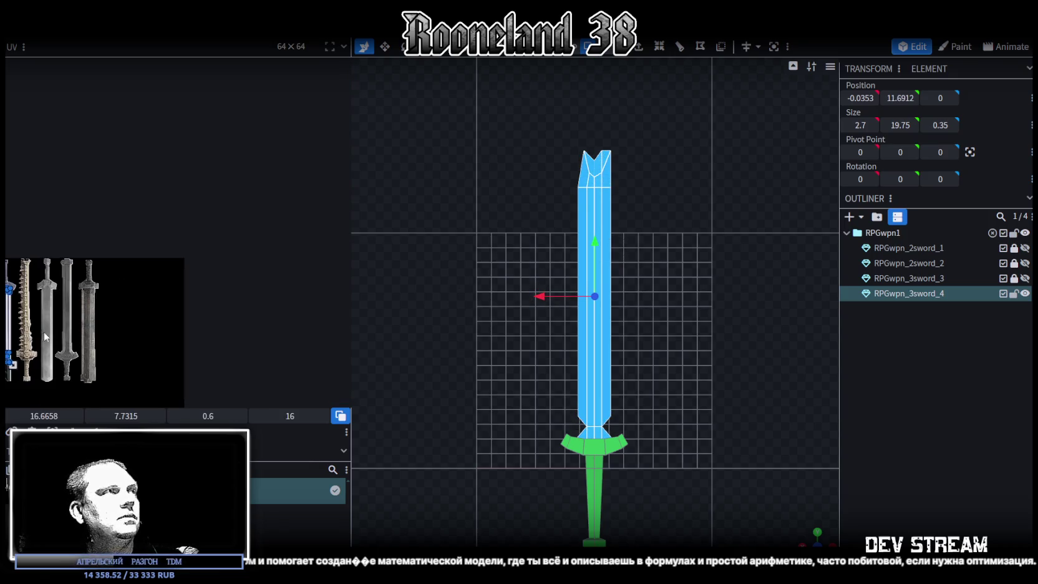
{"action": "scroll", "coordinate": [202, 259], "scroll_direction": "up", "scroll_amount": 5}
- Check the sword from both sides, then mirror the selected blade face's UVs
{"action": "scroll", "coordinate": [202, 259], "scroll_direction": "down", "scroll_amount": 1}
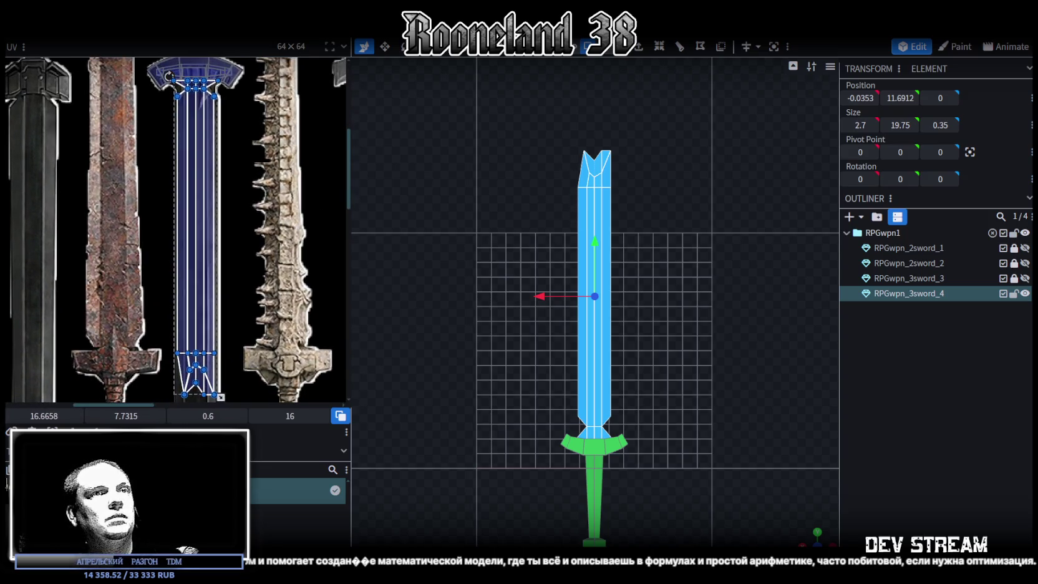
{"action": "key", "text": "KP_1"}
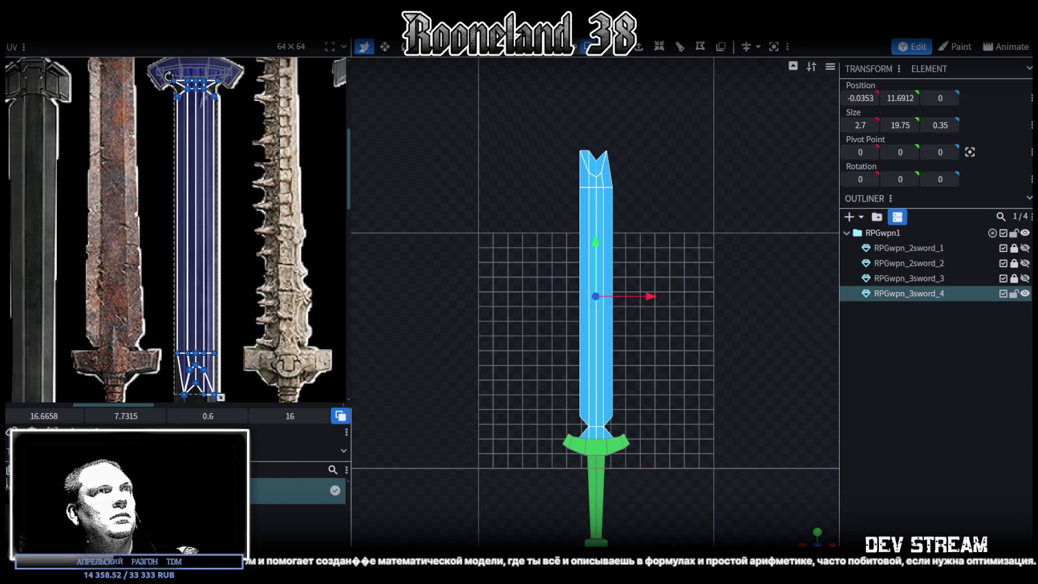
{"action": "scroll", "coordinate": [169, 309], "scroll_direction": "down", "scroll_amount": 3}
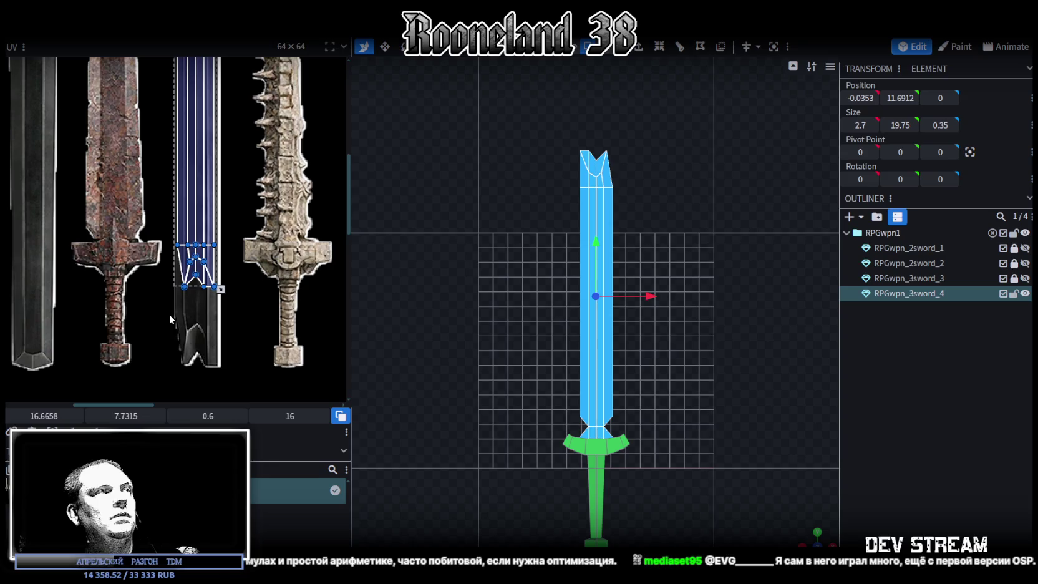
{"action": "left_click", "coordinate": [817, 538]}
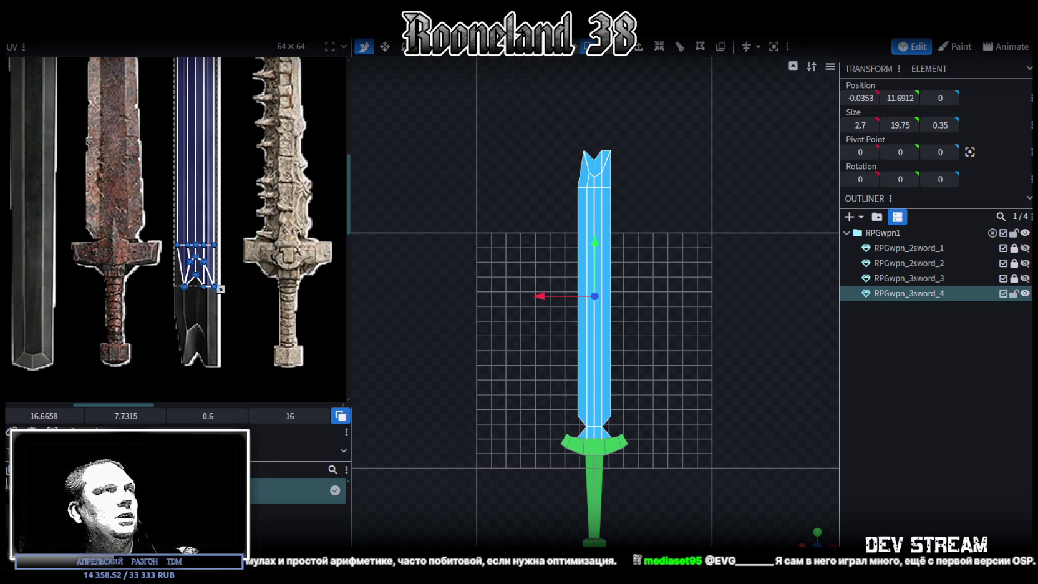
{"action": "scroll", "coordinate": [185, 387], "scroll_direction": "down", "scroll_amount": 2}
{"action": "left_click", "coordinate": [191, 158]}
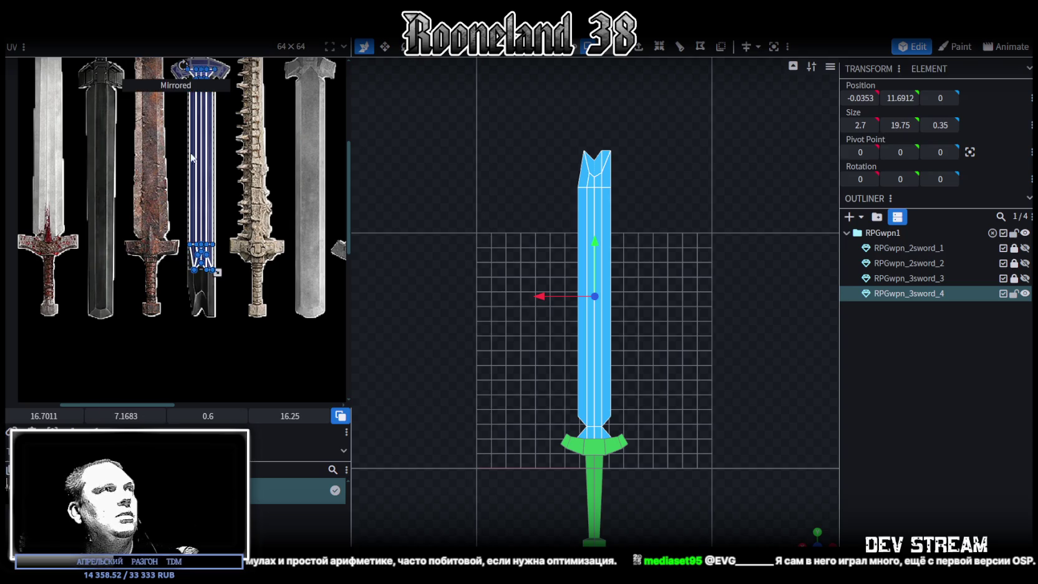
- Resize and nudge the UV face so it fits the painted notched tip
{"action": "scroll", "coordinate": [186, 105], "scroll_direction": "up", "scroll_amount": 1}
{"action": "scroll", "coordinate": [187, 156], "scroll_direction": "up", "scroll_amount": 1}
{"action": "scroll", "coordinate": [191, 204], "scroll_direction": "up", "scroll_amount": 1}
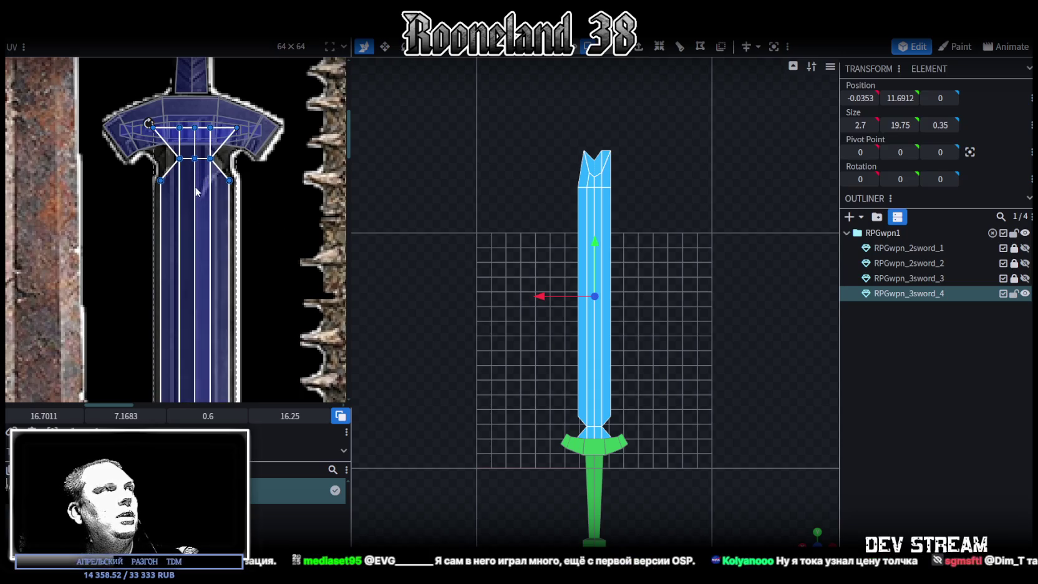
{"action": "scroll", "coordinate": [197, 213], "scroll_direction": "down", "scroll_amount": 3}
{"action": "scroll", "coordinate": [227, 201], "scroll_direction": "up", "scroll_amount": 1}
{"action": "scroll", "coordinate": [217, 262], "scroll_direction": "up", "scroll_amount": 3}
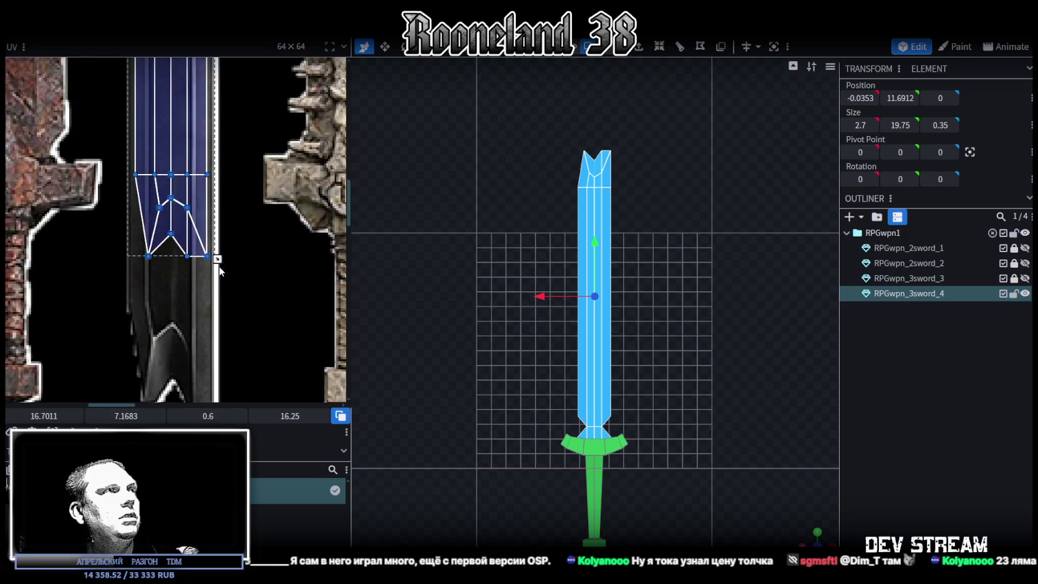
{"action": "left_click_drag", "start_coordinate": [218, 259], "coordinate": [235, 305]}
{"action": "left_click_drag", "start_coordinate": [142, 208], "coordinate": [136, 214]}
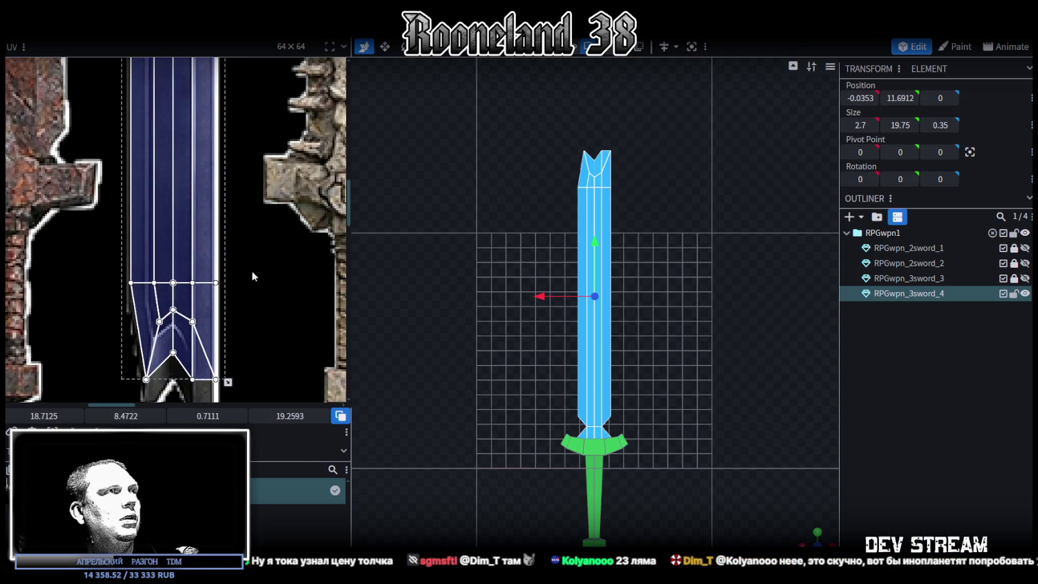
{"action": "scroll", "coordinate": [250, 271], "scroll_direction": "up", "scroll_amount": 3}
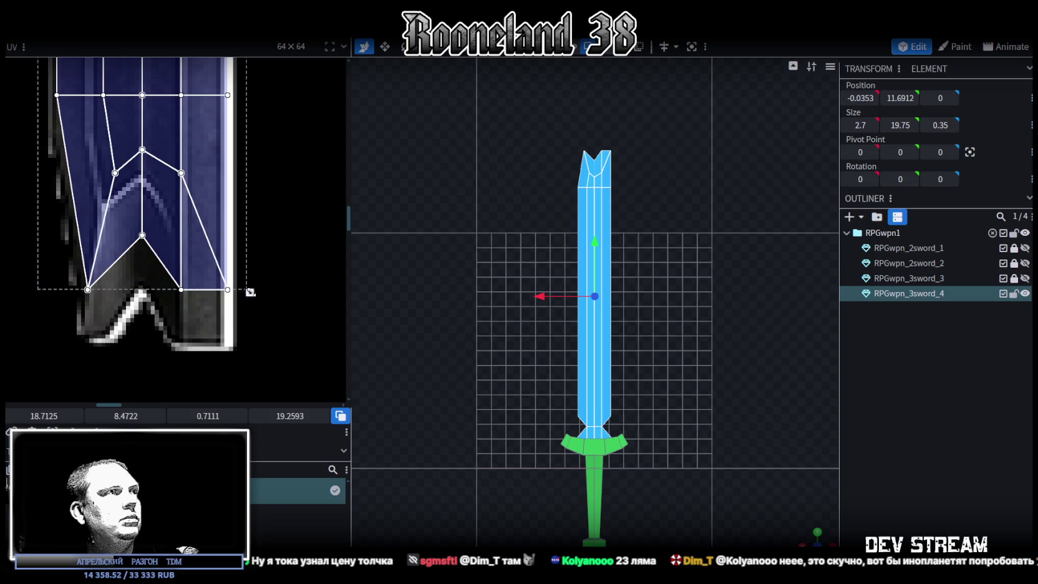
{"action": "left_click_drag", "start_coordinate": [250, 292], "coordinate": [243, 295]}
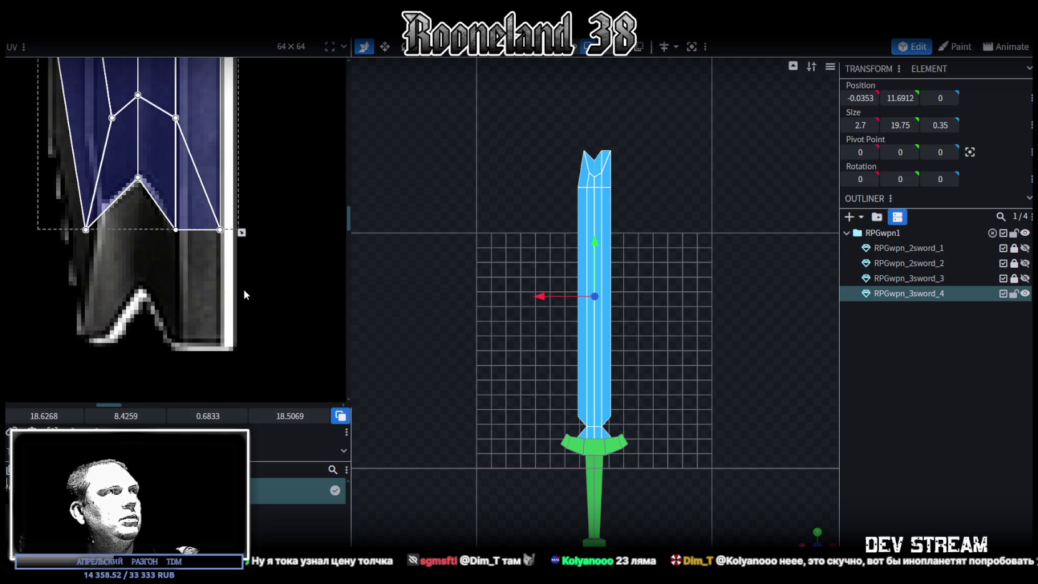
{"action": "scroll", "coordinate": [251, 201], "scroll_direction": "up", "scroll_amount": 5}
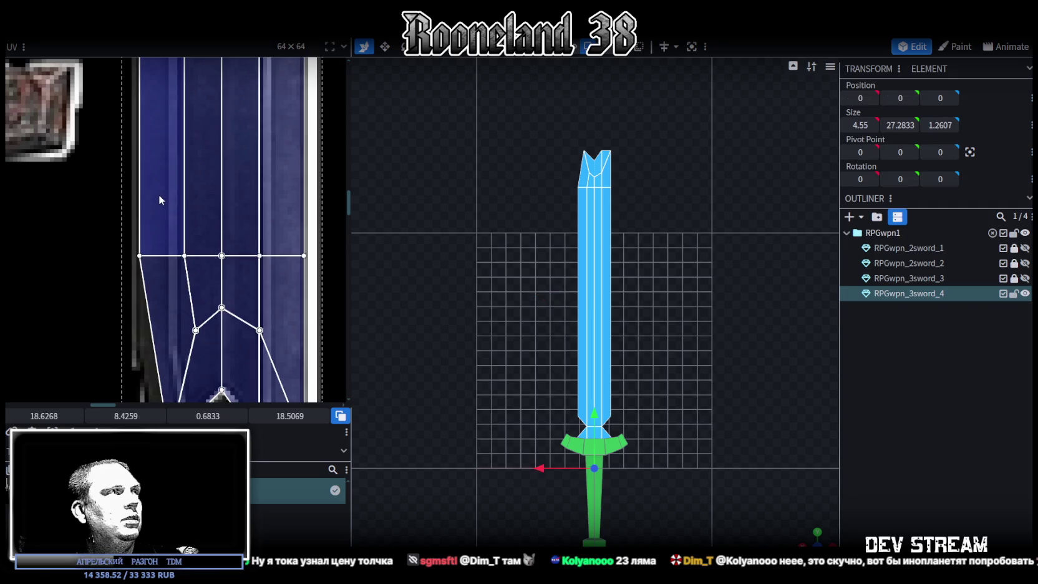
{"action": "left_click_drag", "start_coordinate": [159, 195], "coordinate": [159, 197]}
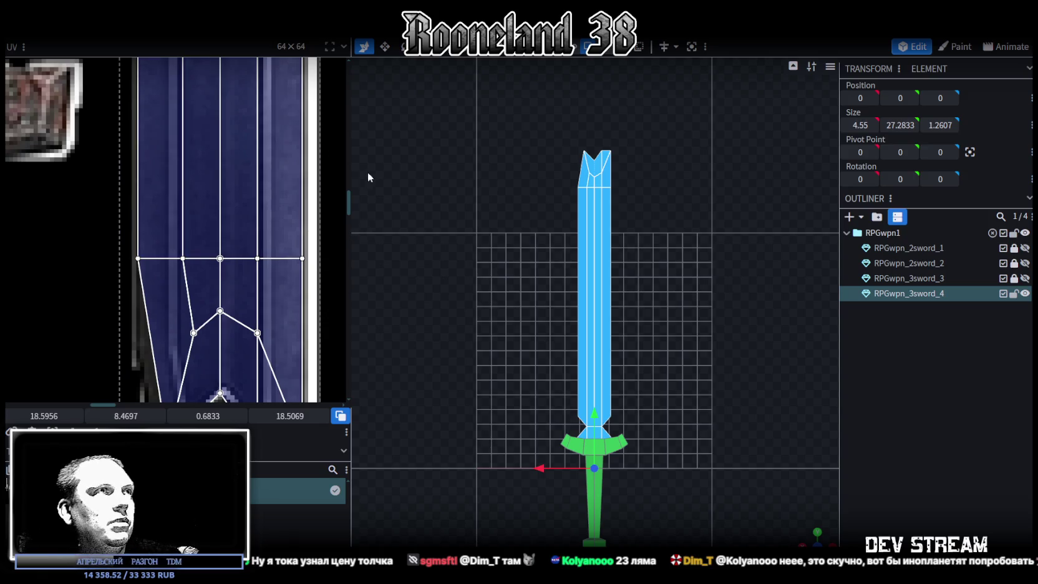
- Widen the UV editor and shift the blade UVs up onto the guard area
{"action": "left_click_drag", "start_coordinate": [349, 178], "coordinate": [510, 225]}
{"action": "scroll", "coordinate": [421, 244], "scroll_direction": "down", "scroll_amount": 3}
{"action": "scroll", "coordinate": [348, 424], "scroll_direction": "down", "scroll_amount": 2}
{"action": "scroll", "coordinate": [344, 190], "scroll_direction": "up", "scroll_amount": 5}
{"action": "left_click_drag", "start_coordinate": [352, 214], "coordinate": [351, 201]}
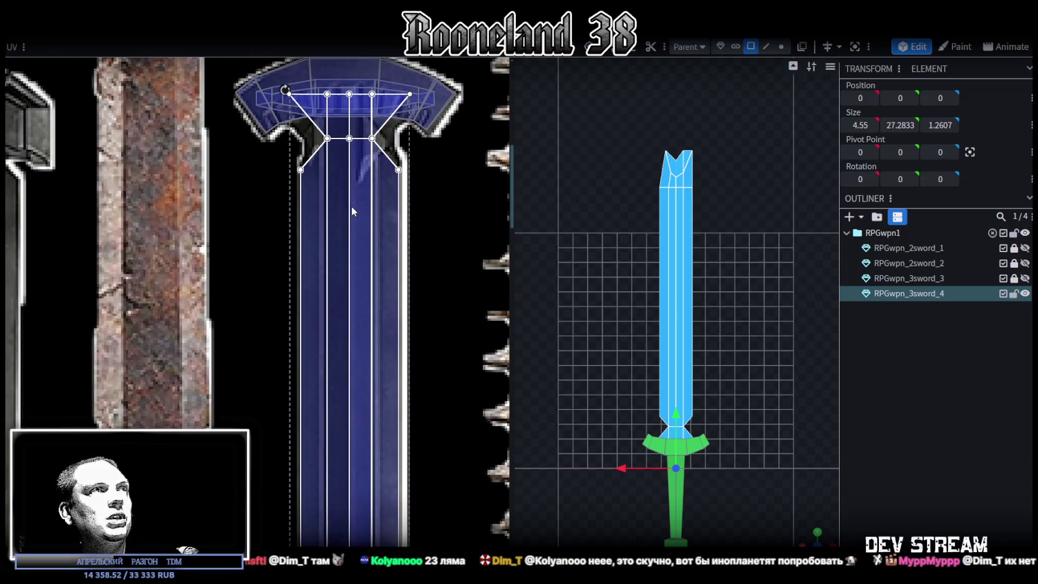
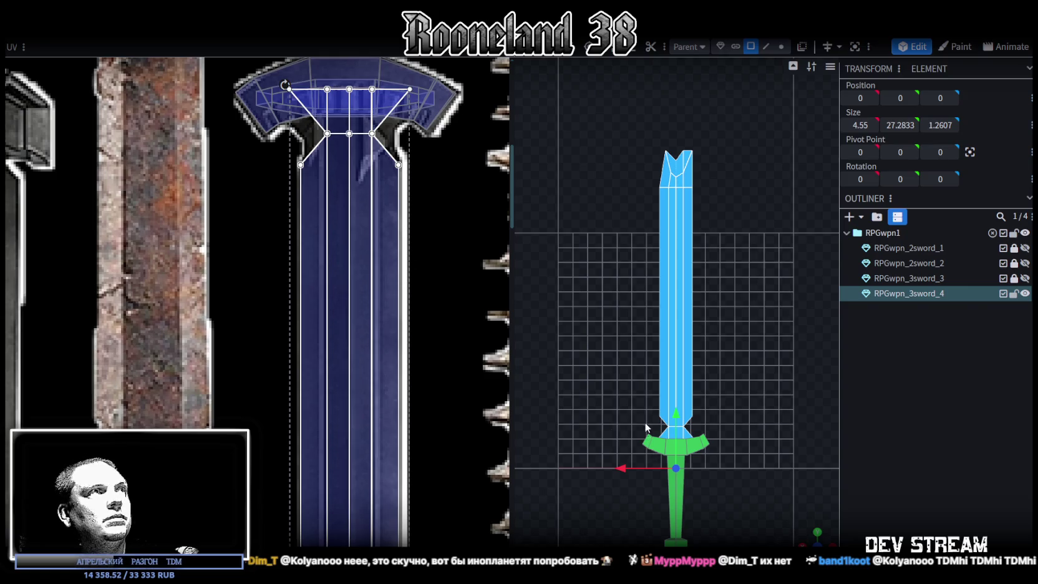
- Move the blade tip's UV faces down onto the texture's notched tip
{"action": "left_click_drag", "start_coordinate": [380, 208], "coordinate": [381, 238]}
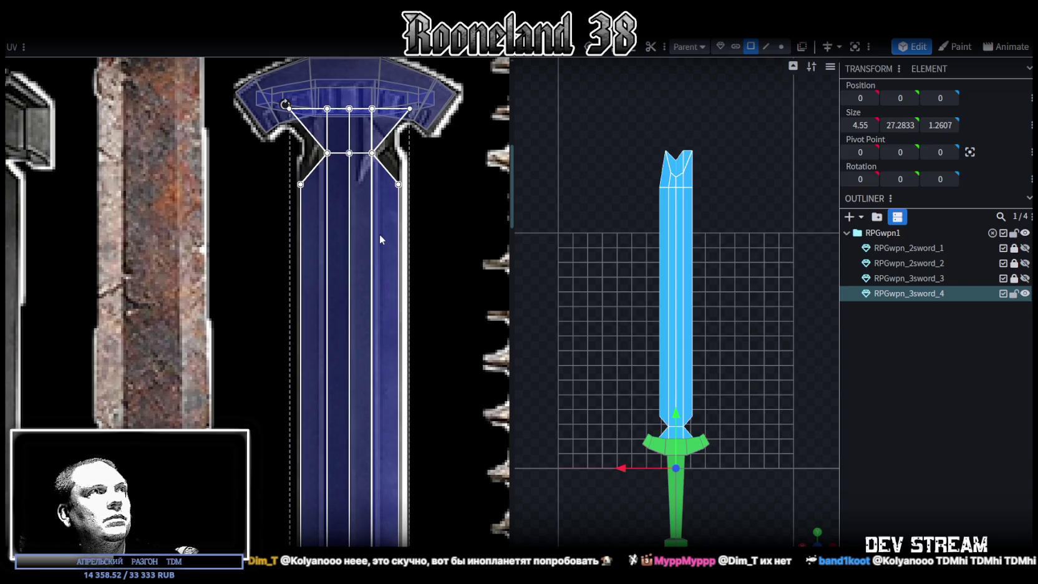
{"action": "scroll", "coordinate": [449, 336], "scroll_direction": "down", "scroll_amount": 5}
{"action": "scroll", "coordinate": [392, 406], "scroll_direction": "up", "scroll_amount": 3}
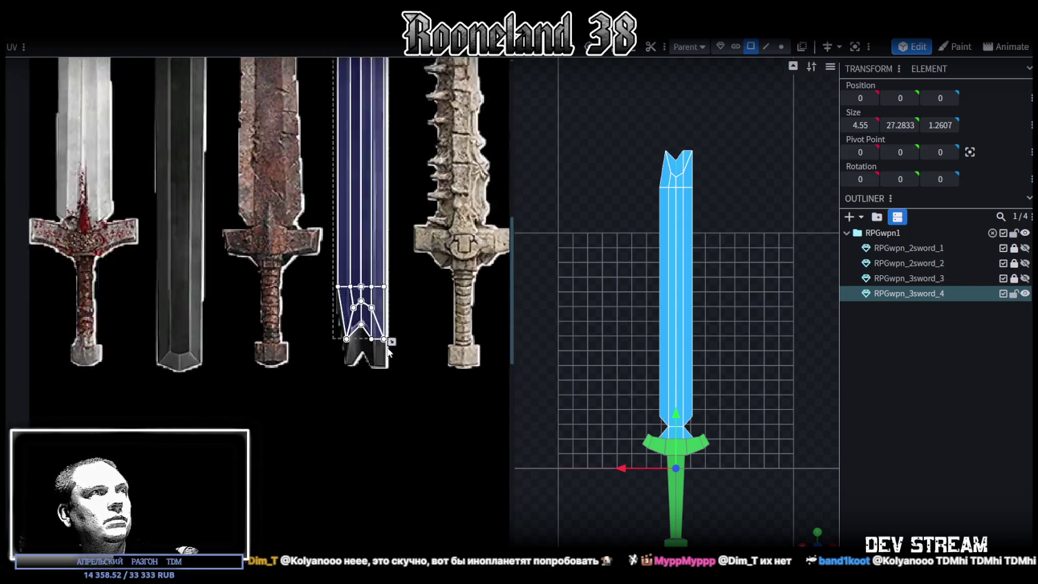
{"action": "scroll", "coordinate": [392, 407], "scroll_direction": "up", "scroll_amount": 2}
{"action": "left_click_drag", "start_coordinate": [263, 387], "coordinate": [385, 253]}
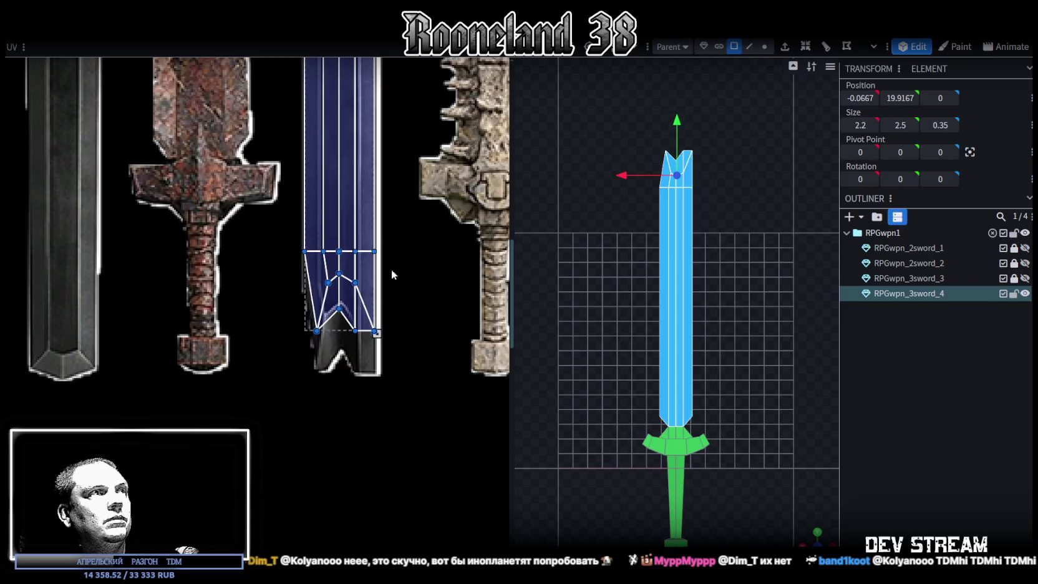
{"action": "scroll", "coordinate": [374, 331], "scroll_direction": "up", "scroll_amount": 2}
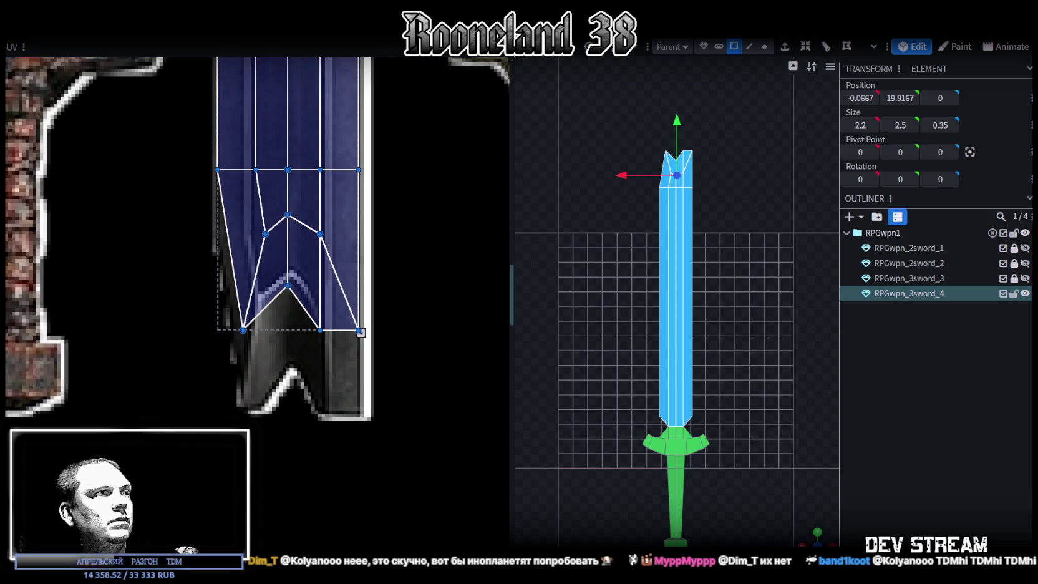
{"action": "left_click_drag", "start_coordinate": [360, 332], "coordinate": [360, 392]}
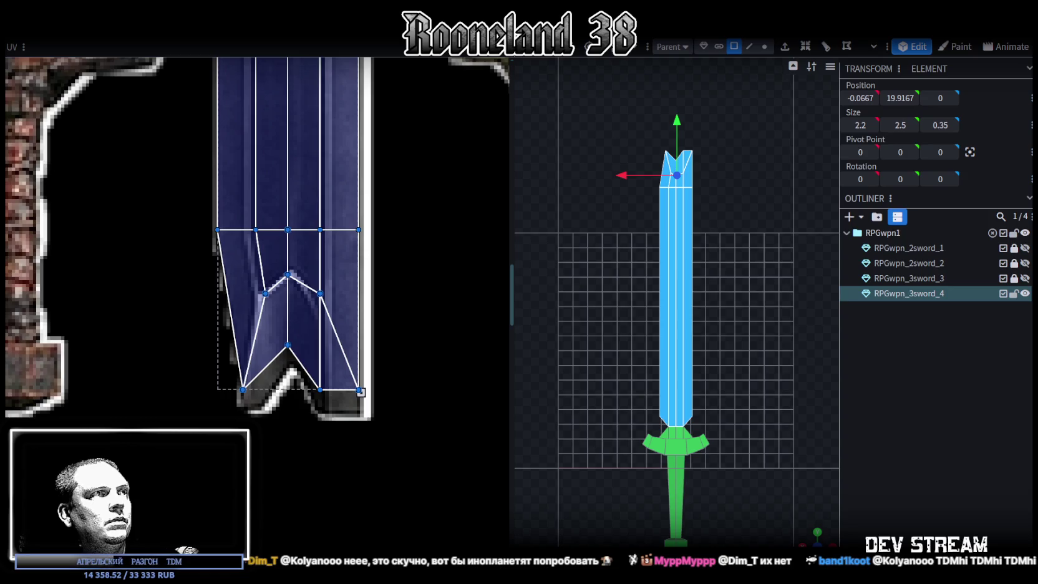
- Adjust the tip's bottom corner UV vertices, then preview the textured blade in perspective
{"action": "left_click_drag", "start_coordinate": [174, 453], "coordinate": [411, 342]}
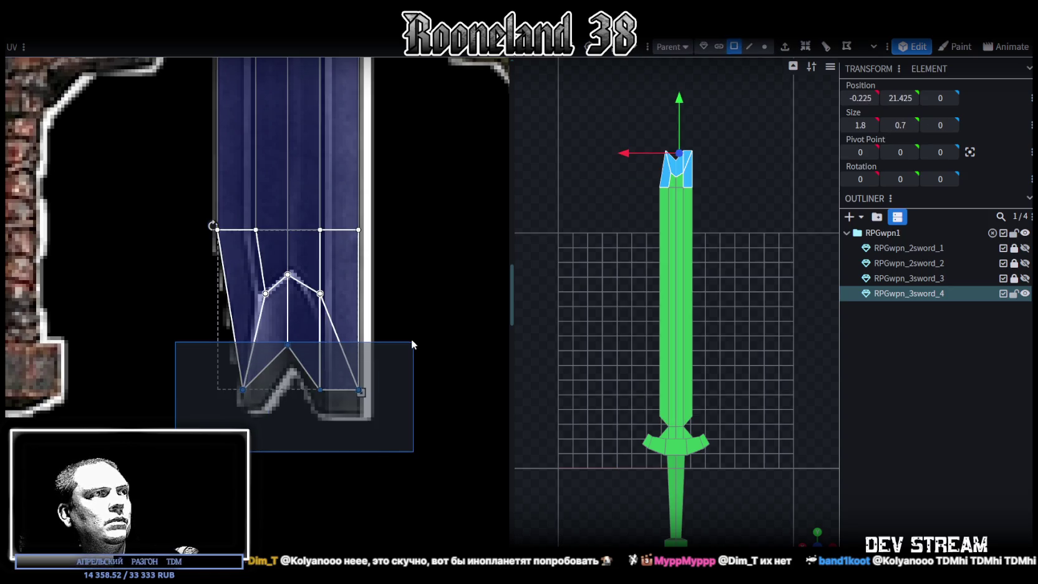
{"action": "scroll", "coordinate": [363, 410], "scroll_direction": "down", "scroll_amount": 3}
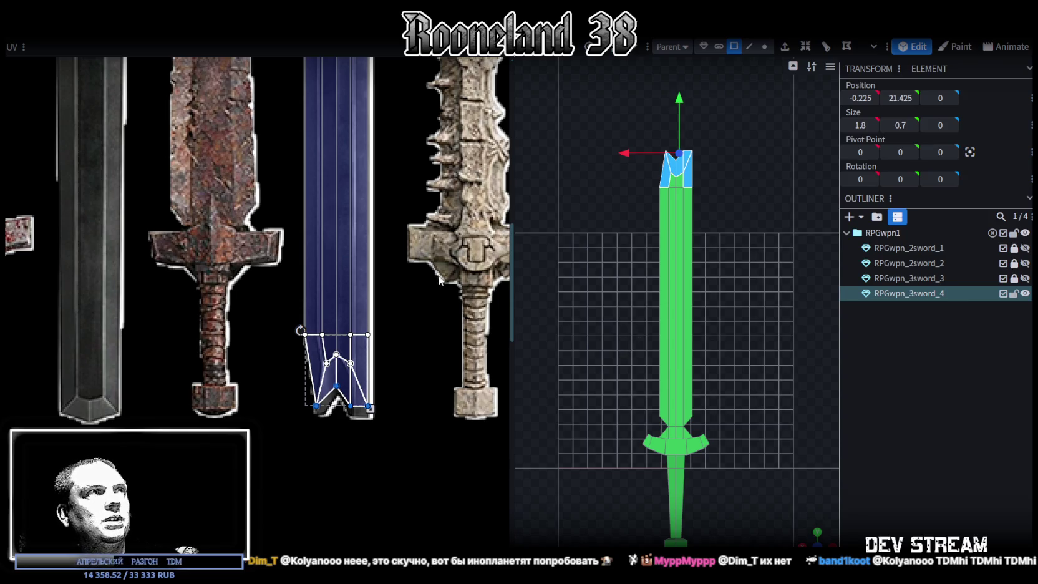
{"action": "scroll", "coordinate": [324, 424], "scroll_direction": "up", "scroll_amount": 3}
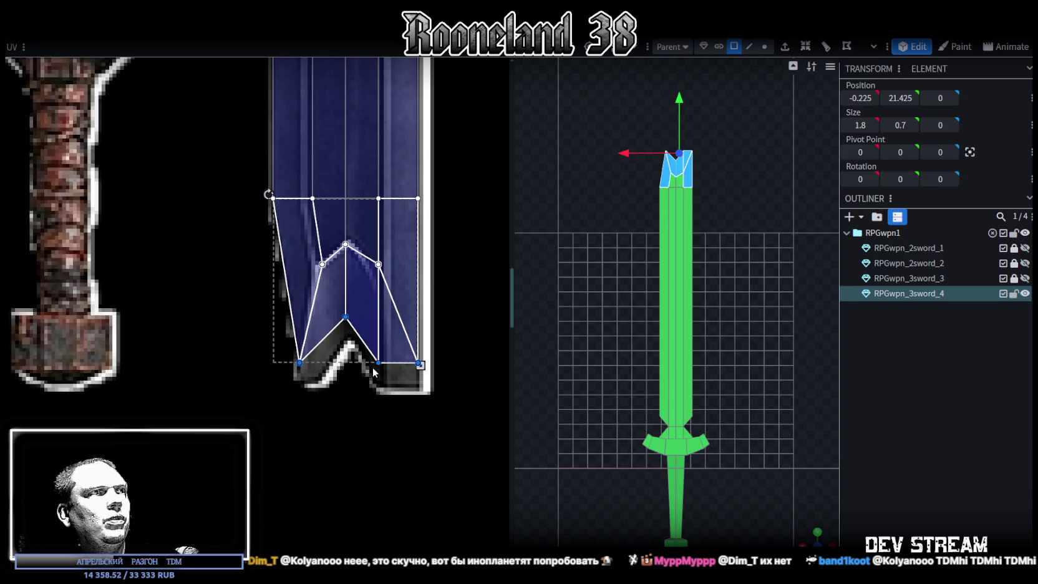
{"action": "left_click_drag", "start_coordinate": [372, 380], "coordinate": [441, 348]}
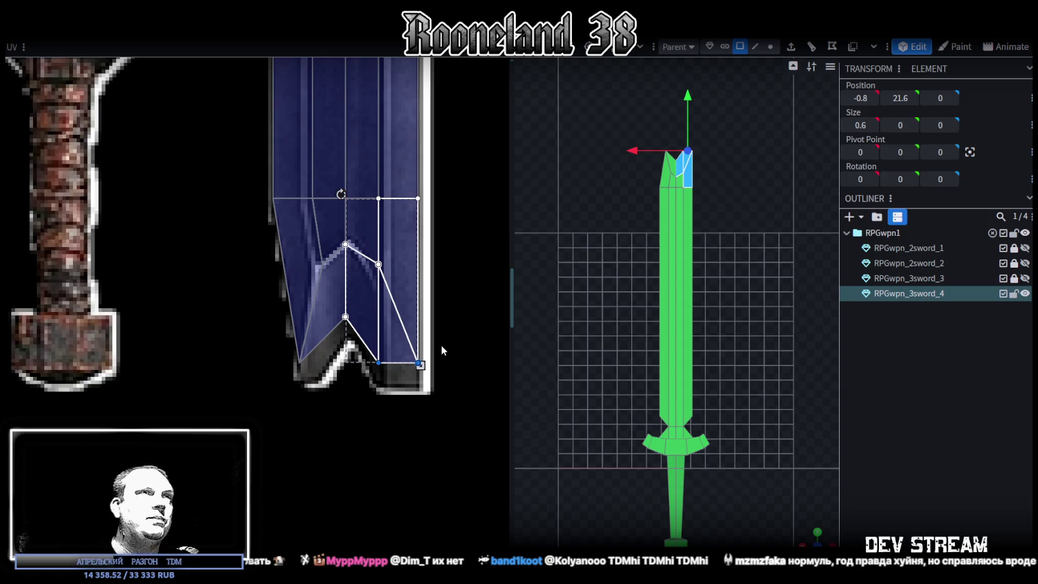
{"action": "scroll", "coordinate": [770, 412], "scroll_direction": "up", "scroll_amount": 1}
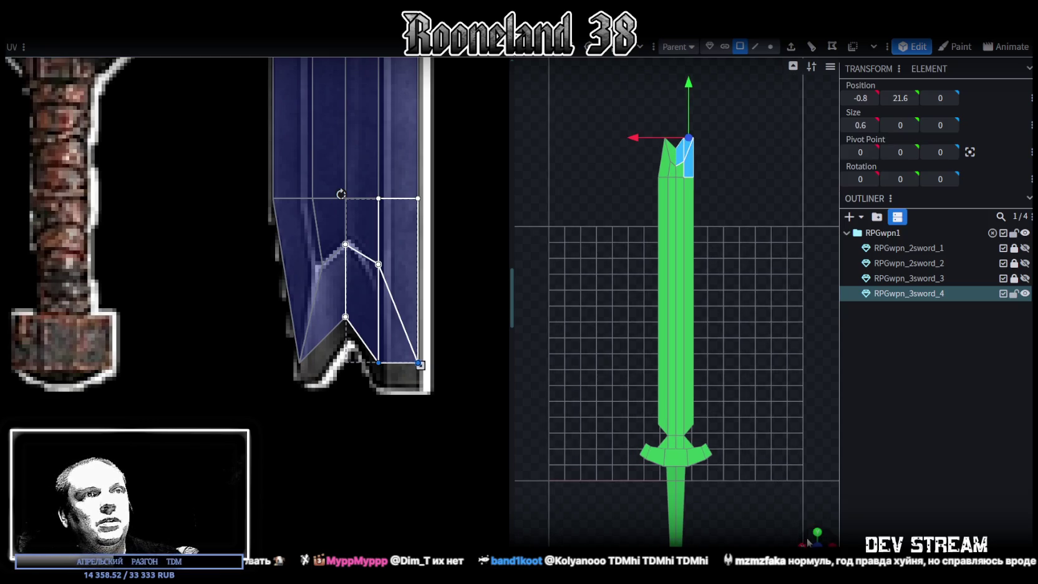
{"action": "left_click_drag", "start_coordinate": [808, 542], "coordinate": [836, 500]}
{"action": "left_click", "coordinate": [746, 286]}
{"action": "mouse_move", "coordinate": [746, 285]}
{"action": "left_mouse_down"}
{"action": "mouse_move", "coordinate": [744, 360]}
{"action": "mouse_move", "coordinate": [450, 376]}
{"action": "mouse_move", "coordinate": [436, 361]}
{"action": "mouse_move", "coordinate": [499, 297]}
{"action": "mouse_move", "coordinate": [380, 287]}
{"action": "left_mouse_up"}
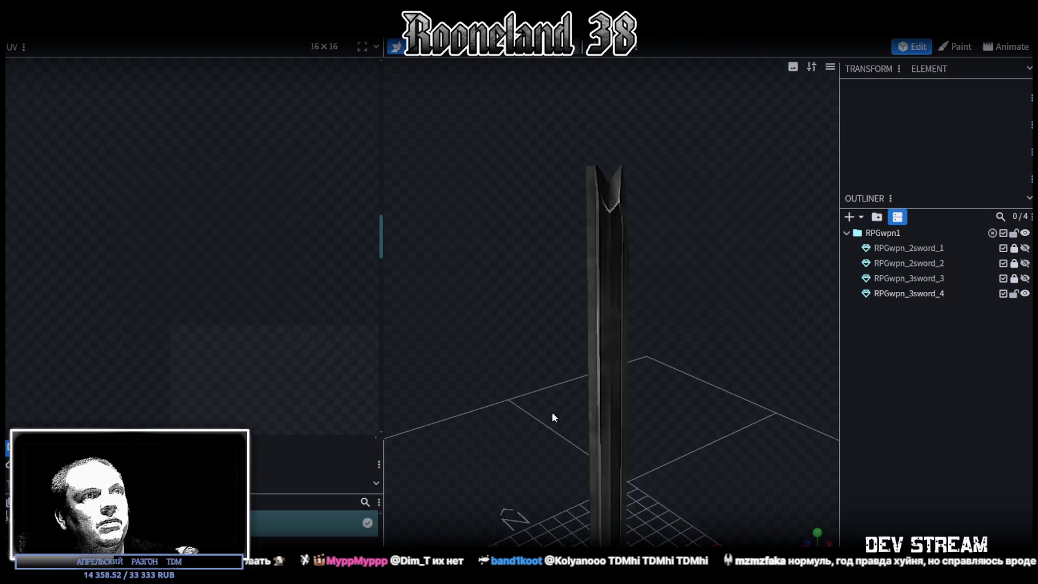
- Select RPGwpn_3sword_4 and nudge the blade-base row of UV faces slightly down
{"action": "left_click_drag", "start_coordinate": [559, 417], "coordinate": [607, 344]}
{"action": "left_click", "coordinate": [606, 343]}
{"action": "left_click_drag", "start_coordinate": [703, 456], "coordinate": [641, 351]}
{"action": "scroll", "coordinate": [643, 325], "scroll_direction": "up", "scroll_amount": 3}
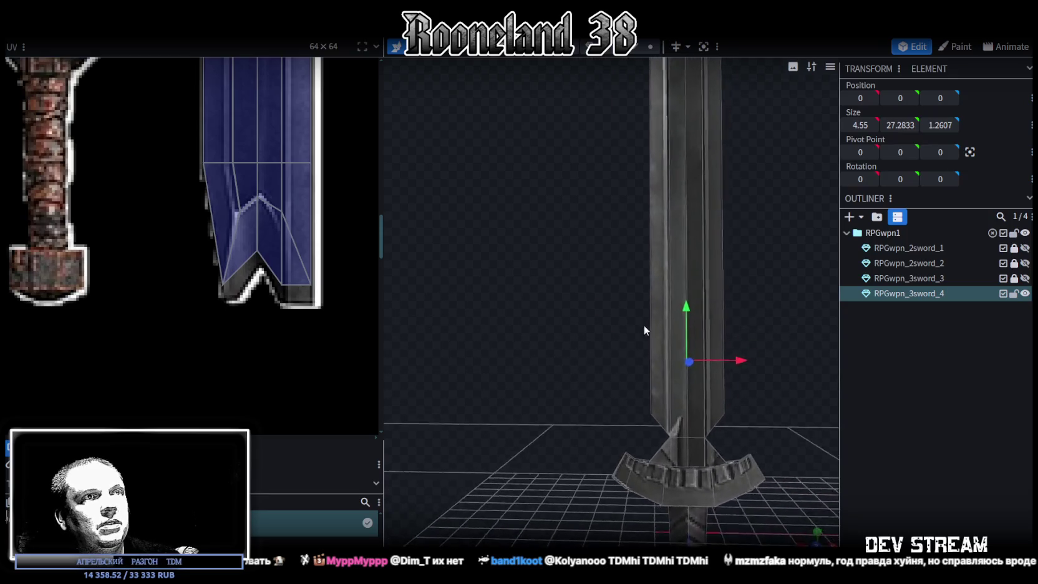
{"action": "left_click", "coordinate": [689, 477]}
{"action": "scroll", "coordinate": [247, 198], "scroll_direction": "down", "scroll_amount": 3}
{"action": "scroll", "coordinate": [247, 198], "scroll_direction": "down", "scroll_amount": 2}
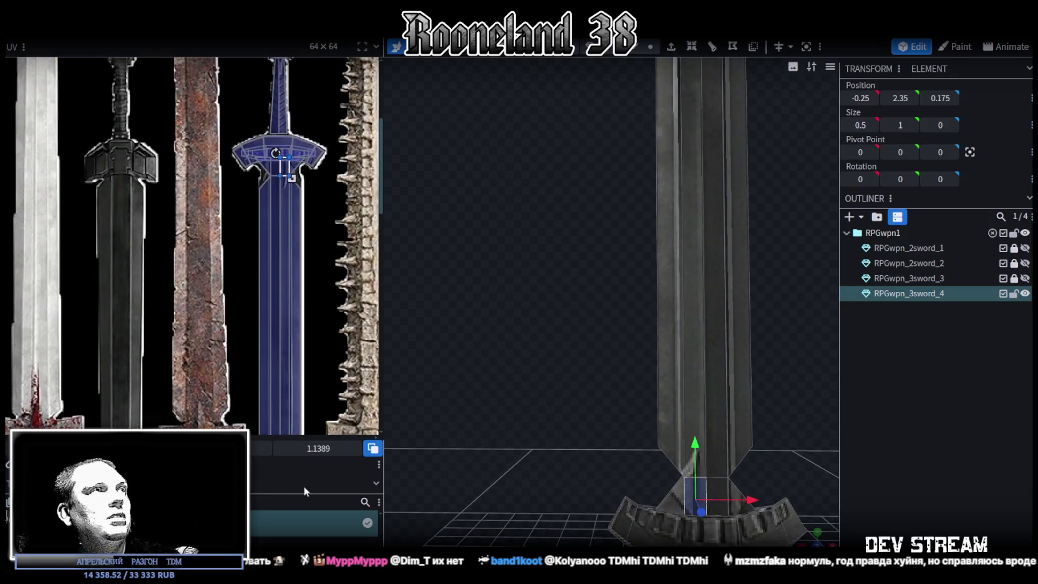
{"action": "scroll", "coordinate": [247, 199], "scroll_direction": "up", "scroll_amount": 5}
{"action": "scroll", "coordinate": [248, 198], "scroll_direction": "up", "scroll_amount": 2}
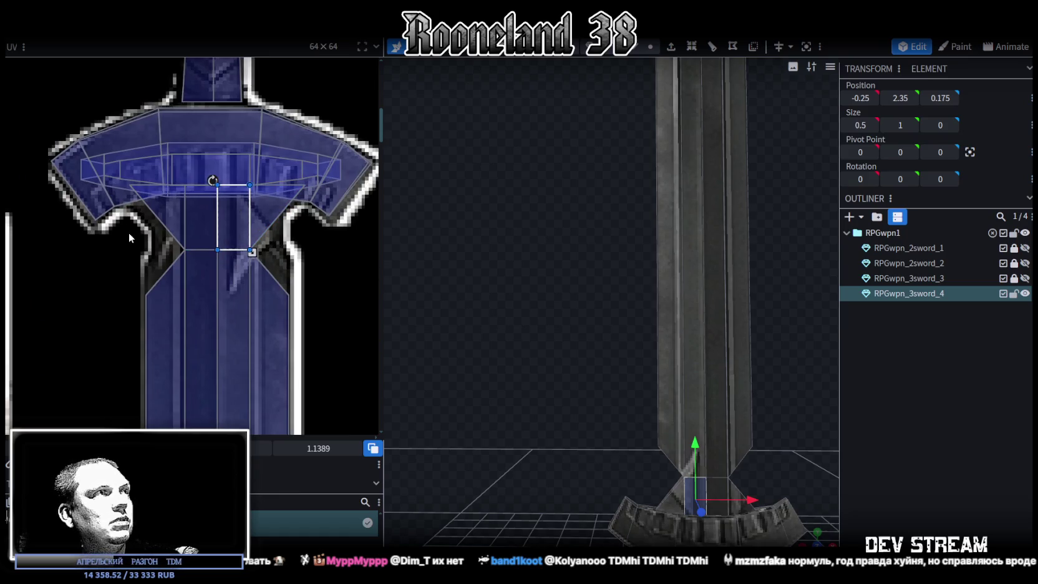
{"action": "left_click_drag", "start_coordinate": [128, 232], "coordinate": [292, 227]}
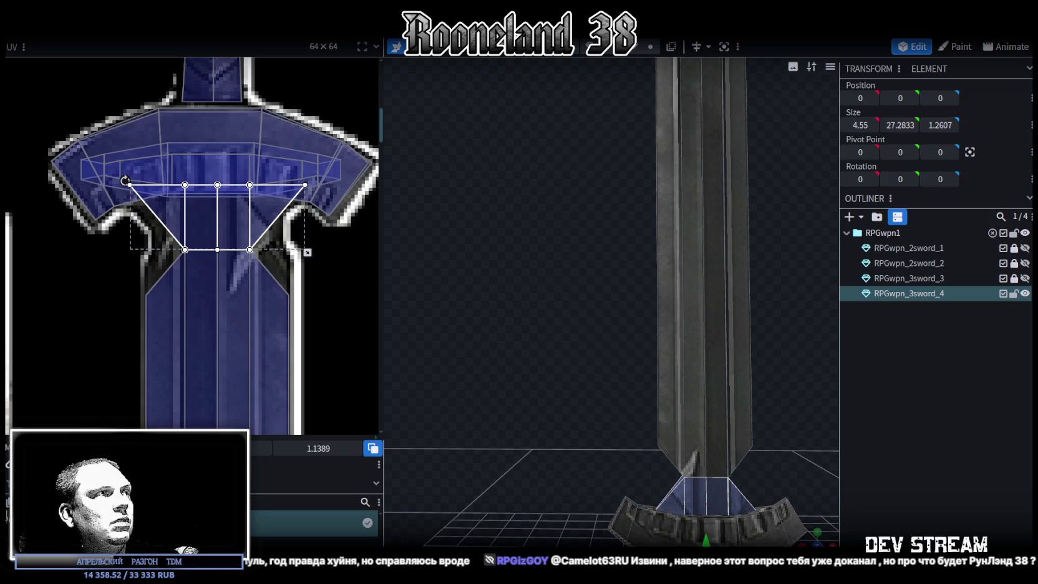
{"action": "mouse_move", "coordinate": [218, 219]}
{"action": "left_mouse_down"}
{"action": "mouse_move", "coordinate": [217, 235]}
{"action": "mouse_move", "coordinate": [217, 220]}
{"action": "left_mouse_up"}
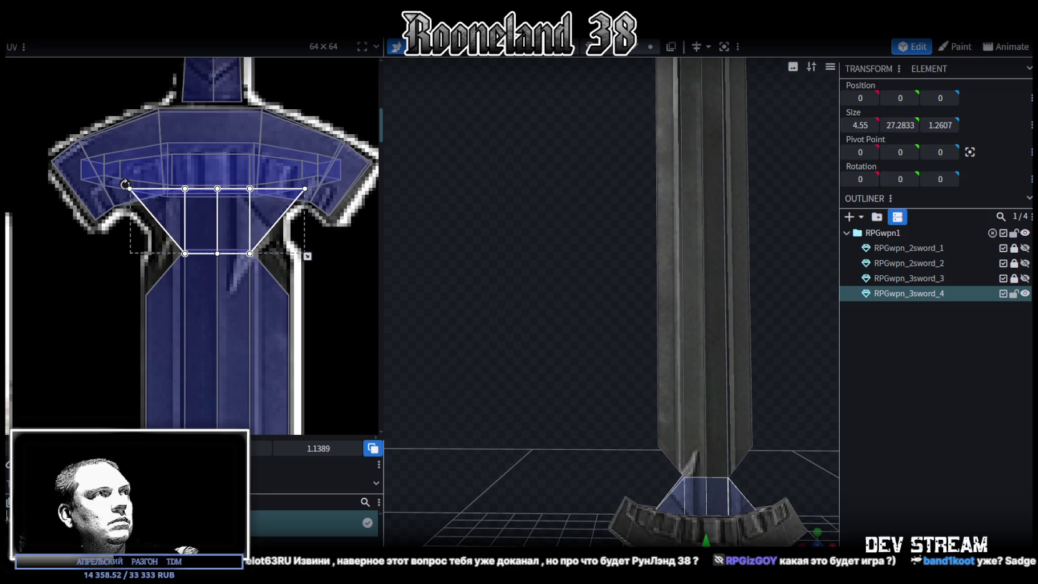
- Raise the blade-base middle and lower UV vertices so they taper into the crossguard edge
{"action": "left_click_drag", "start_coordinate": [103, 330], "coordinate": [335, 243]}
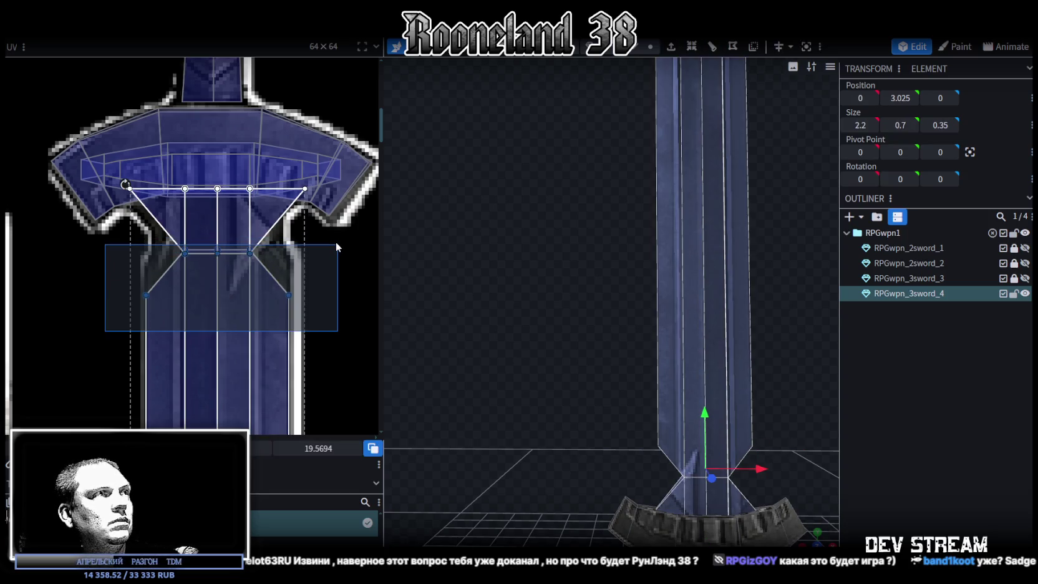
{"action": "left_click_drag", "start_coordinate": [336, 244], "coordinate": [98, 328]}
{"action": "left_click_drag", "start_coordinate": [137, 268], "coordinate": [302, 253]}
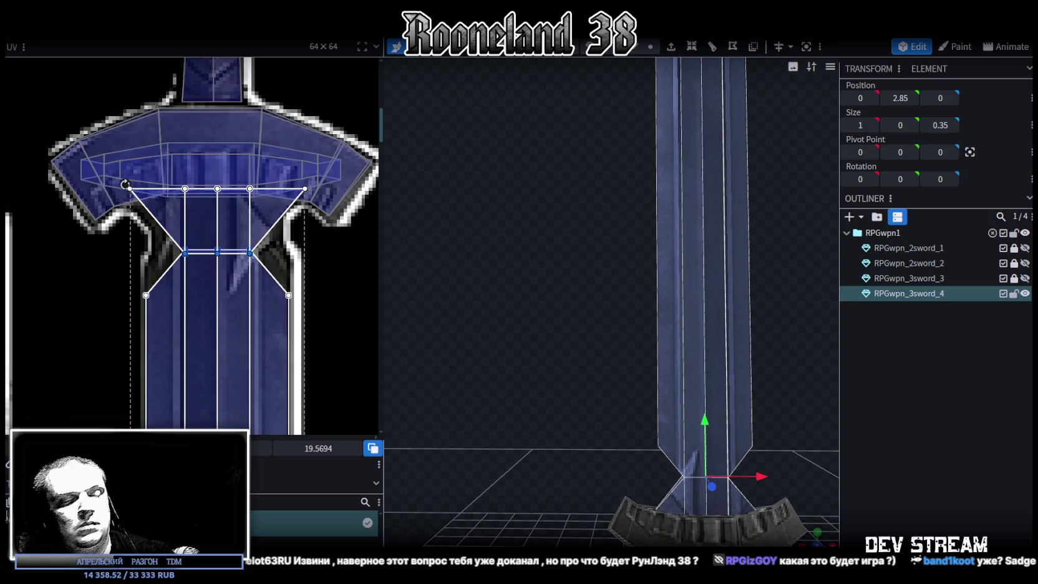
{"action": "left_click_drag", "start_coordinate": [217, 253], "coordinate": [217, 213]}
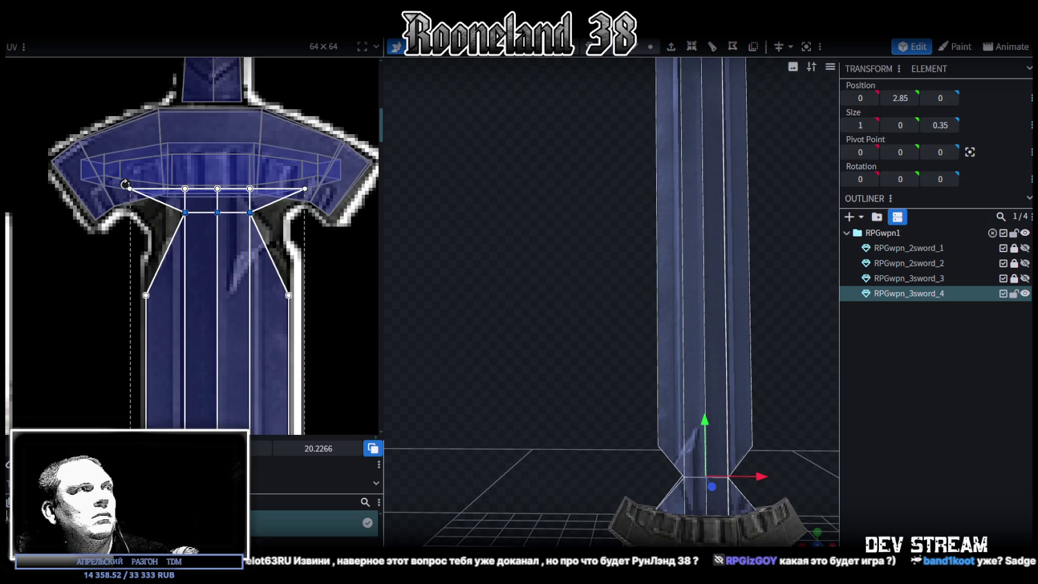
{"action": "left_click_drag", "start_coordinate": [217, 213], "coordinate": [217, 237]}
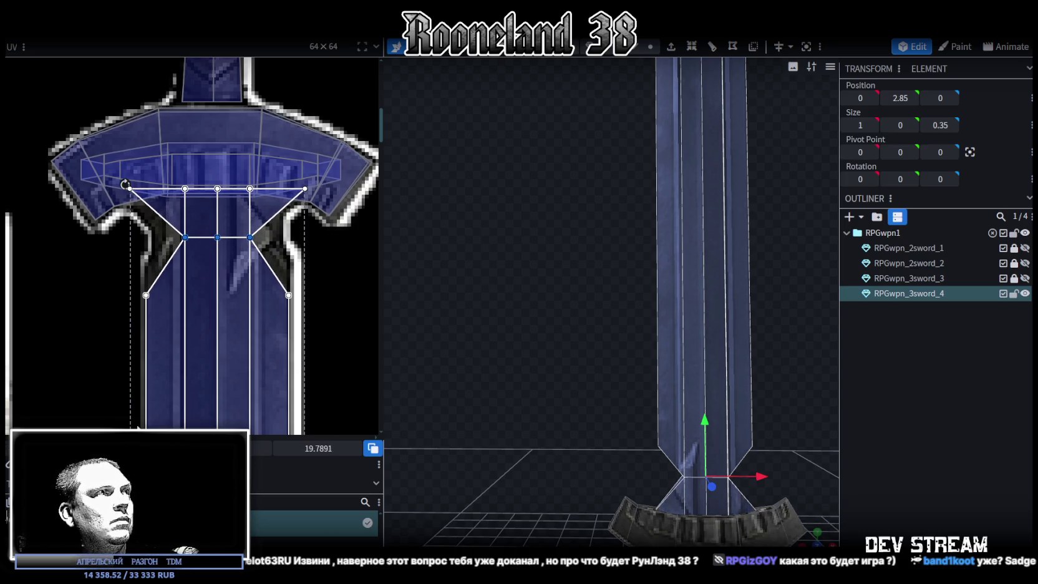
{"action": "left_click_drag", "start_coordinate": [98, 338], "coordinate": [366, 270]}
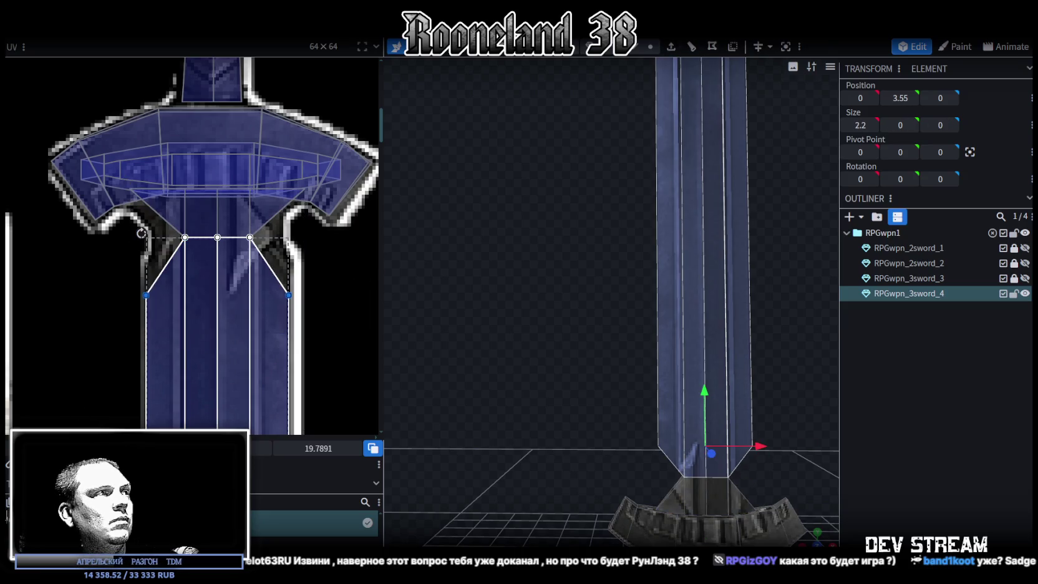
{"action": "left_click_drag", "start_coordinate": [289, 295], "coordinate": [288, 263]}
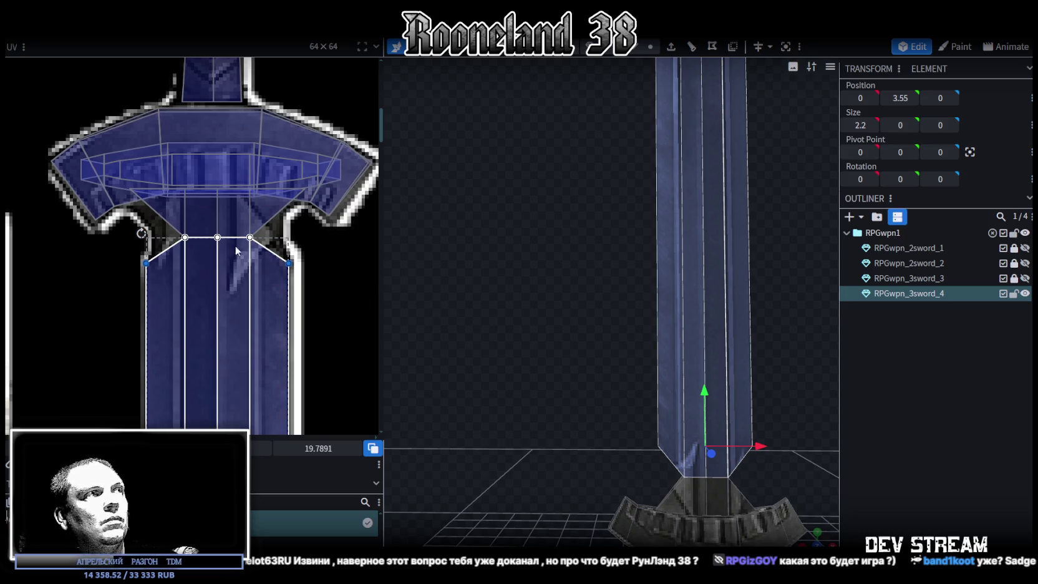
{"action": "left_click_drag", "start_coordinate": [766, 449], "coordinate": [677, 395]}
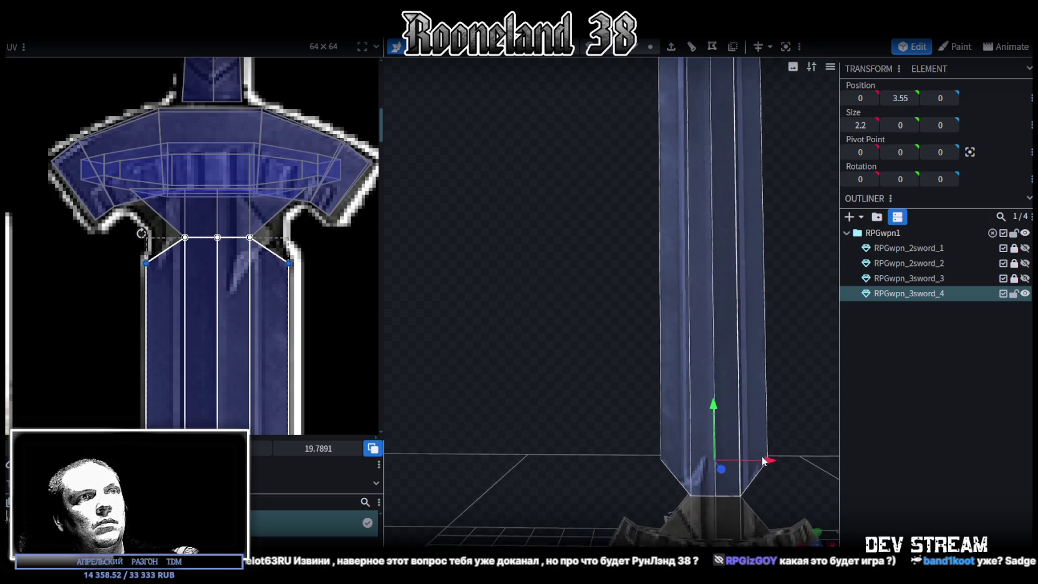
- In vertex selection mode, lower the blade-base vertices by about 0.5 to 1
{"action": "left_click", "coordinate": [650, 46]}
{"action": "left_click_drag", "start_coordinate": [571, 398], "coordinate": [706, 427]}
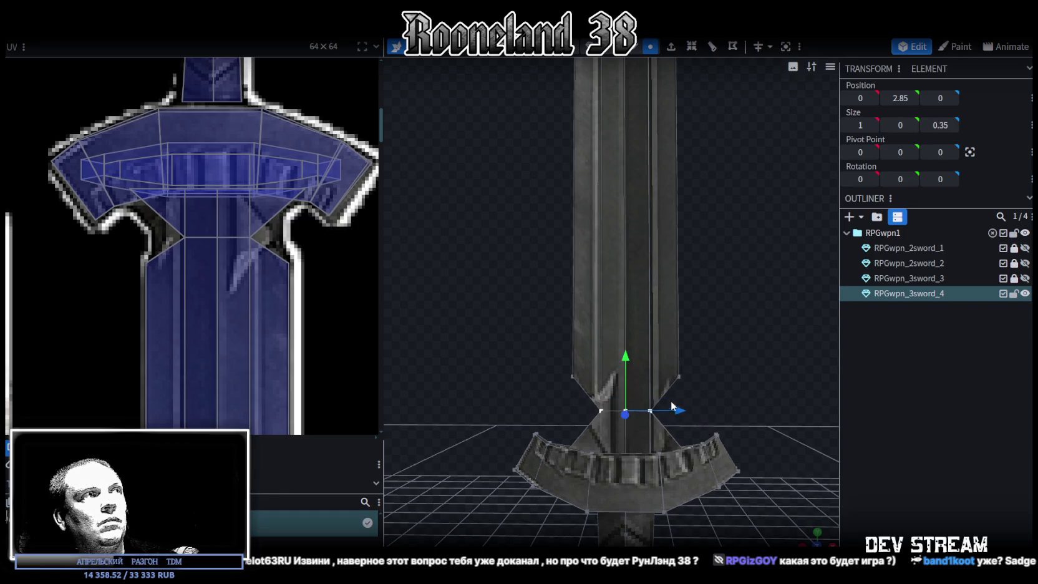
{"action": "left_click_drag", "start_coordinate": [626, 360], "coordinate": [621, 381]}
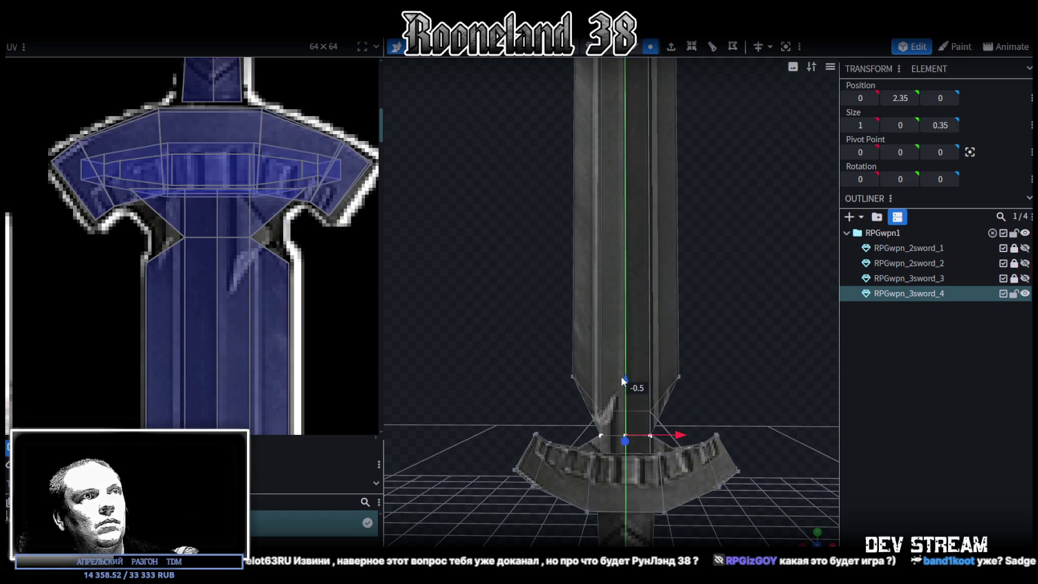
{"action": "left_click_drag", "start_coordinate": [550, 392], "coordinate": [729, 368]}
{"action": "left_click_drag", "start_coordinate": [625, 324], "coordinate": [622, 370]}
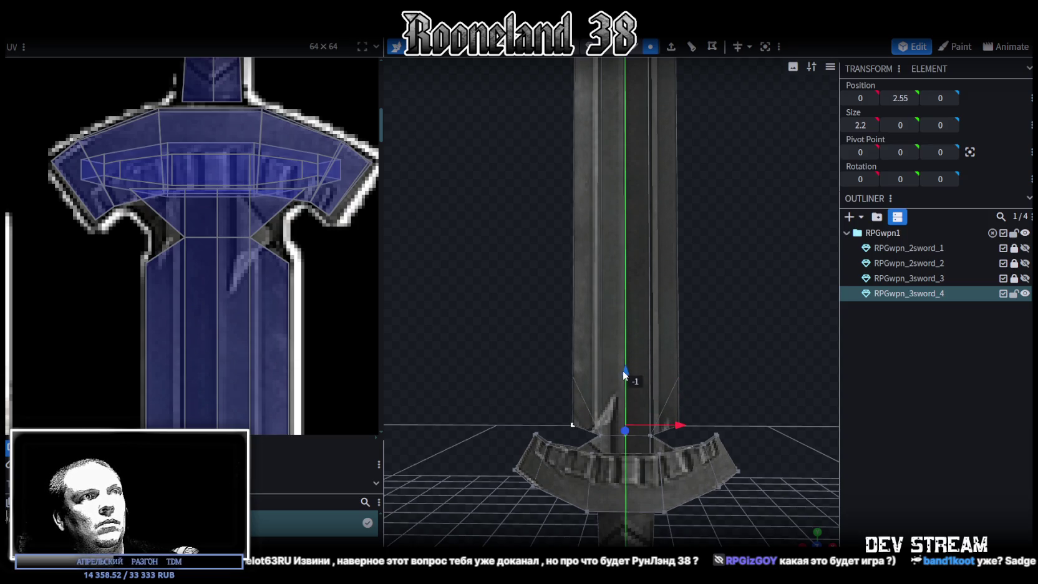
{"action": "left_click_drag", "start_coordinate": [622, 370], "coordinate": [622, 366]}
- Shift the row of vertices along the blade's right side on X from -0.5 to -0.6
{"action": "scroll", "coordinate": [726, 436], "scroll_direction": "down", "scroll_amount": 3}
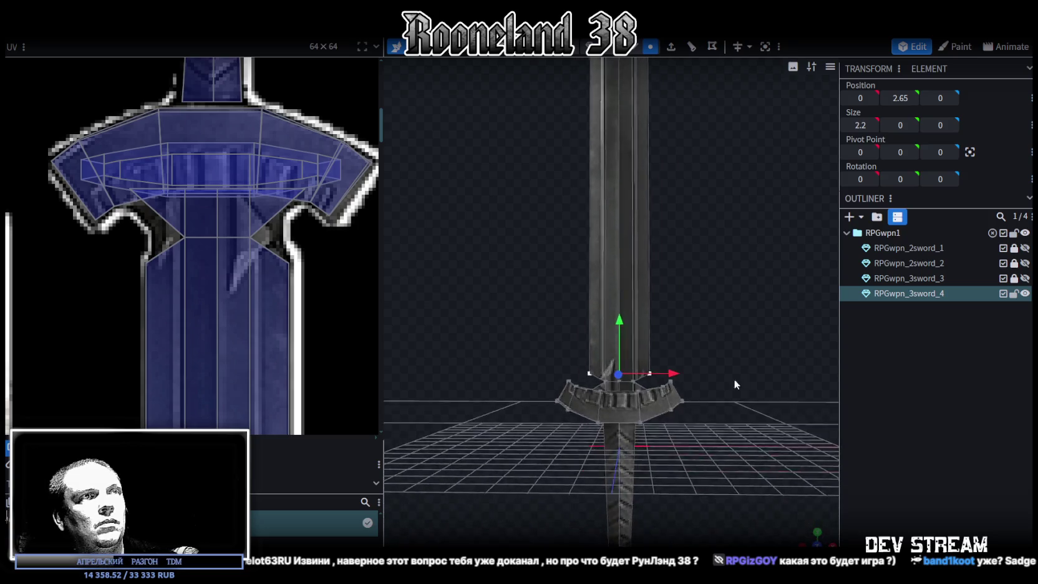
{"action": "left_click_drag", "start_coordinate": [733, 379], "coordinate": [706, 529]}
{"action": "left_click_drag", "start_coordinate": [683, 432], "coordinate": [643, 233]}
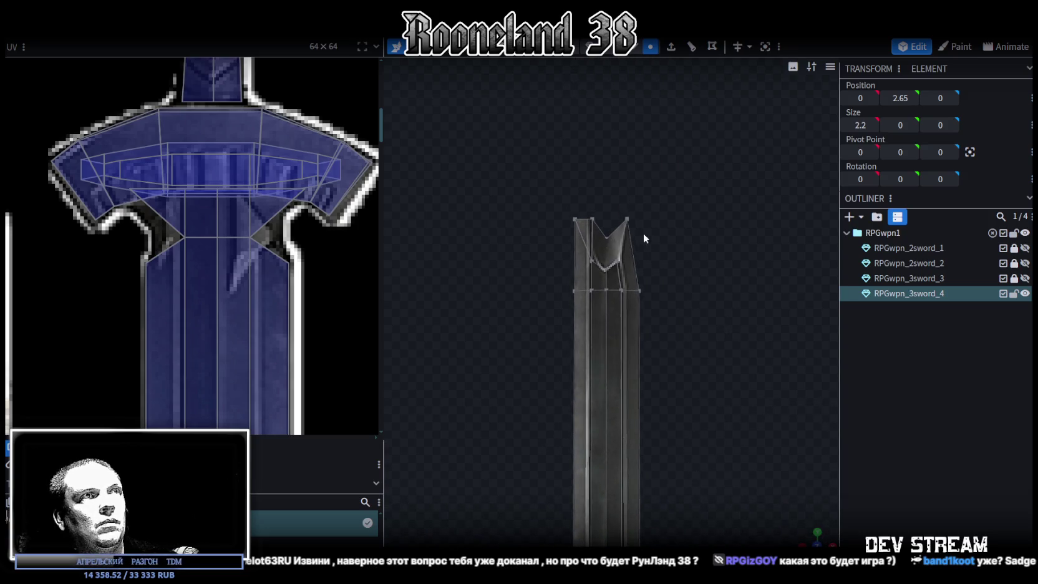
{"action": "scroll", "coordinate": [650, 353], "scroll_direction": "up", "scroll_amount": 2}
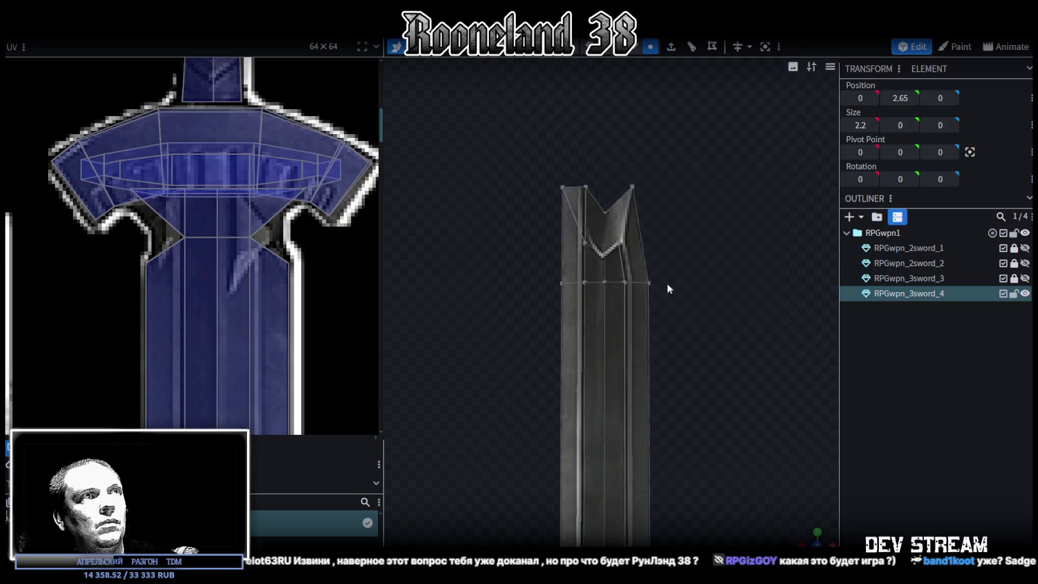
{"action": "scroll", "coordinate": [668, 281], "scroll_direction": "up", "scroll_amount": 3}
{"action": "scroll", "coordinate": [686, 323], "scroll_direction": "down", "scroll_amount": 2}
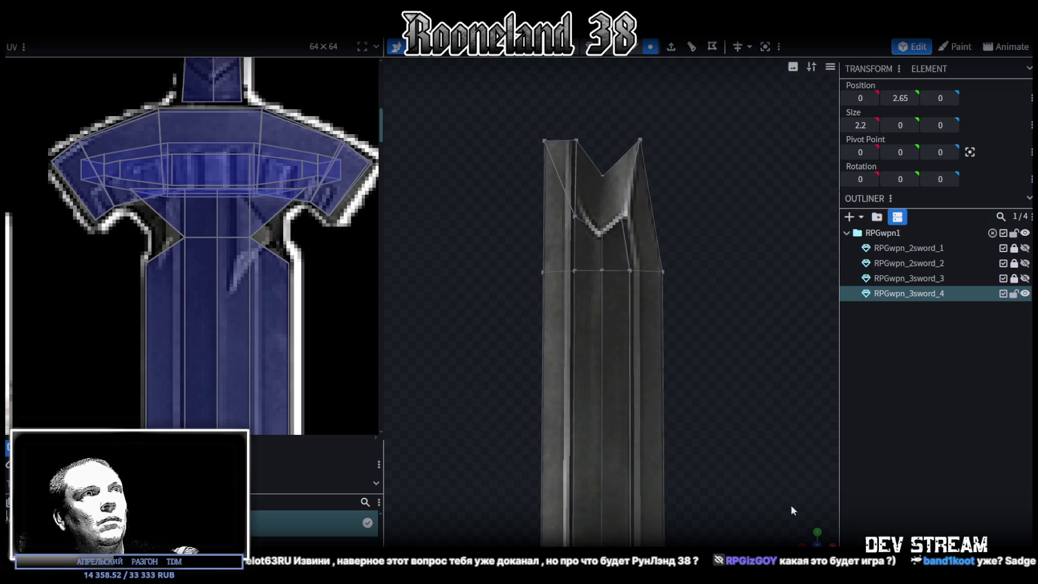
{"action": "mouse_move", "coordinate": [808, 532]}
{"action": "left_mouse_down"}
{"action": "mouse_move", "coordinate": [681, 443]}
{"action": "mouse_move", "coordinate": [654, 493]}
{"action": "mouse_move", "coordinate": [732, 418]}
{"action": "mouse_move", "coordinate": [717, 342]}
{"action": "mouse_move", "coordinate": [729, 341]}
{"action": "mouse_move", "coordinate": [445, 361]}
{"action": "mouse_move", "coordinate": [412, 347]}
{"action": "left_mouse_up"}
{"action": "scroll", "coordinate": [732, 418], "scroll_direction": "up", "scroll_amount": 3}
{"action": "scroll", "coordinate": [741, 353], "scroll_direction": "up", "scroll_amount": 2}
{"action": "scroll", "coordinate": [737, 349], "scroll_direction": "up", "scroll_amount": 1}
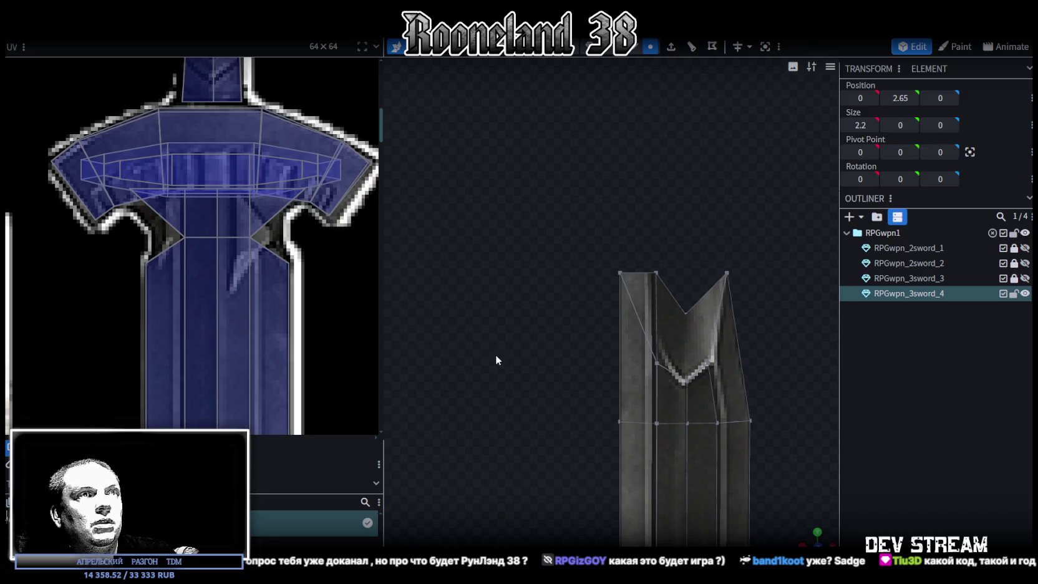
{"action": "scroll", "coordinate": [518, 369], "scroll_direction": "up", "scroll_amount": 2}
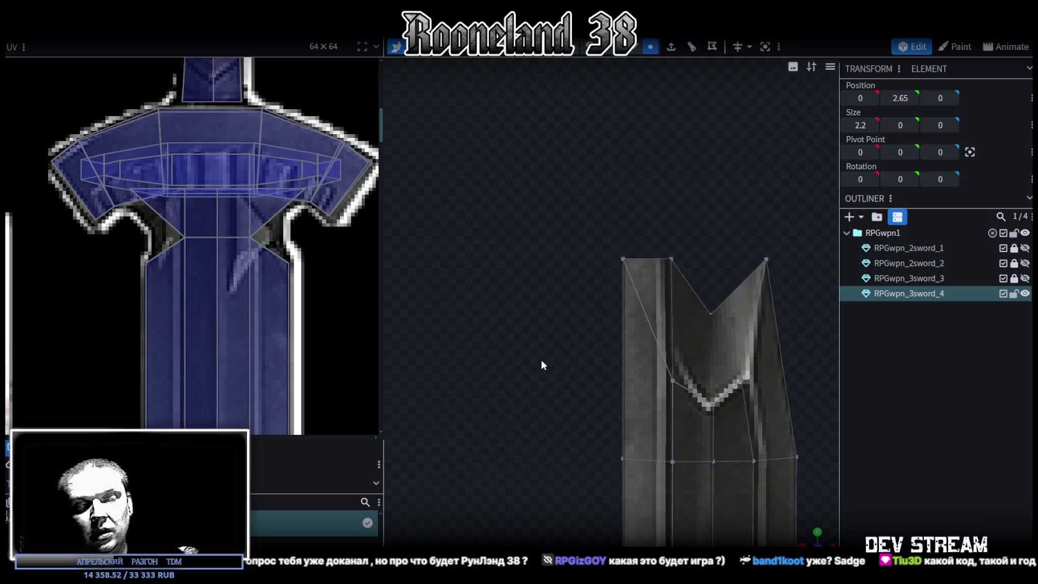
{"action": "scroll", "coordinate": [676, 405], "scroll_direction": "down", "scroll_amount": 5}
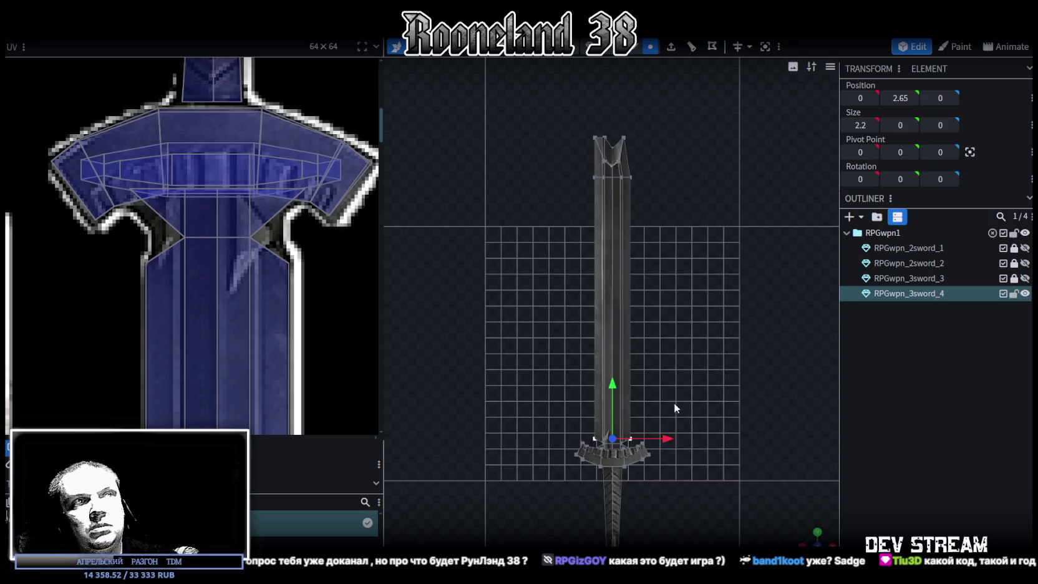
{"action": "scroll", "coordinate": [657, 353], "scroll_direction": "up", "scroll_amount": 1}
{"action": "scroll", "coordinate": [663, 304], "scroll_direction": "up", "scroll_amount": 1}
{"action": "scroll", "coordinate": [655, 290], "scroll_direction": "up", "scroll_amount": 1}
{"action": "scroll", "coordinate": [650, 303], "scroll_direction": "down", "scroll_amount": 1}
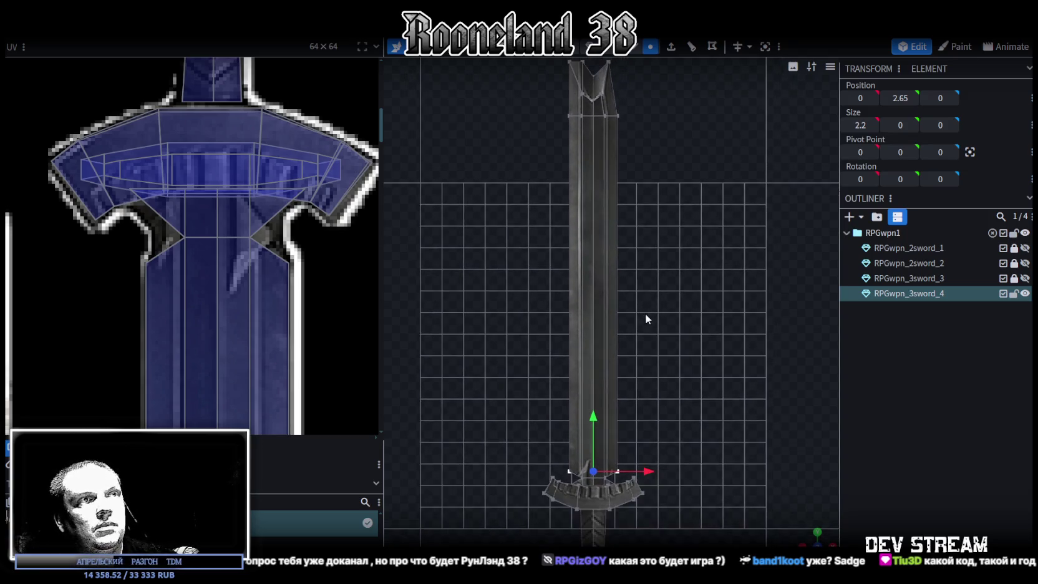
{"action": "right_click_drag", "start_coordinate": [749, 489], "coordinate": [785, 489]}
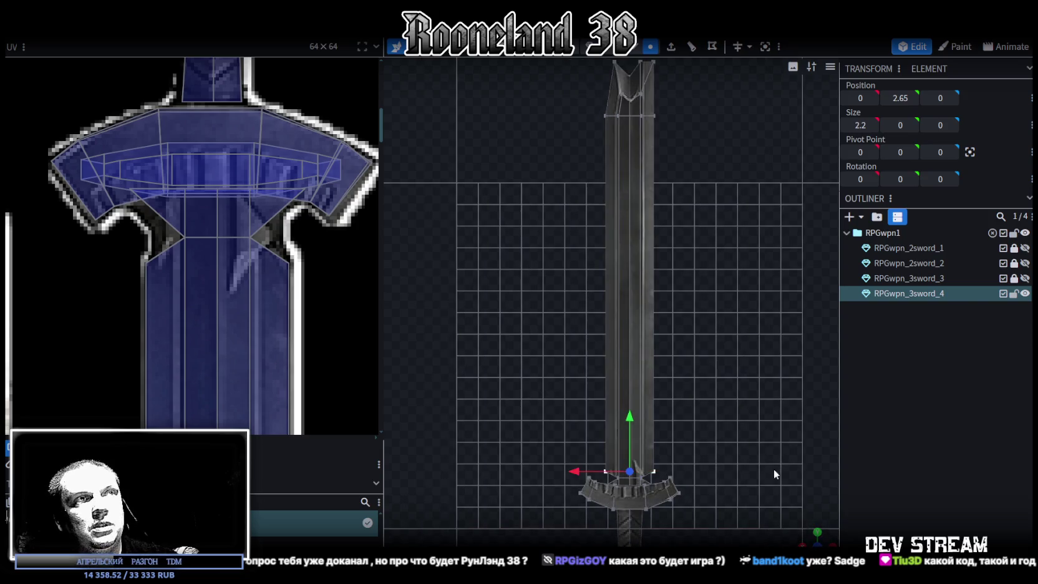
{"action": "right_click_drag", "start_coordinate": [693, 289], "coordinate": [649, 315]}
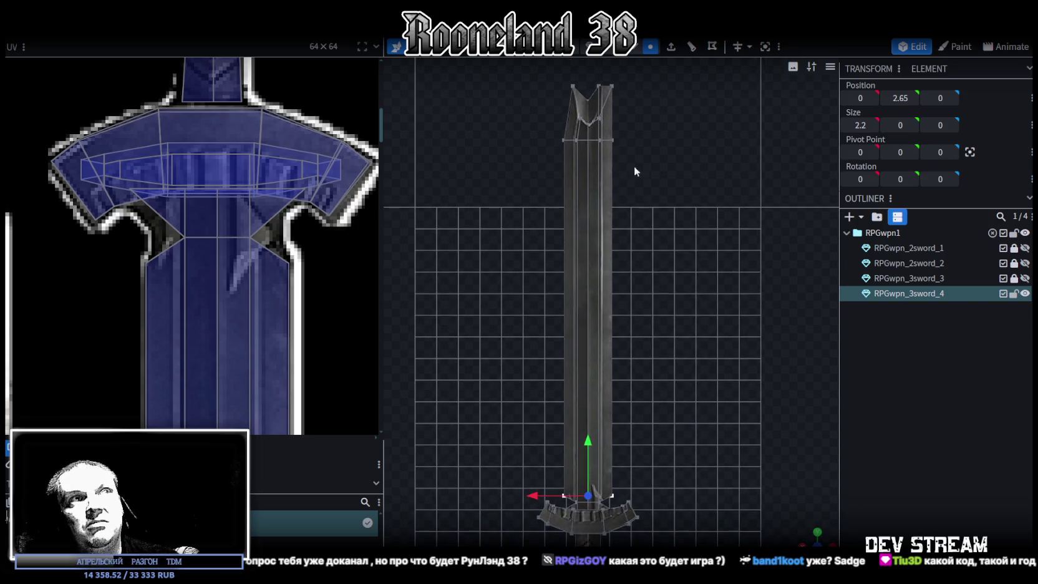
{"action": "left_click_drag", "start_coordinate": [596, 71], "coordinate": [605, 515]}
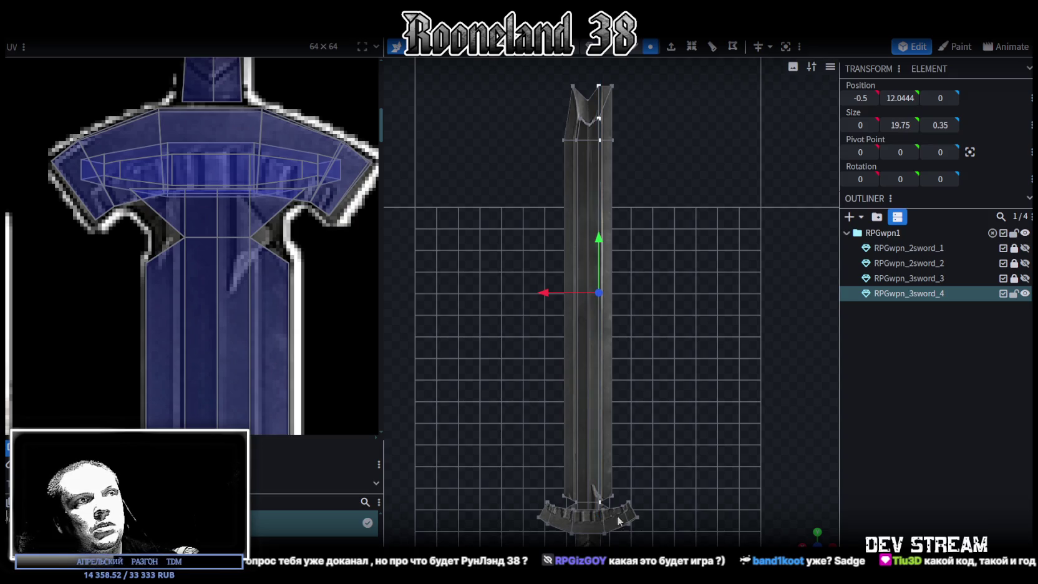
{"action": "scroll", "coordinate": [637, 508], "scroll_direction": "up", "scroll_amount": 2}
{"action": "scroll", "coordinate": [642, 455], "scroll_direction": "up", "scroll_amount": 1}
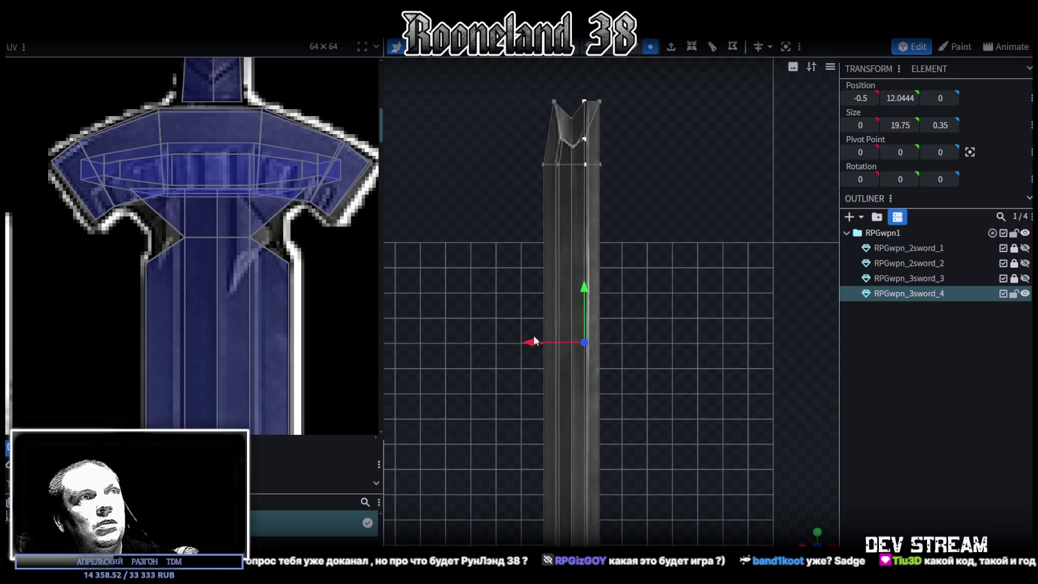
{"action": "left_click_drag", "start_coordinate": [531, 341], "coordinate": [532, 341]}
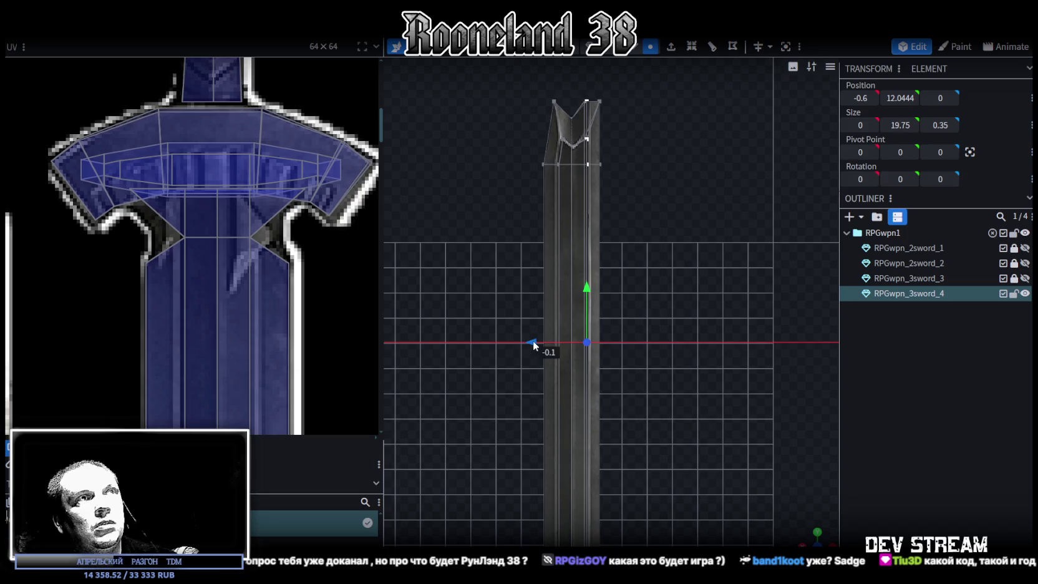
{"action": "scroll", "coordinate": [595, 382], "scroll_direction": "down", "scroll_amount": 1}
{"action": "scroll", "coordinate": [624, 398], "scroll_direction": "down", "scroll_amount": 1}
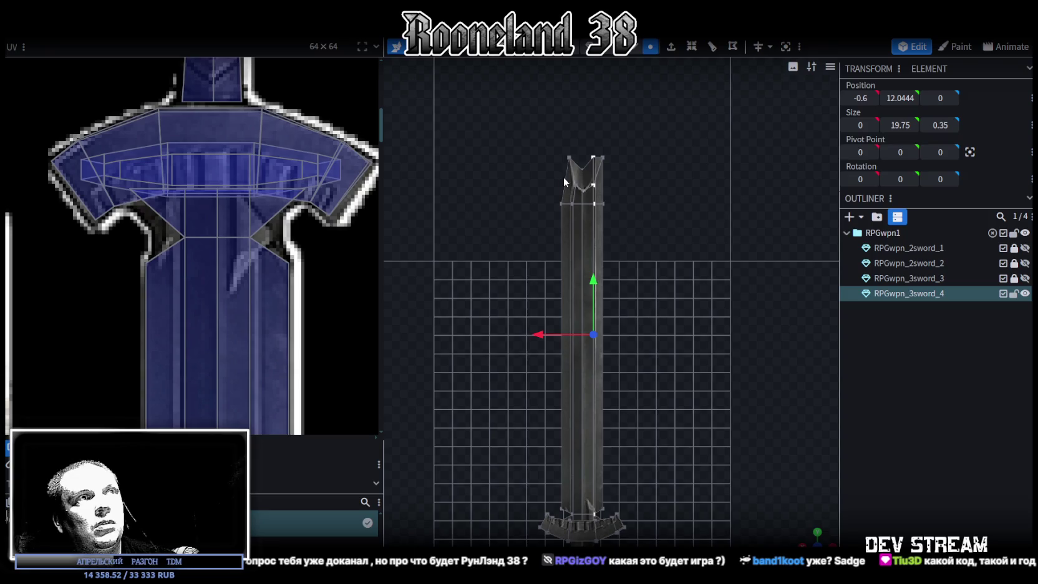
- Select the vertices down the blade's left edge to the base
{"action": "left_click_drag", "start_coordinate": [563, 188], "coordinate": [581, 430]}
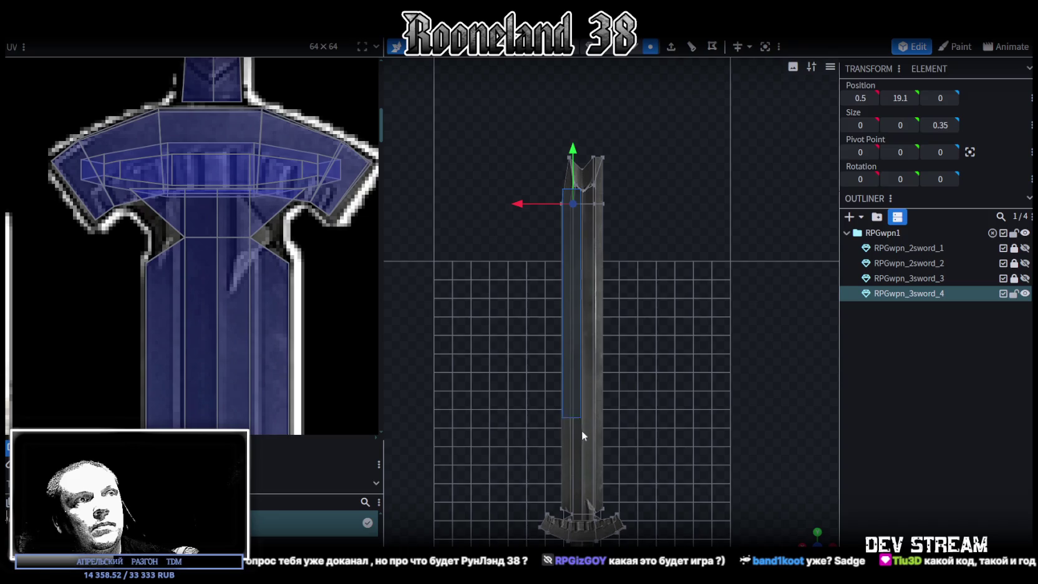
{"action": "left_click_drag", "start_coordinate": [581, 430], "coordinate": [579, 515]}
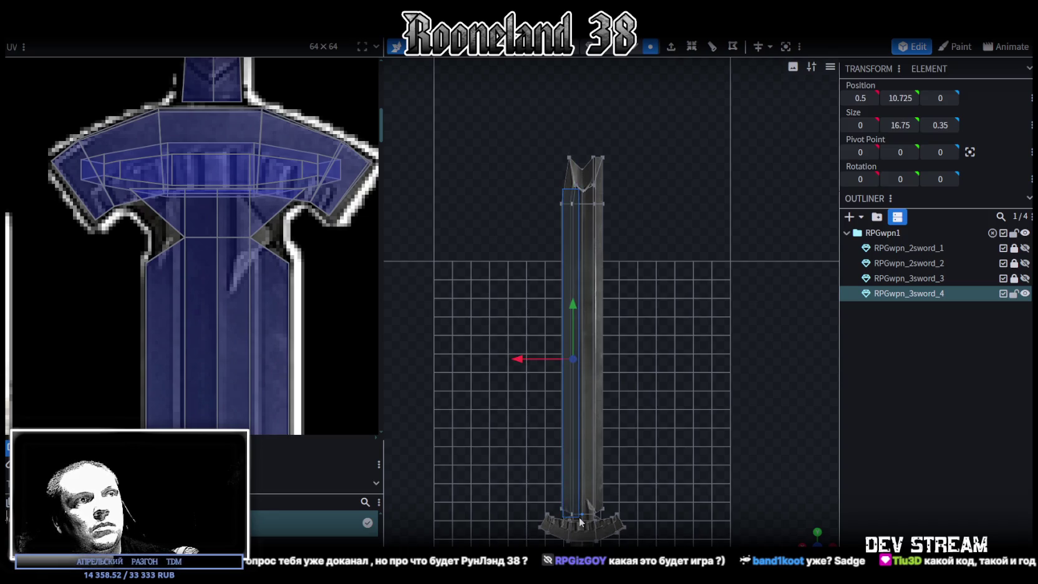
{"action": "scroll", "coordinate": [657, 545], "scroll_direction": "up", "scroll_amount": 2}
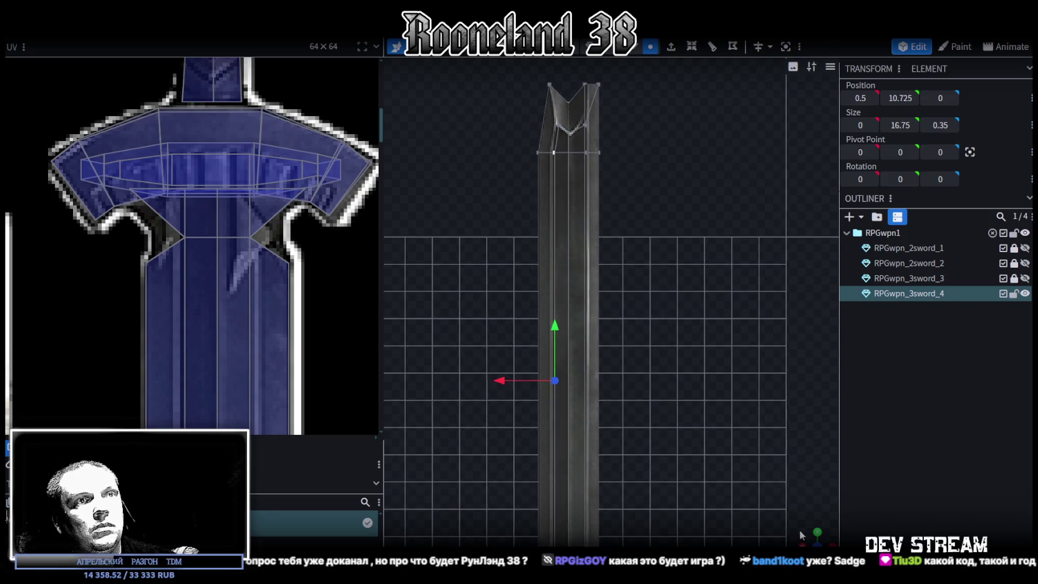
{"action": "middle_click_drag", "start_coordinate": [800, 534], "coordinate": [608, 416]}
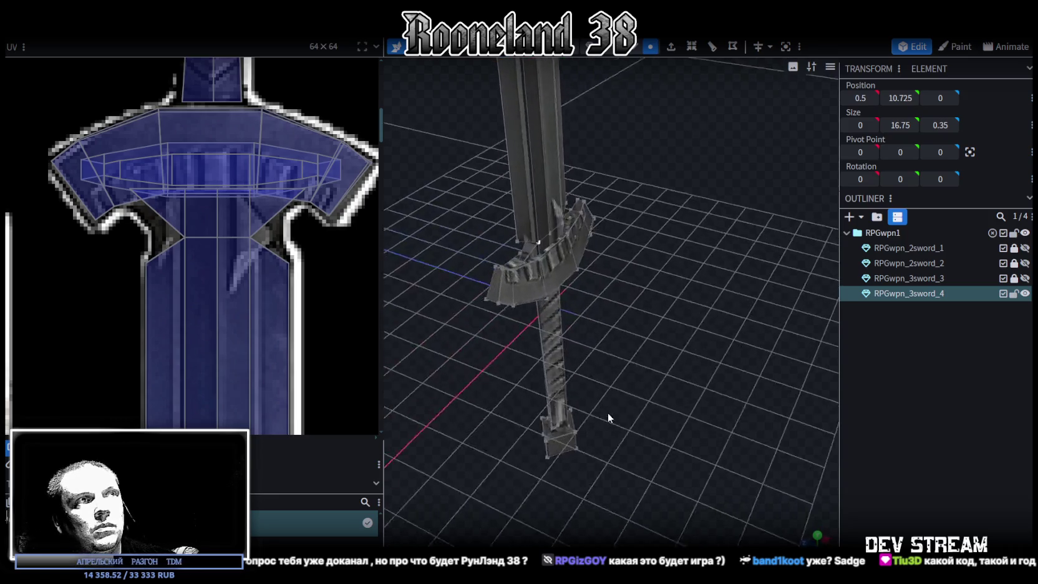
{"action": "middle_click_drag", "start_coordinate": [607, 411], "coordinate": [713, 420]}
{"action": "scroll", "coordinate": [724, 415], "scroll_direction": "up", "scroll_amount": 3}
{"action": "scroll", "coordinate": [733, 400], "scroll_direction": "up", "scroll_amount": 3}
{"action": "scroll", "coordinate": [738, 387], "scroll_direction": "down", "scroll_amount": 2}
{"action": "scroll", "coordinate": [738, 387], "scroll_direction": "down", "scroll_amount": 2}
{"action": "scroll", "coordinate": [737, 390], "scroll_direction": "up", "scroll_amount": 5}
{"action": "scroll", "coordinate": [736, 393], "scroll_direction": "down", "scroll_amount": 2}
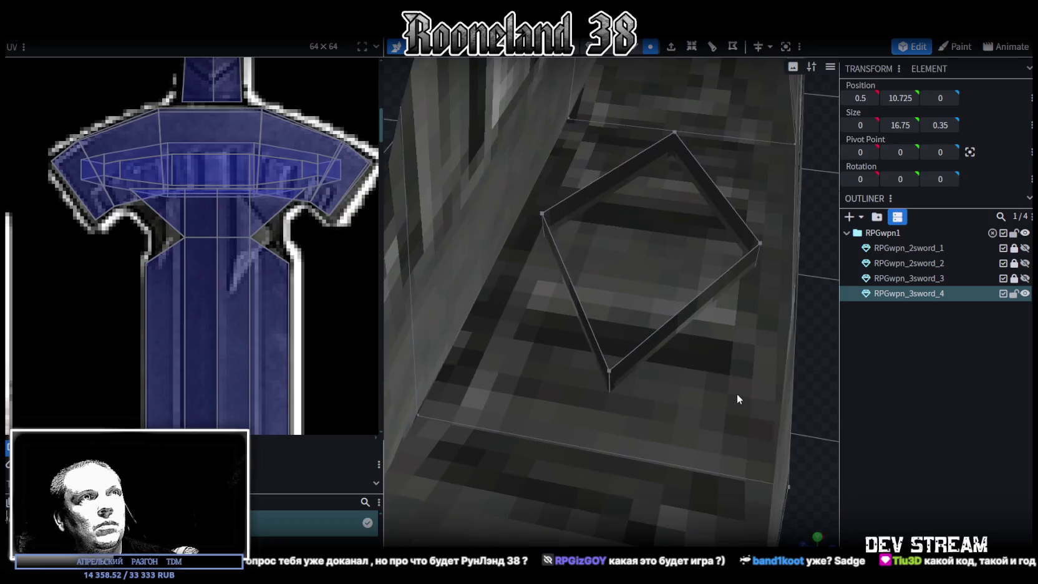
{"action": "mouse_move", "coordinate": [738, 395]}
{"action": "middle_mouse_down"}
{"action": "mouse_move", "coordinate": [738, 386]}
{"action": "mouse_move", "coordinate": [748, 413]}
{"action": "mouse_move", "coordinate": [814, 400]}
{"action": "mouse_move", "coordinate": [745, 449]}
{"action": "mouse_move", "coordinate": [789, 358]}
{"action": "mouse_move", "coordinate": [590, 170]}
{"action": "middle_mouse_up"}
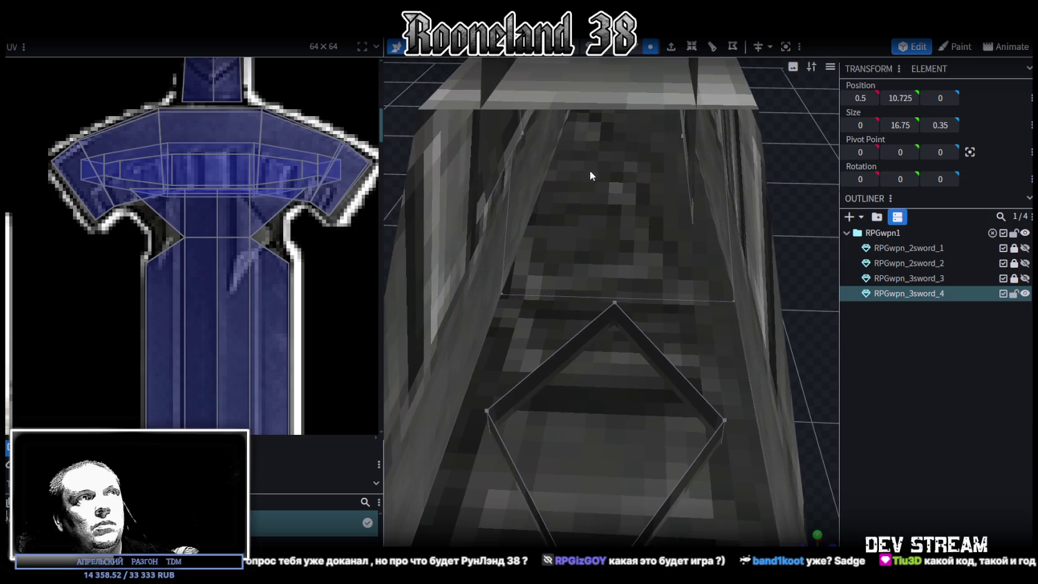
{"action": "left_click", "coordinate": [522, 130]}
{"action": "mouse_move", "coordinate": [529, 136]}
{"action": "middle_mouse_down"}
{"action": "mouse_move", "coordinate": [706, 326]}
{"action": "mouse_move", "coordinate": [532, 309]}
{"action": "mouse_move", "coordinate": [626, 383]}
{"action": "mouse_move", "coordinate": [592, 336]}
{"action": "mouse_move", "coordinate": [599, 394]}
{"action": "mouse_move", "coordinate": [639, 167]}
{"action": "middle_mouse_up"}
{"action": "scroll", "coordinate": [600, 394], "scroll_direction": "down", "scroll_amount": 5}
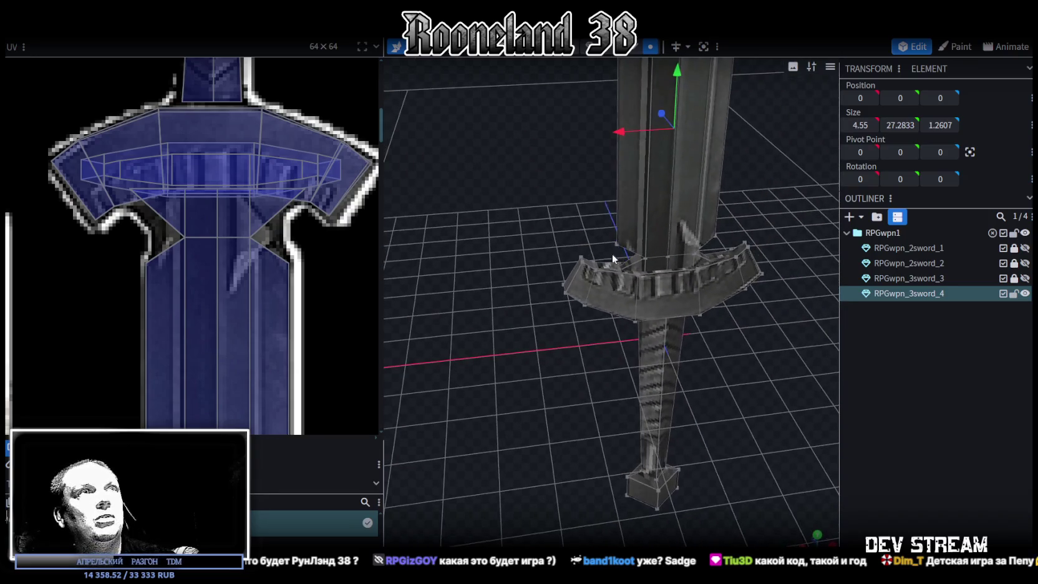
- Pick out one of the blade's thin edge strips in the viewport
{"action": "left_click", "coordinate": [648, 170]}
{"action": "middle_click_drag", "start_coordinate": [649, 170], "coordinate": [516, 391]}
{"action": "scroll", "coordinate": [600, 335], "scroll_direction": "up", "scroll_amount": 5}
{"action": "mouse_move", "coordinate": [599, 329]}
{"action": "middle_mouse_down"}
{"action": "mouse_move", "coordinate": [571, 393]}
{"action": "mouse_move", "coordinate": [592, 279]}
{"action": "mouse_move", "coordinate": [716, 397]}
{"action": "mouse_move", "coordinate": [694, 365]}
{"action": "middle_mouse_up"}
{"action": "left_click", "coordinate": [579, 272]}
{"action": "scroll", "coordinate": [695, 365], "scroll_direction": "up", "scroll_amount": 2}
{"action": "scroll", "coordinate": [707, 352], "scroll_direction": "up", "scroll_amount": 2}
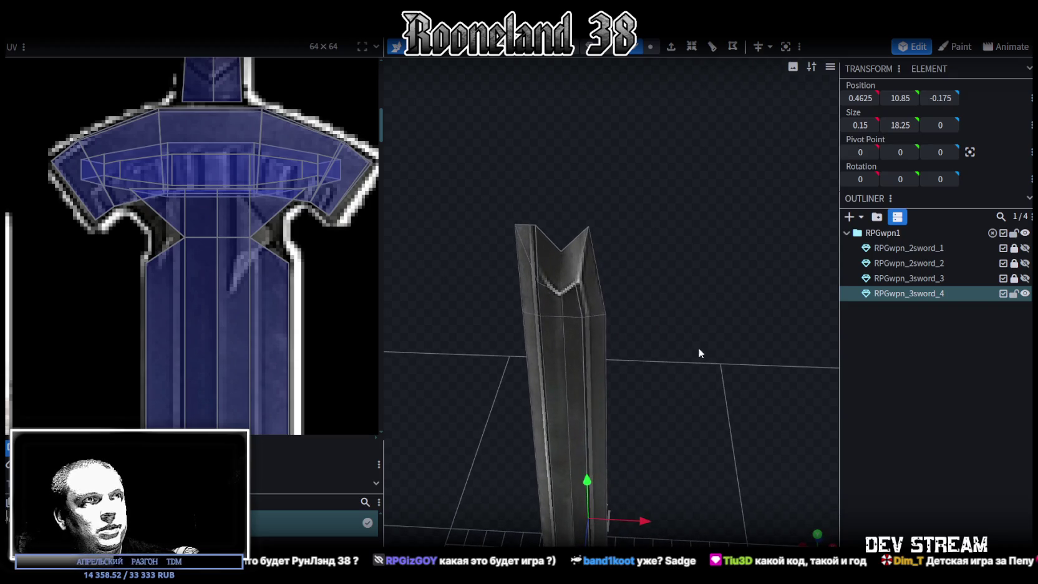
{"action": "left_click", "coordinate": [576, 298]}
{"action": "left_click", "coordinate": [584, 352]}
- Move the blade's thin edge strip along X from 0.4625 to 0.5625
{"action": "mouse_move", "coordinate": [695, 514]}
{"action": "middle_mouse_down"}
{"action": "mouse_move", "coordinate": [678, 467]}
{"action": "mouse_move", "coordinate": [691, 521]}
{"action": "middle_mouse_up"}
{"action": "scroll", "coordinate": [673, 310], "scroll_direction": "down", "scroll_amount": 3}
{"action": "middle_click_drag", "start_coordinate": [673, 310], "coordinate": [655, 357]}
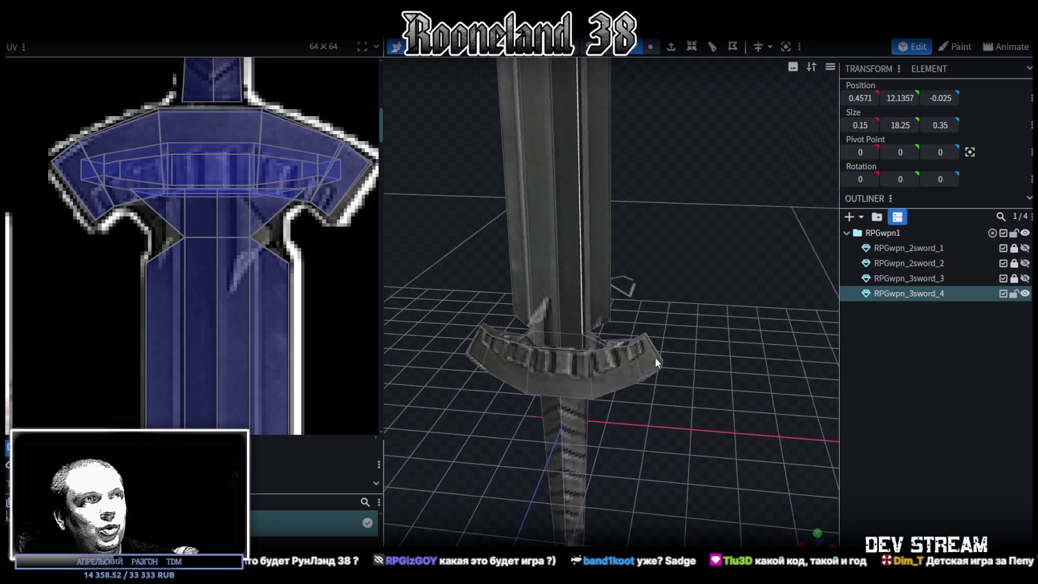
{"action": "scroll", "coordinate": [594, 341], "scroll_direction": "up", "scroll_amount": 3}
{"action": "left_click", "coordinate": [588, 338]}
{"action": "scroll", "coordinate": [706, 259], "scroll_direction": "down", "scroll_amount": 3}
{"action": "scroll", "coordinate": [705, 260], "scroll_direction": "up", "scroll_amount": 4}
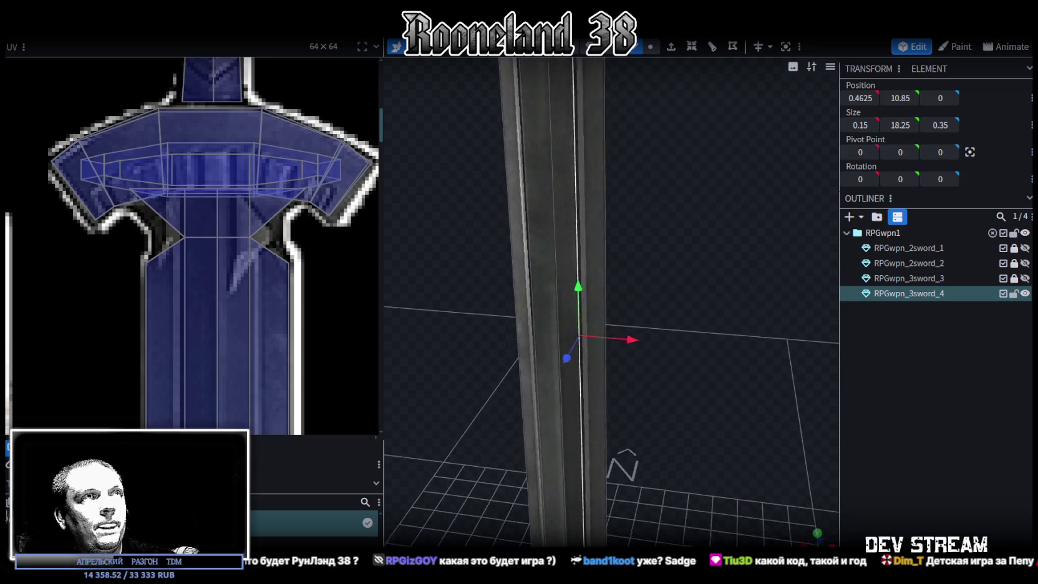
{"action": "mouse_move", "coordinate": [671, 310]}
{"action": "middle_mouse_down"}
{"action": "mouse_move", "coordinate": [704, 410]}
{"action": "mouse_move", "coordinate": [673, 474]}
{"action": "middle_mouse_up"}
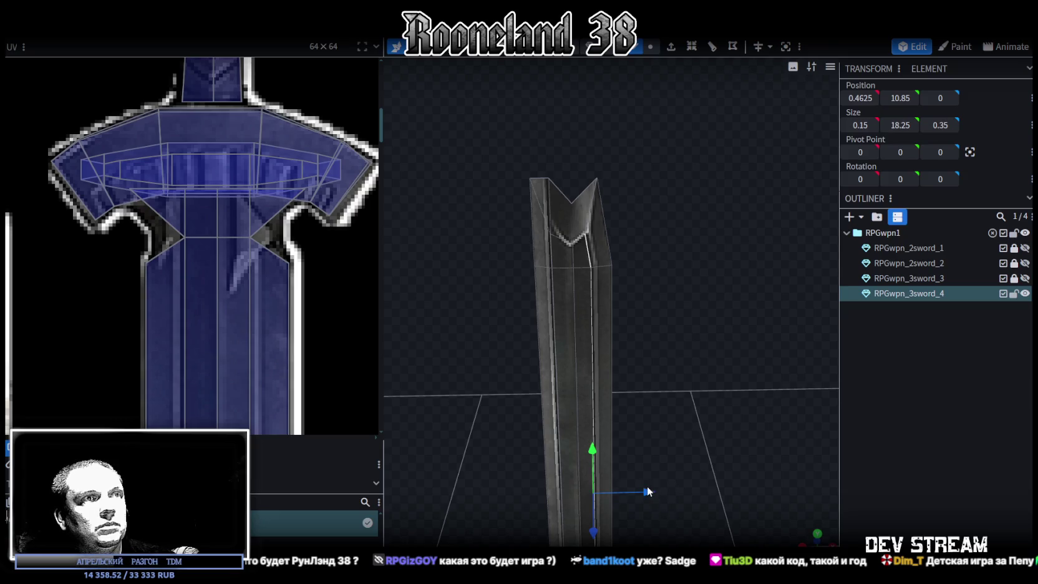
{"action": "left_click_drag", "start_coordinate": [647, 491], "coordinate": [648, 490]}
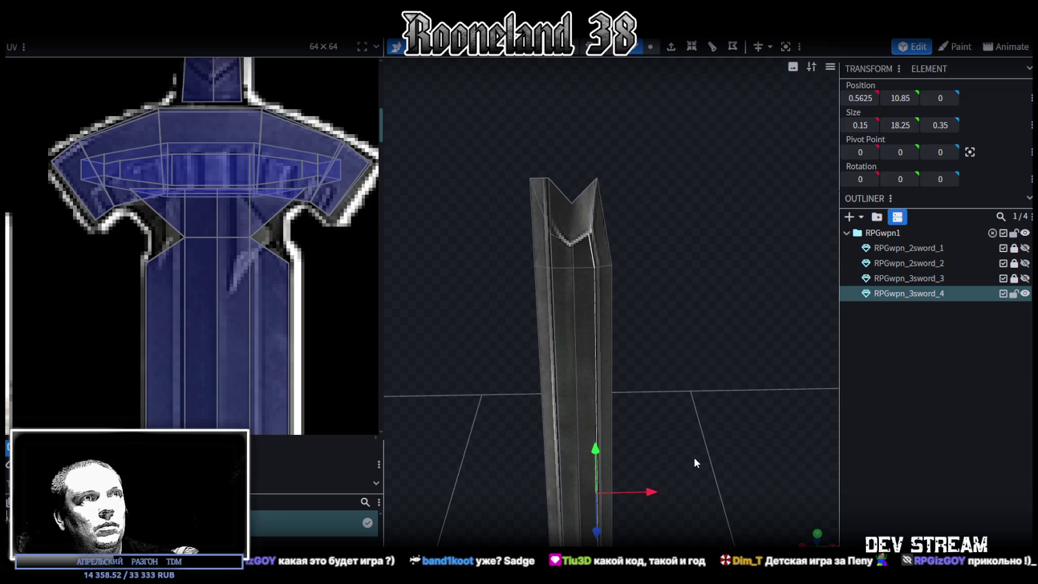
{"action": "scroll", "coordinate": [194, 258], "scroll_direction": "down", "scroll_amount": 5}
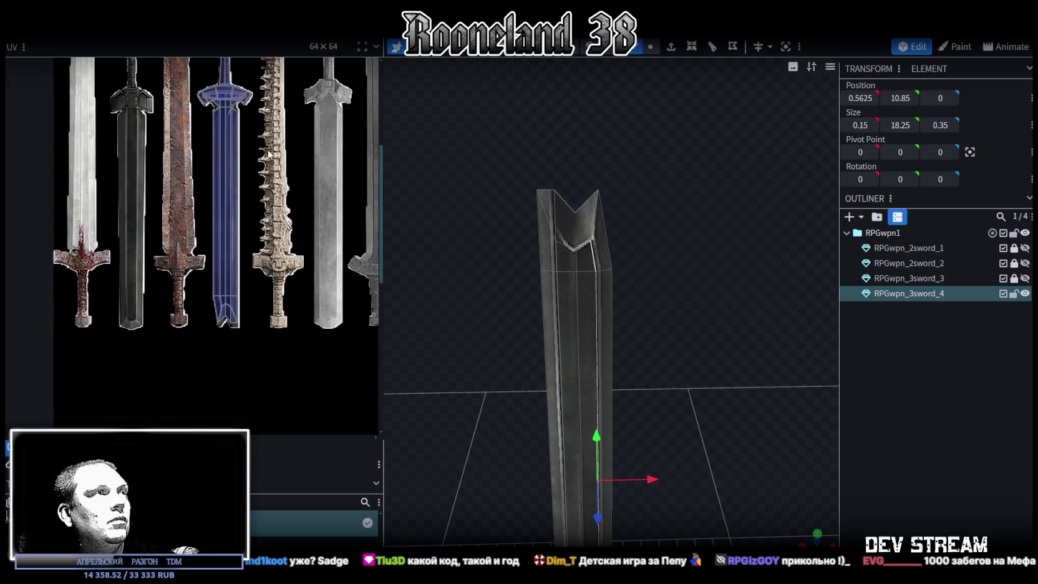
- Enlarge the UV panel and inspect the blade's face strips on the texture
{"action": "left_click_drag", "start_coordinate": [382, 147], "coordinate": [563, 205]}
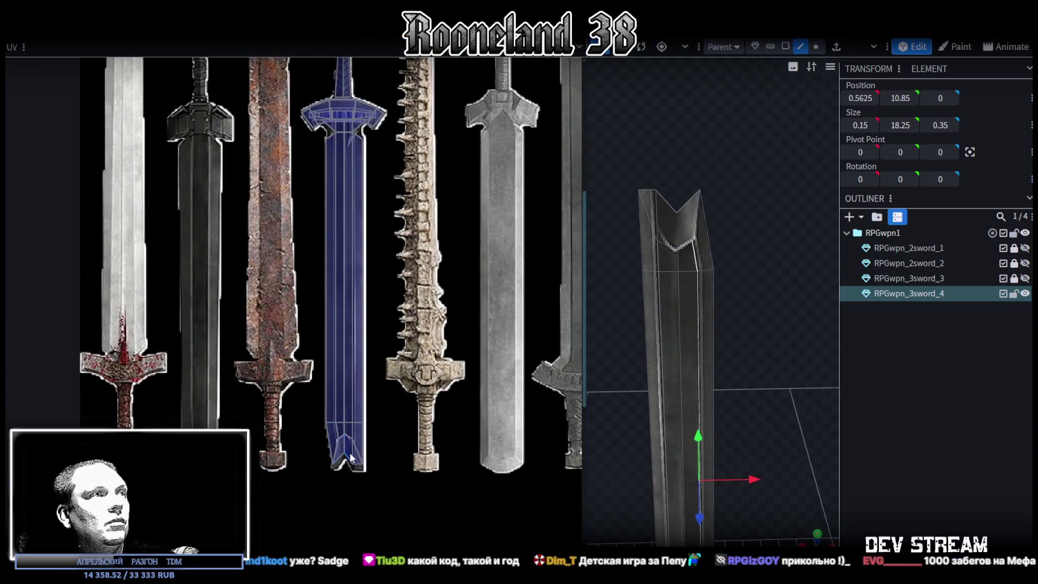
{"action": "left_click", "coordinate": [335, 423]}
{"action": "left_click", "coordinate": [337, 117], "text": "shift"}
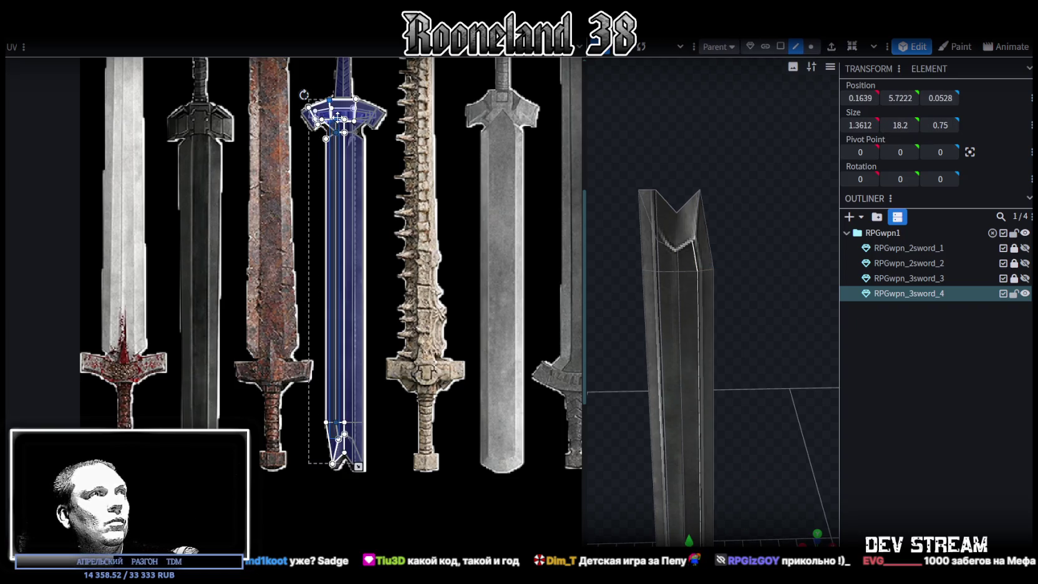
{"action": "left_click", "coordinate": [338, 119]}
{"action": "left_click", "coordinate": [336, 130]}
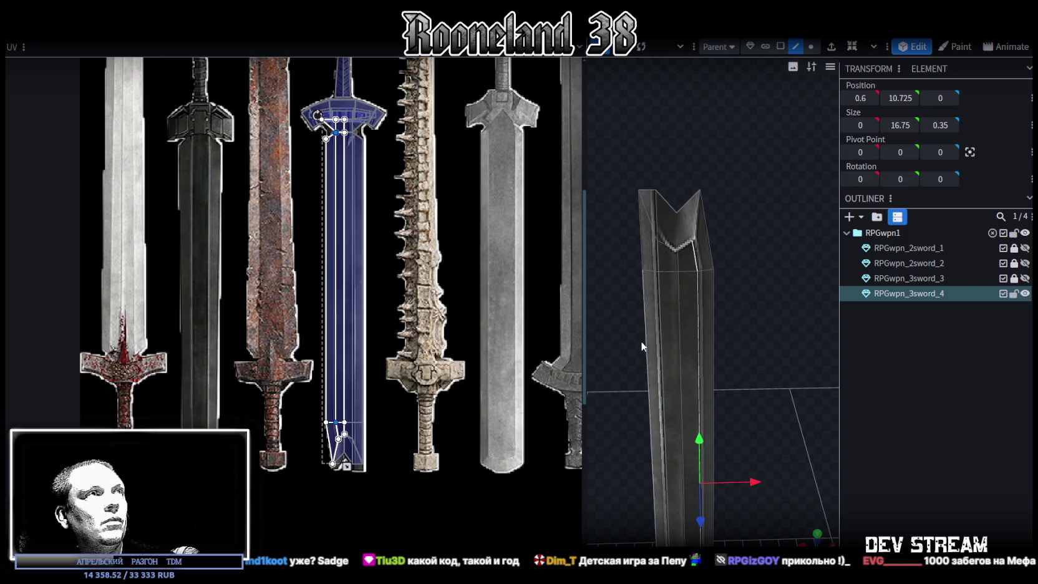
{"action": "scroll", "coordinate": [351, 143], "scroll_direction": "up", "scroll_amount": 3}
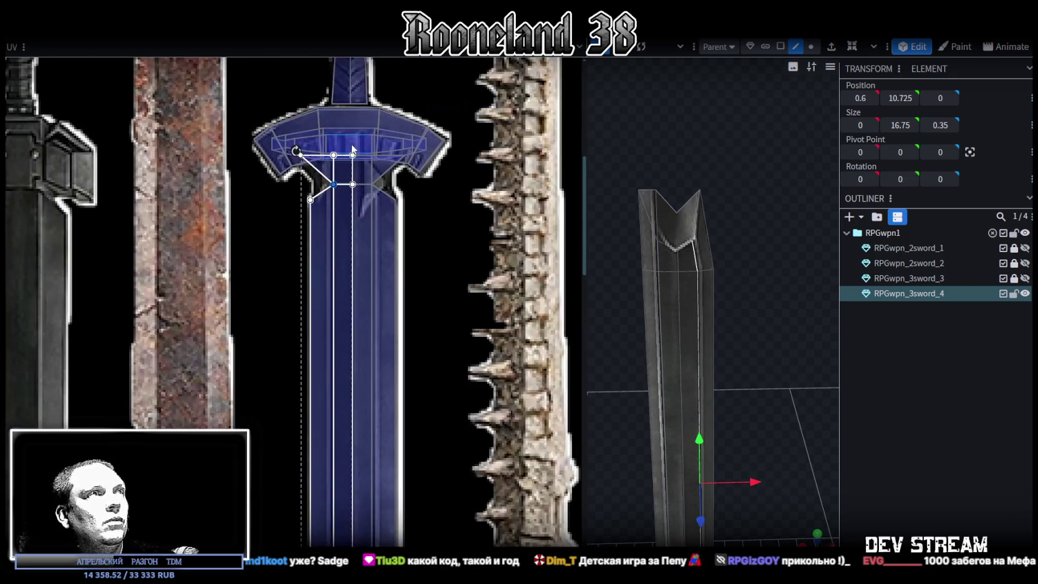
{"action": "scroll", "coordinate": [350, 150], "scroll_direction": "up", "scroll_amount": 3}
{"action": "scroll", "coordinate": [351, 262], "scroll_direction": "down", "scroll_amount": 3}
{"action": "scroll", "coordinate": [357, 274], "scroll_direction": "down", "scroll_amount": 2}
{"action": "scroll", "coordinate": [355, 299], "scroll_direction": "up", "scroll_amount": 3}
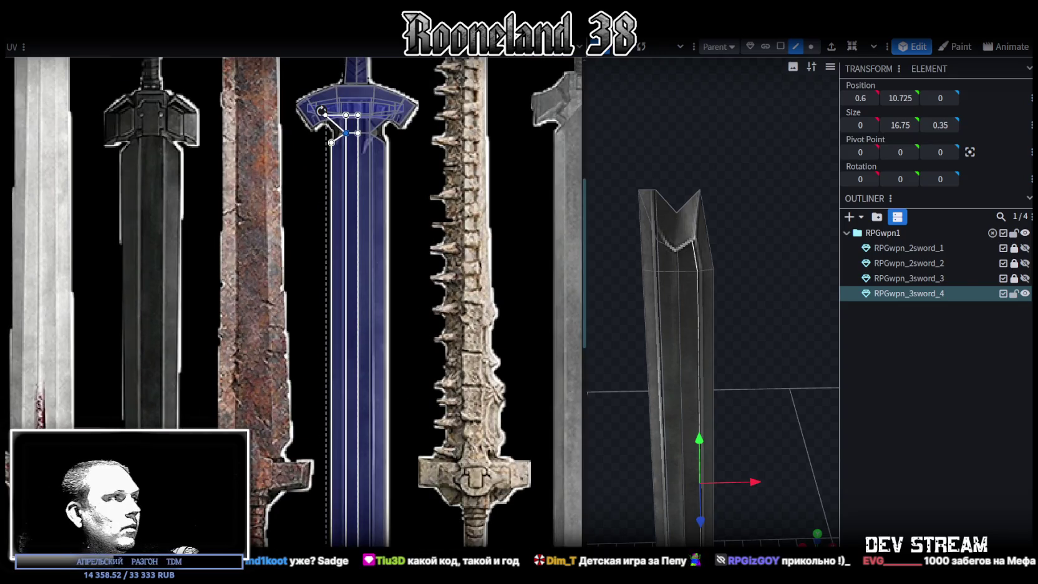
- Select the blade's tip face and full-length UV vertices, then zoom onto the blue sword's crossguard
{"action": "left_click_drag", "start_coordinate": [557, 329], "coordinate": [483, 338]}
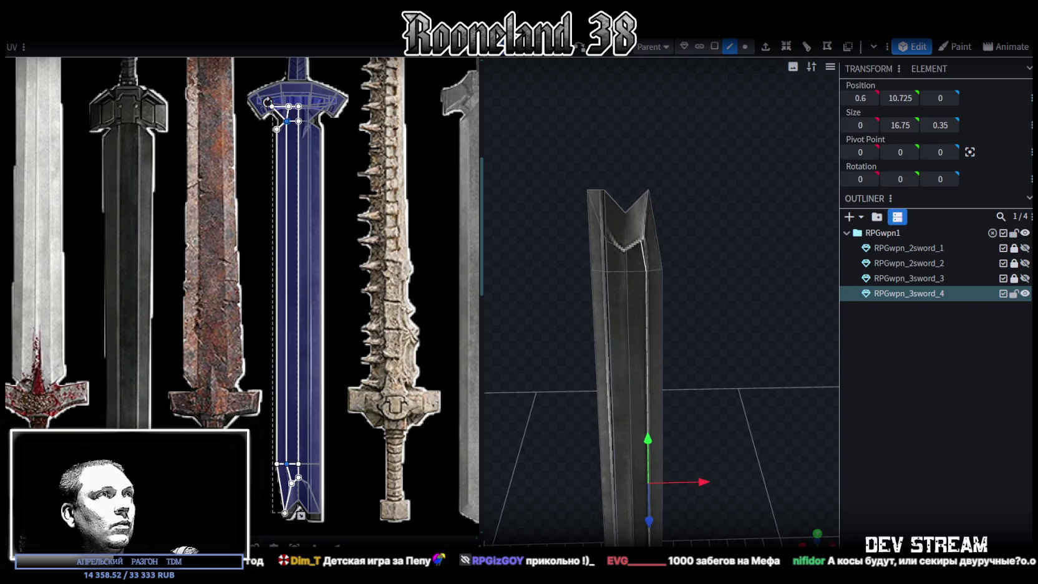
{"action": "left_click", "coordinate": [274, 488]}
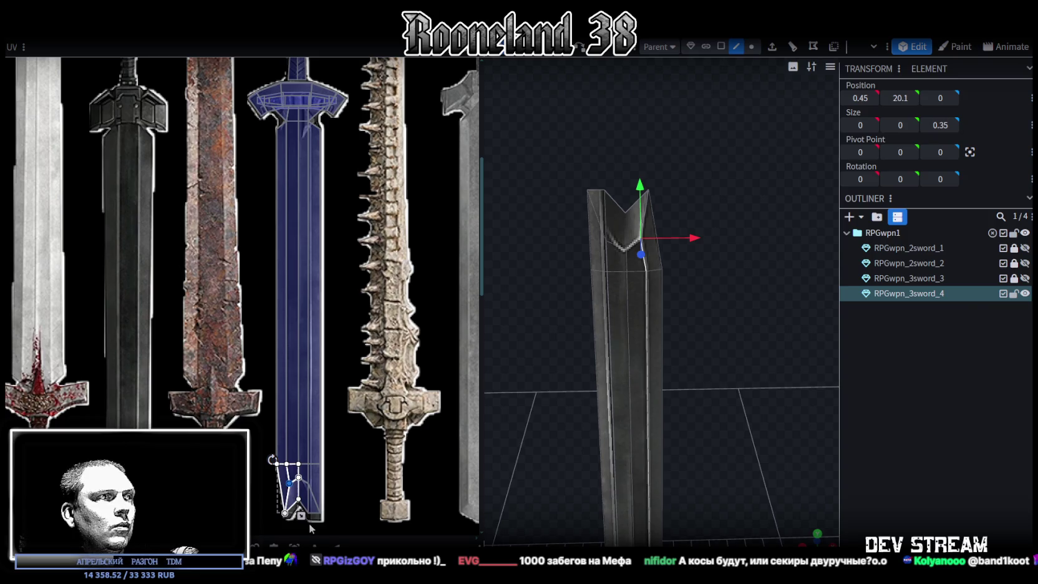
{"action": "left_click", "coordinate": [298, 477]}
{"action": "left_click_drag", "start_coordinate": [306, 523], "coordinate": [268, 113]}
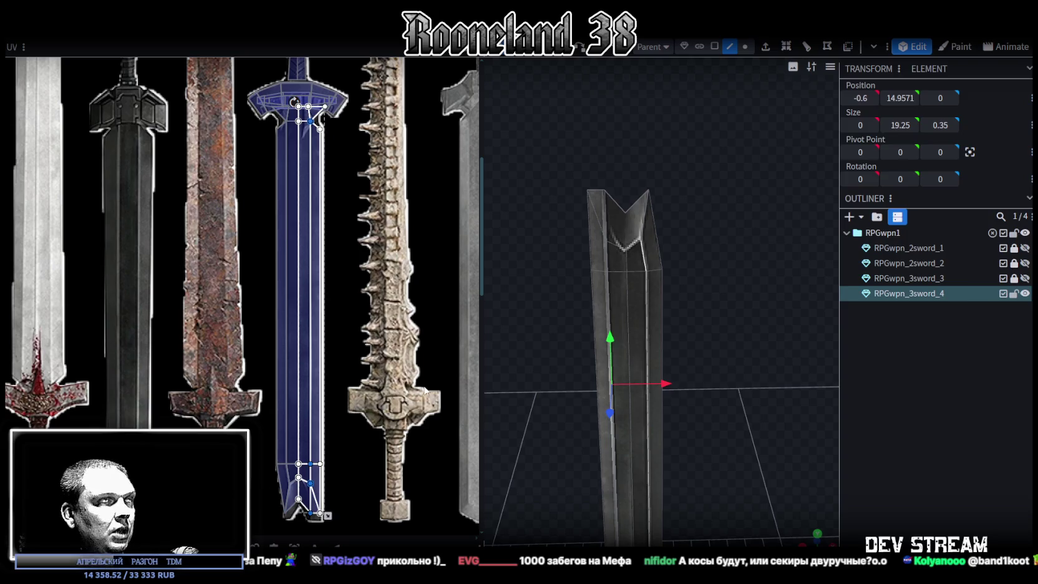
{"action": "scroll", "coordinate": [360, 251], "scroll_direction": "up", "scroll_amount": 1}
{"action": "scroll", "coordinate": [304, 355], "scroll_direction": "up", "scroll_amount": 2}
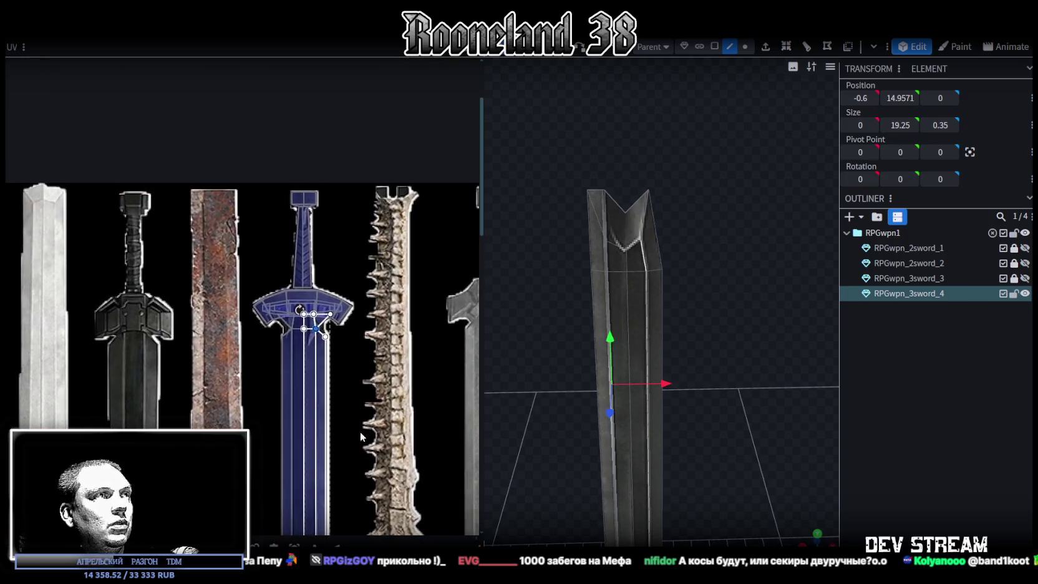
{"action": "scroll", "coordinate": [303, 354], "scroll_direction": "up", "scroll_amount": 3}
{"action": "scroll", "coordinate": [304, 355], "scroll_direction": "up", "scroll_amount": 3}
{"action": "mouse_move", "coordinate": [341, 427]}
{"action": "left_mouse_down"}
{"action": "mouse_move", "coordinate": [288, 371]}
{"action": "mouse_move", "coordinate": [287, 351]}
{"action": "left_mouse_up"}
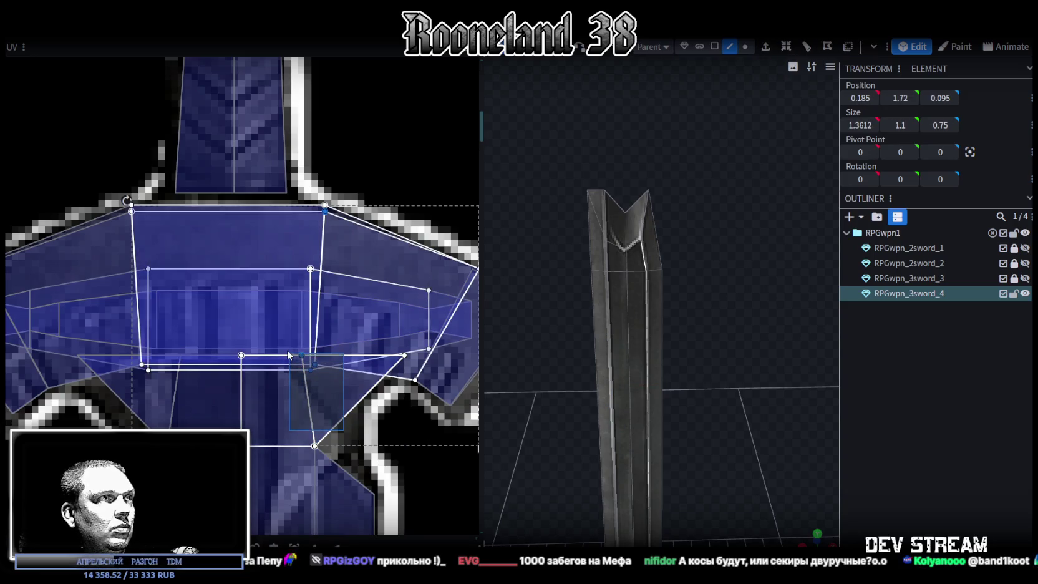
{"action": "left_click_drag", "start_coordinate": [634, 470], "coordinate": [836, 473]}
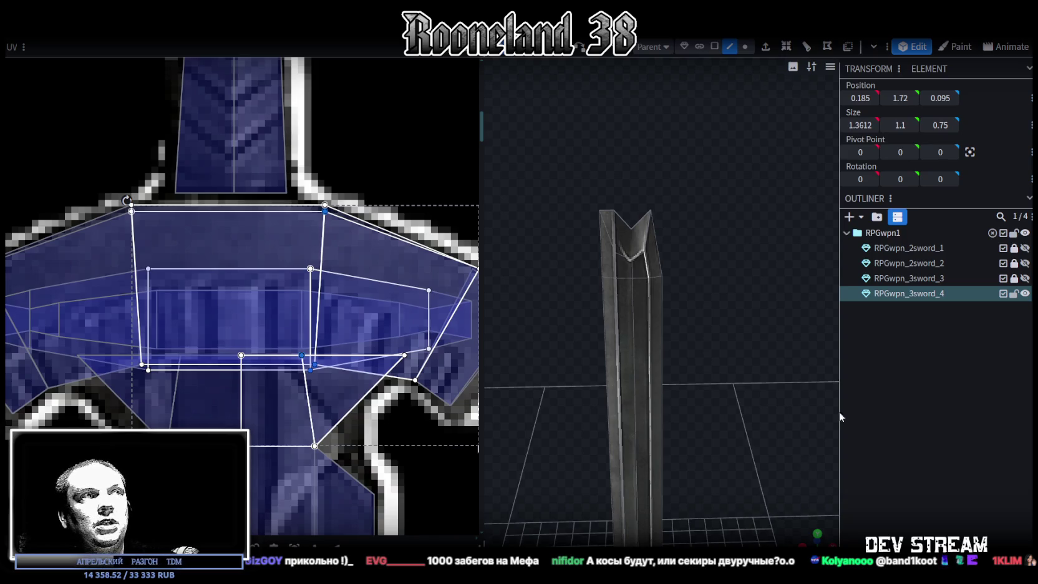
{"action": "scroll", "coordinate": [713, 365], "scroll_direction": "down", "scroll_amount": 5}
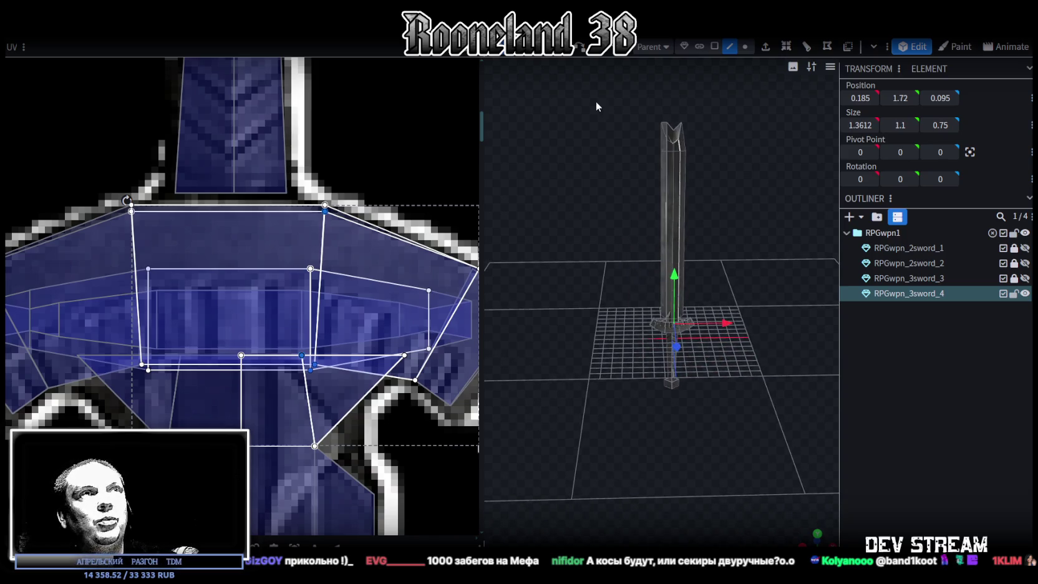
{"action": "left_click", "coordinate": [714, 47]}
- Switch to solid shading with Z and select the small crossguard faces beside the blade
{"action": "mouse_move", "coordinate": [734, 388]}
{"action": "left_mouse_down"}
{"action": "mouse_move", "coordinate": [547, 354]}
{"action": "mouse_move", "coordinate": [464, 352]}
{"action": "left_mouse_up"}
{"action": "key", "text": "z"}
{"action": "key", "text": "z"}
{"action": "key", "text": "z"}
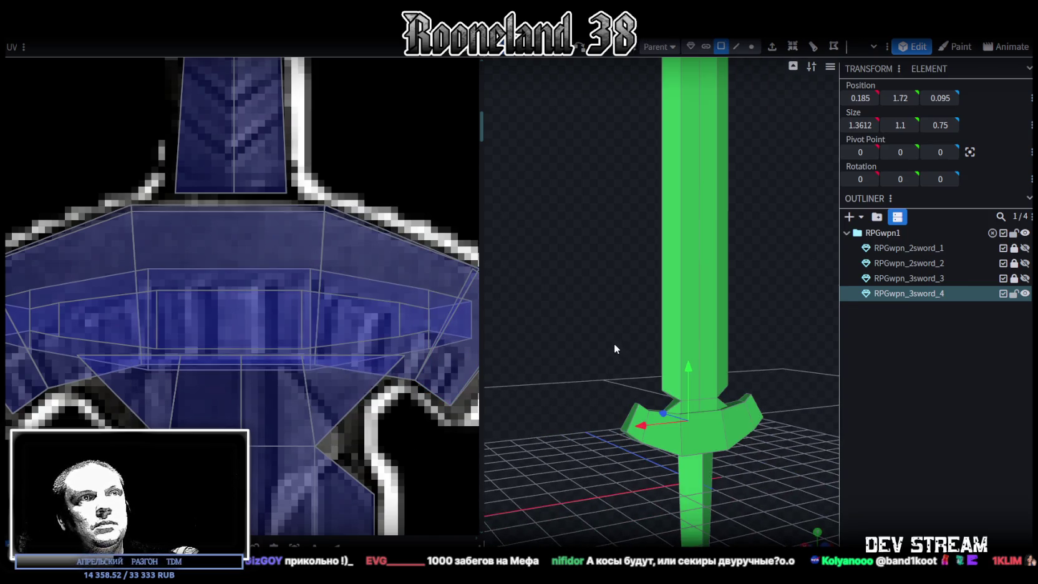
{"action": "left_click_drag", "start_coordinate": [613, 341], "coordinate": [603, 328]}
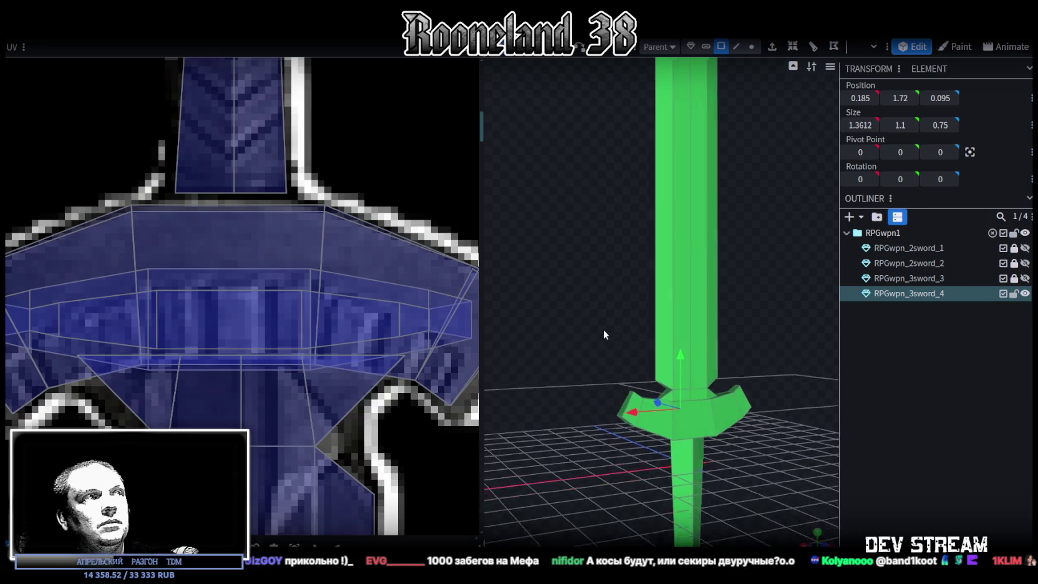
{"action": "double_click", "coordinate": [278, 373]}
{"action": "scroll", "coordinate": [622, 472], "scroll_direction": "up", "scroll_amount": 3}
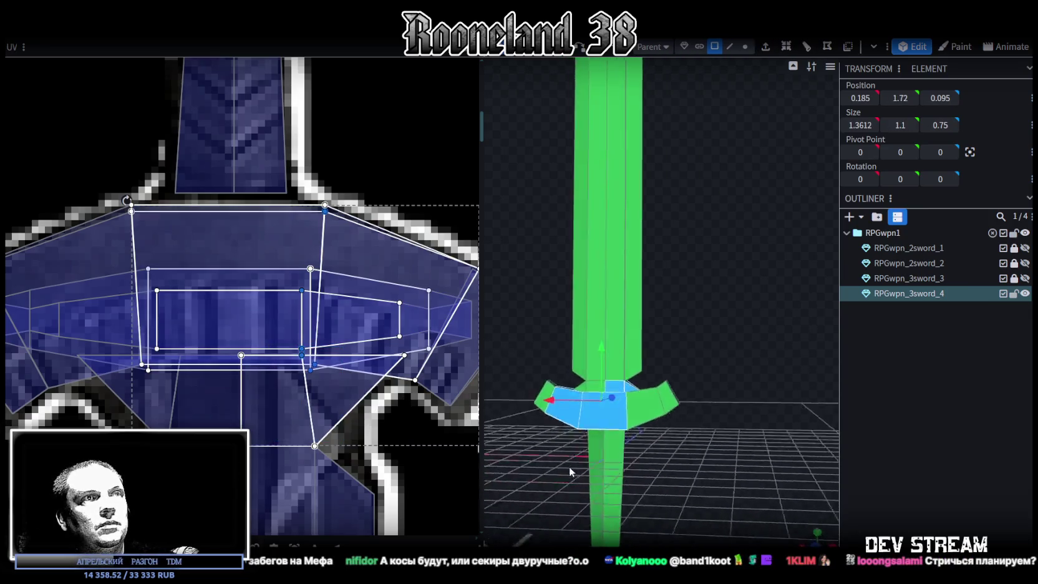
{"action": "left_click", "coordinate": [626, 440]}
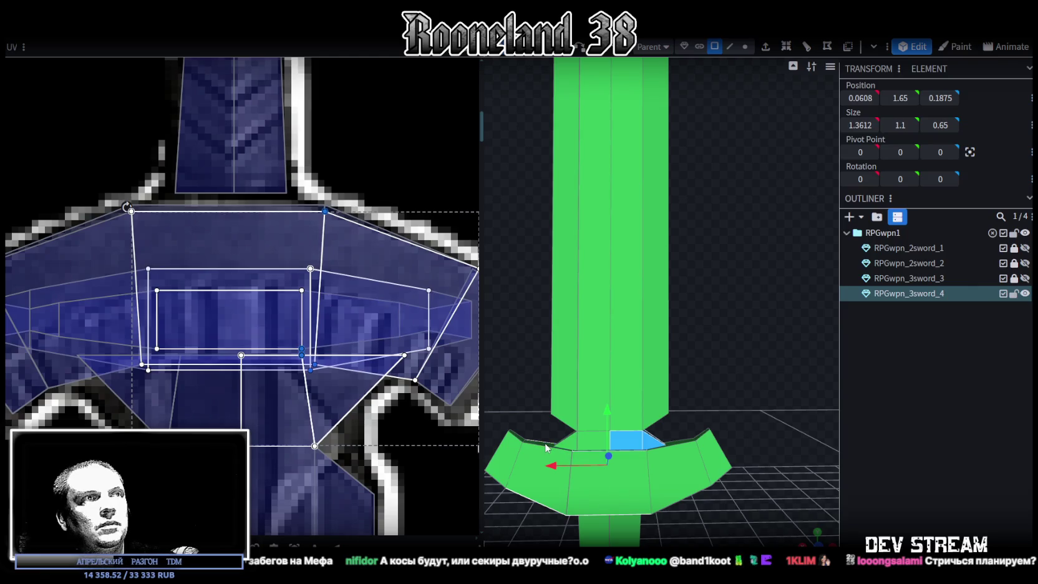
{"action": "mouse_move", "coordinate": [554, 447]}
{"action": "left_mouse_down"}
{"action": "mouse_move", "coordinate": [748, 422]}
{"action": "mouse_move", "coordinate": [687, 399]}
{"action": "left_mouse_up"}
{"action": "scroll", "coordinate": [754, 410], "scroll_direction": "down", "scroll_amount": 3}
{"action": "scroll", "coordinate": [754, 410], "scroll_direction": "up", "scroll_amount": 3}
{"action": "left_click", "coordinate": [670, 401]}
{"action": "left_click", "coordinate": [669, 405], "text": "shift"}
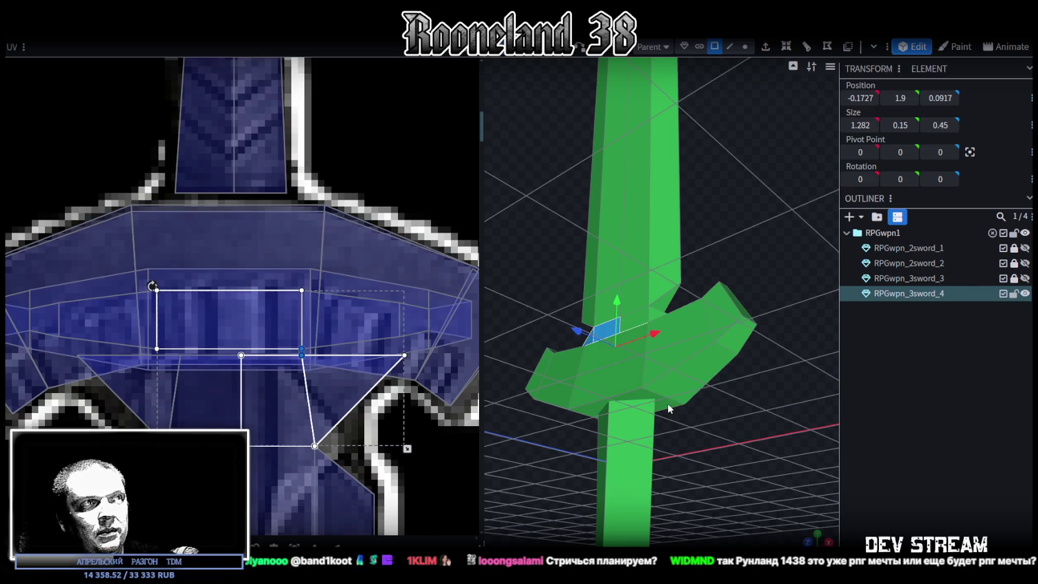
{"action": "mouse_move", "coordinate": [753, 413]}
{"action": "left_mouse_down"}
{"action": "mouse_move", "coordinate": [526, 477]}
{"action": "mouse_move", "coordinate": [675, 407]}
{"action": "left_mouse_up"}
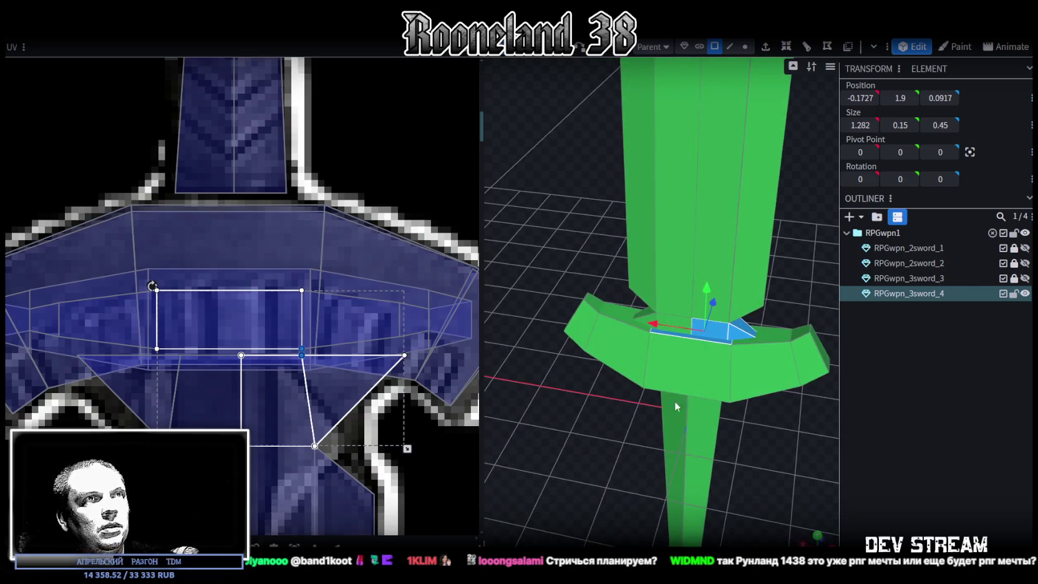
{"action": "left_click", "coordinate": [726, 343], "text": "shift"}
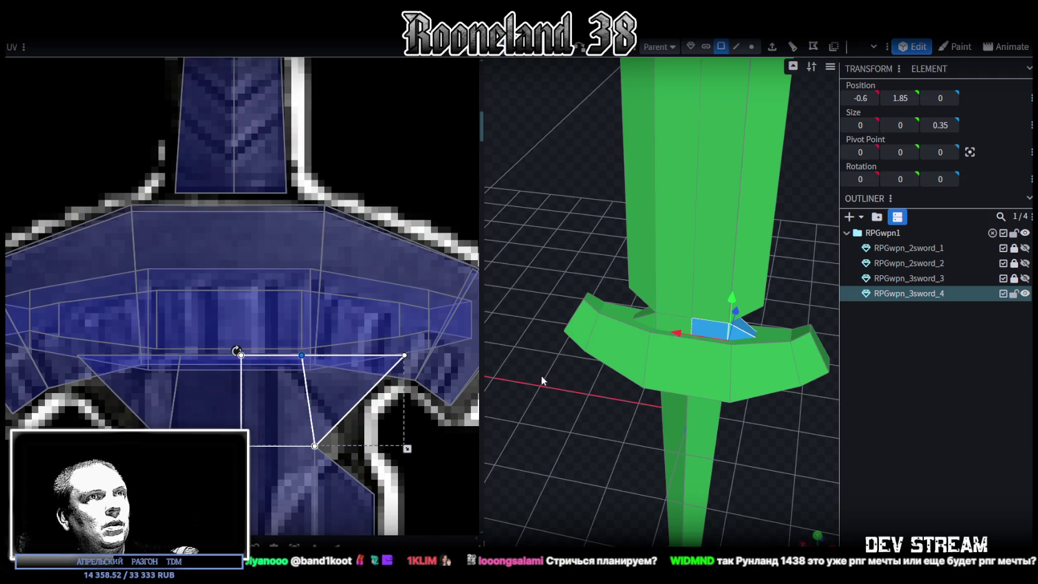
- Straighten the guard face's right UV edge so it runs vertically
{"action": "mouse_move", "coordinate": [485, 318]}
{"action": "left_mouse_down"}
{"action": "mouse_move", "coordinate": [523, 321]}
{"action": "mouse_move", "coordinate": [412, 317]}
{"action": "left_mouse_up"}
{"action": "scroll", "coordinate": [356, 431], "scroll_direction": "down", "scroll_amount": 3}
{"action": "scroll", "coordinate": [516, 329], "scroll_direction": "up", "scroll_amount": 1}
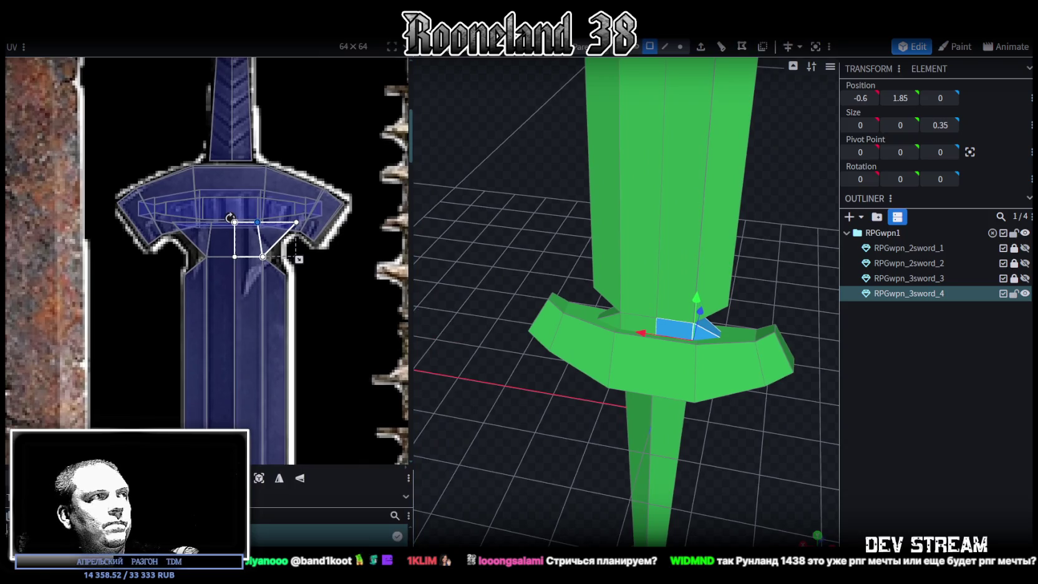
{"action": "left_click_drag", "start_coordinate": [257, 222], "coordinate": [263, 222]}
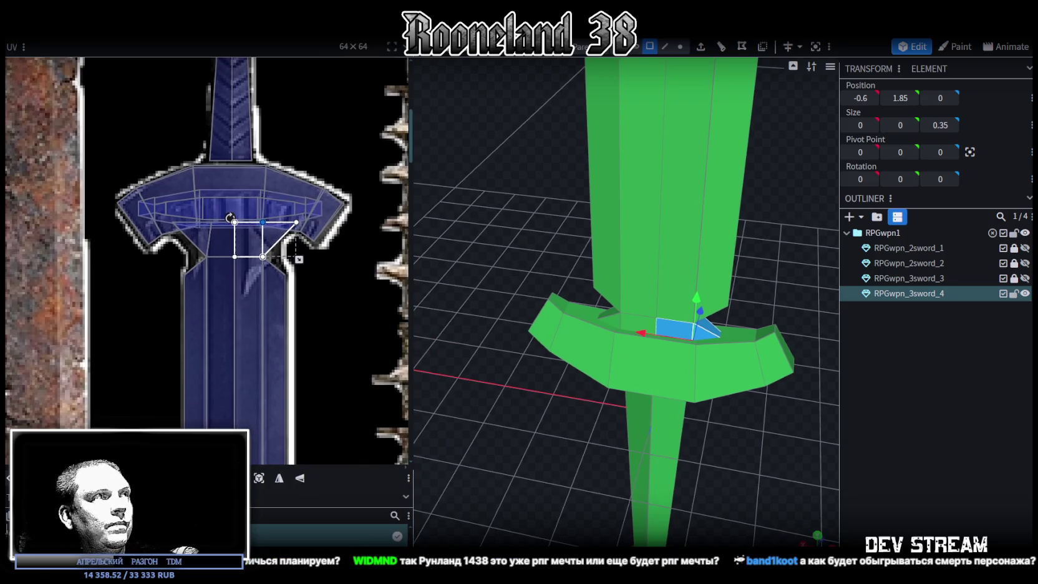
{"action": "scroll", "coordinate": [218, 187], "scroll_direction": "up", "scroll_amount": 1}
{"action": "scroll", "coordinate": [208, 202], "scroll_direction": "up", "scroll_amount": 1}
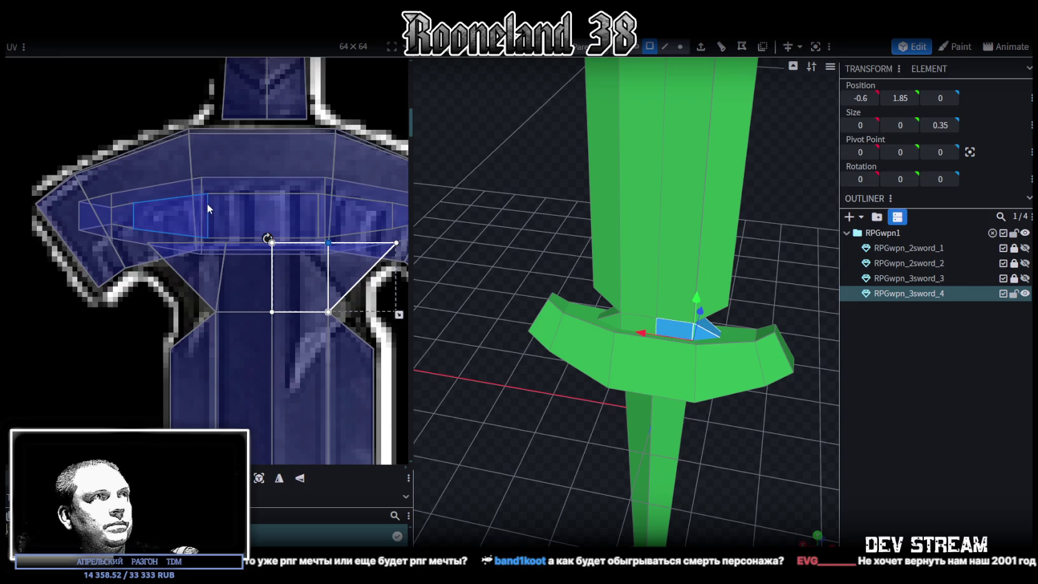
{"action": "scroll", "coordinate": [208, 204], "scroll_direction": "up", "scroll_amount": 1}
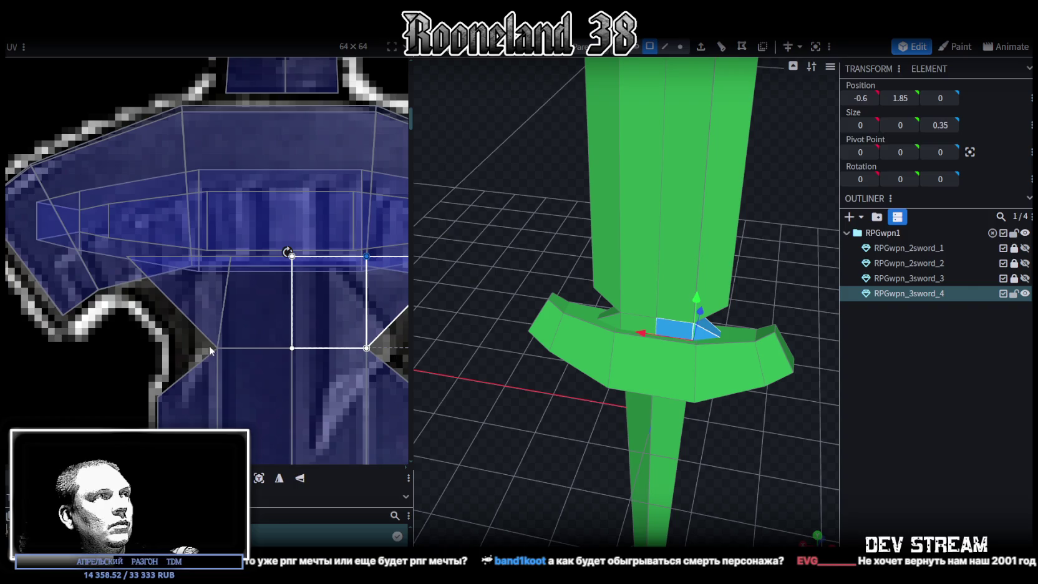
- Slide the upper guard face's top UV vertex left to square its edge, then clear the selection
{"action": "left_click", "coordinate": [233, 253]}
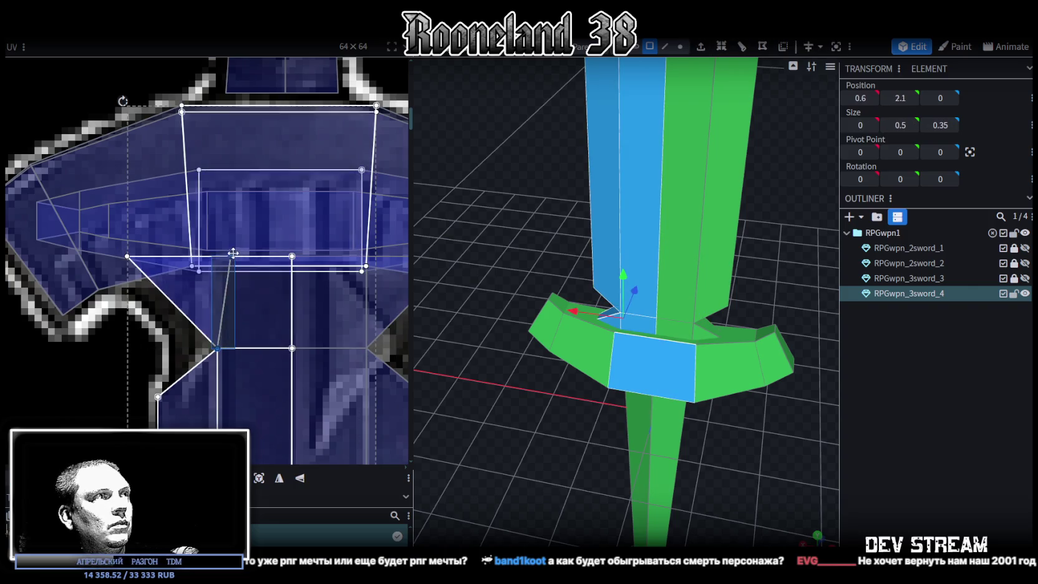
{"action": "left_click", "coordinate": [236, 290]}
{"action": "left_click", "coordinate": [243, 258], "text": "shift"}
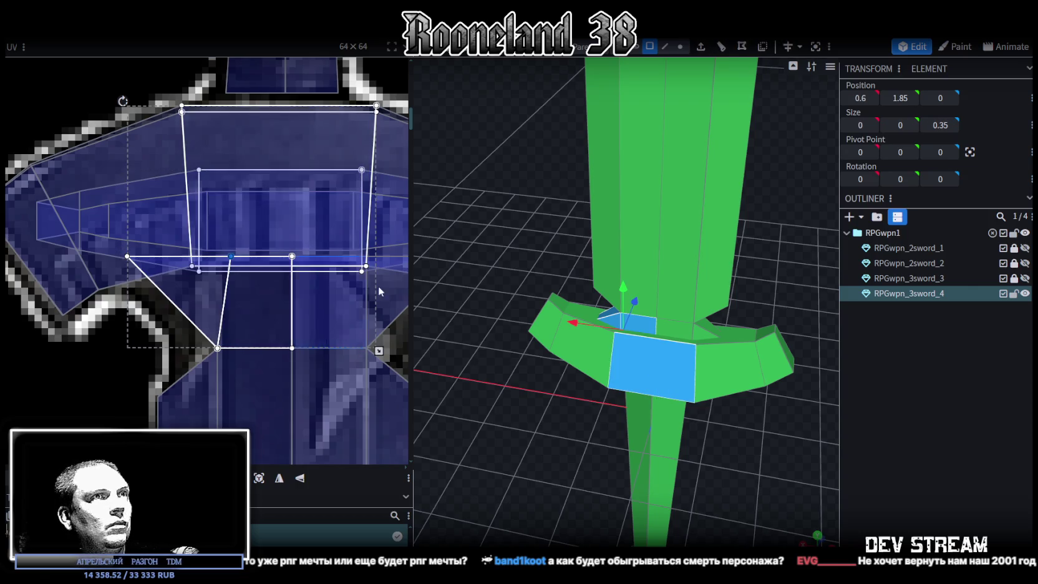
{"action": "left_click", "coordinate": [644, 357], "text": "shift"}
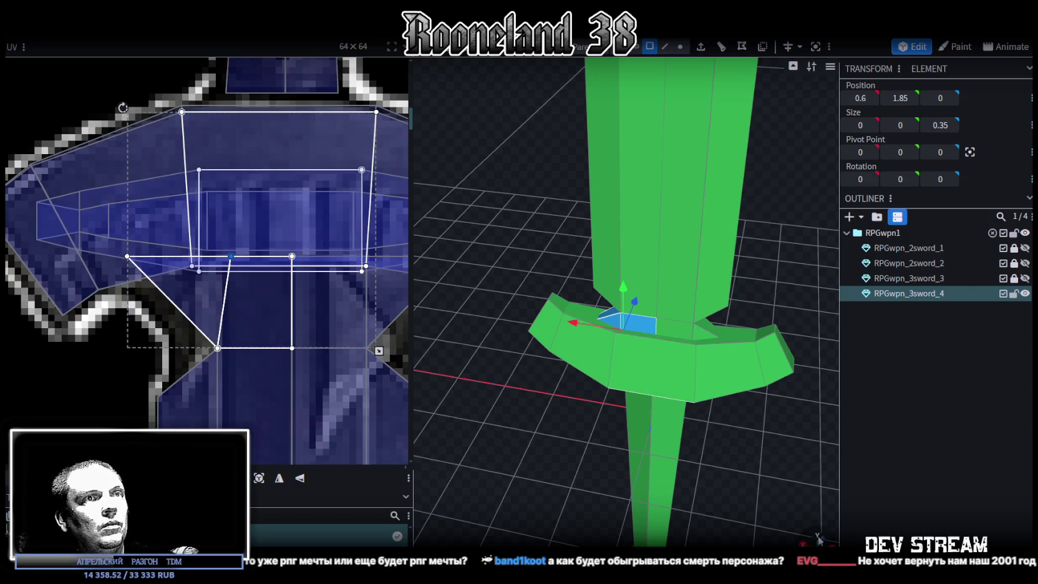
{"action": "left_click_drag", "start_coordinate": [818, 538], "coordinate": [798, 522]}
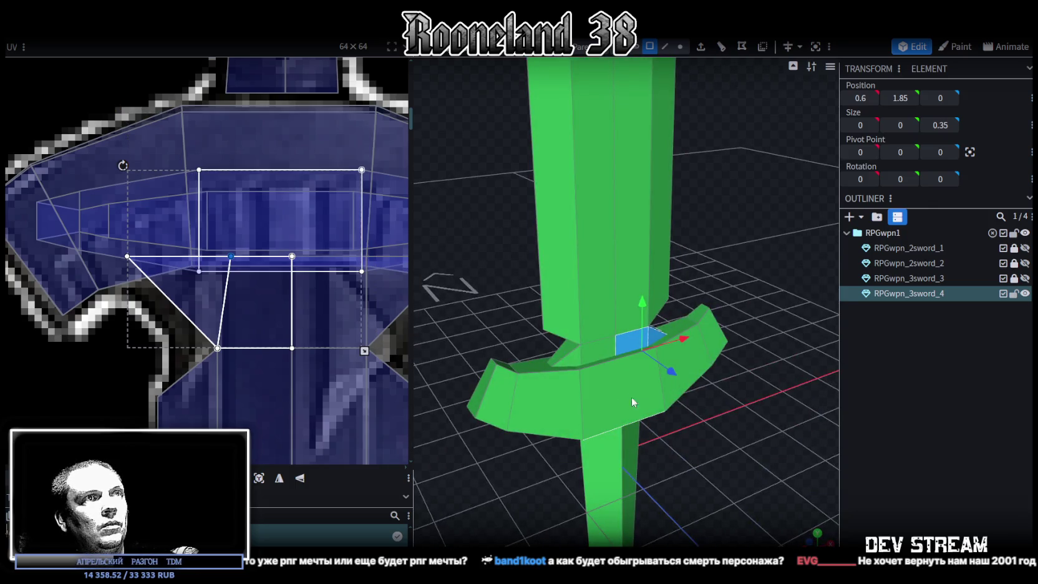
{"action": "mouse_move", "coordinate": [761, 461]}
{"action": "left_mouse_down"}
{"action": "mouse_move", "coordinate": [499, 459]}
{"action": "mouse_move", "coordinate": [505, 466]}
{"action": "mouse_move", "coordinate": [476, 383]}
{"action": "mouse_move", "coordinate": [616, 405]}
{"action": "left_mouse_up"}
{"action": "left_click", "coordinate": [627, 406], "text": "ctrl"}
{"action": "left_click_drag", "start_coordinate": [231, 256], "coordinate": [217, 256]}
{"action": "left_click", "coordinate": [942, 425]}
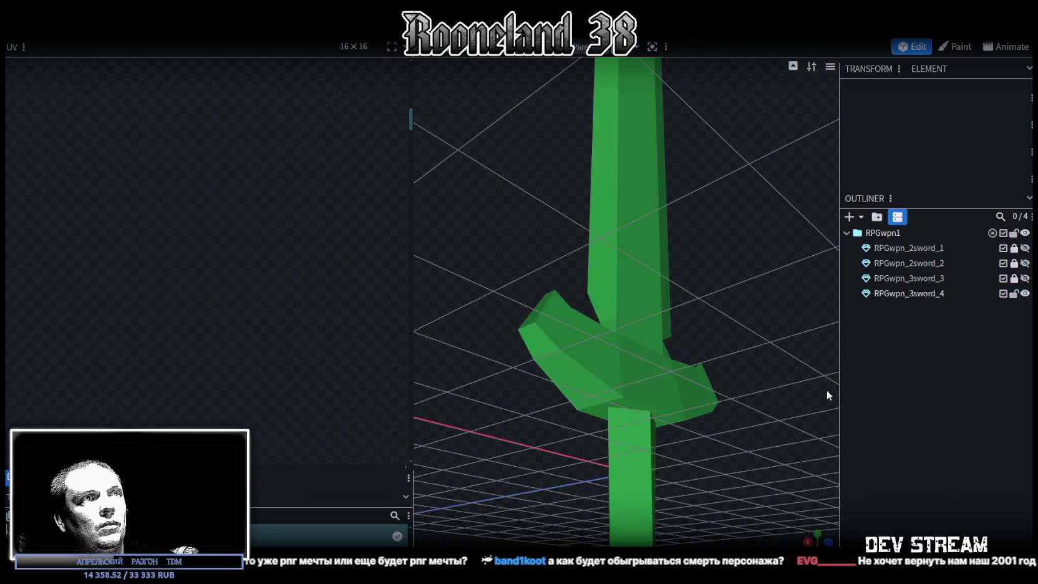
- Return to Textured view and zoom in on RPGwpn_3sword_4's notched blade tip
{"action": "key", "text": "z"}
{"action": "key", "text": "z"}
{"action": "key", "text": "z"}
{"action": "key", "text": "z"}
{"action": "mouse_move", "coordinate": [768, 406]}
{"action": "left_mouse_down"}
{"action": "mouse_move", "coordinate": [689, 350]}
{"action": "mouse_move", "coordinate": [475, 356]}
{"action": "mouse_move", "coordinate": [451, 374]}
{"action": "mouse_move", "coordinate": [673, 448]}
{"action": "mouse_move", "coordinate": [647, 373]}
{"action": "left_mouse_up"}
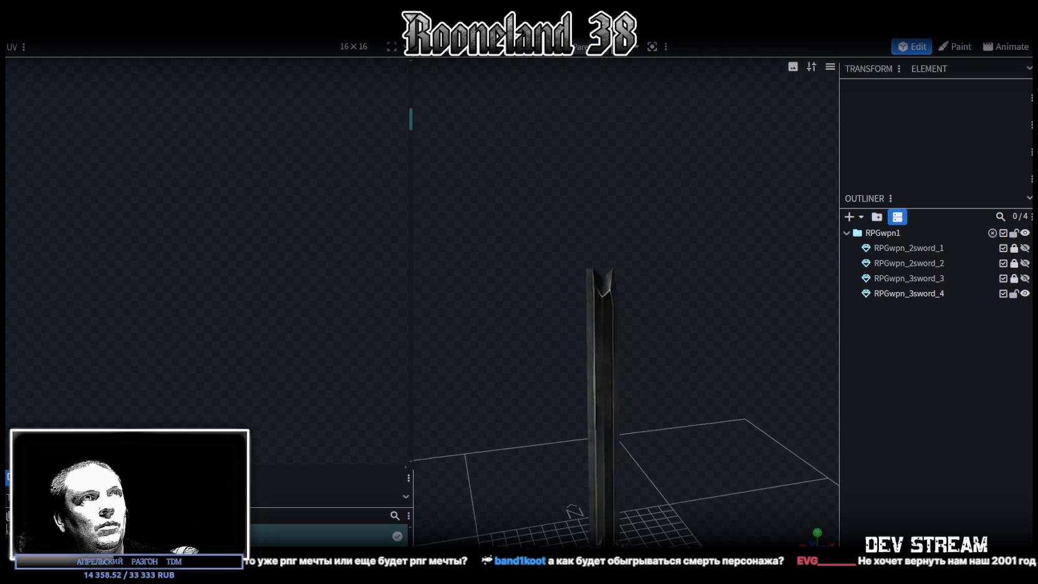
{"action": "scroll", "coordinate": [671, 356], "scroll_direction": "up", "scroll_amount": 2}
{"action": "scroll", "coordinate": [600, 314], "scroll_direction": "up", "scroll_amount": 2}
{"action": "left_click", "coordinate": [599, 315]}
{"action": "mouse_move", "coordinate": [598, 357]}
{"action": "left_mouse_down"}
{"action": "mouse_move", "coordinate": [679, 474]}
{"action": "mouse_move", "coordinate": [714, 377]}
{"action": "mouse_move", "coordinate": [676, 447]}
{"action": "mouse_move", "coordinate": [721, 414]}
{"action": "mouse_move", "coordinate": [784, 462]}
{"action": "left_mouse_up"}
{"action": "scroll", "coordinate": [764, 398], "scroll_direction": "up", "scroll_amount": 3}
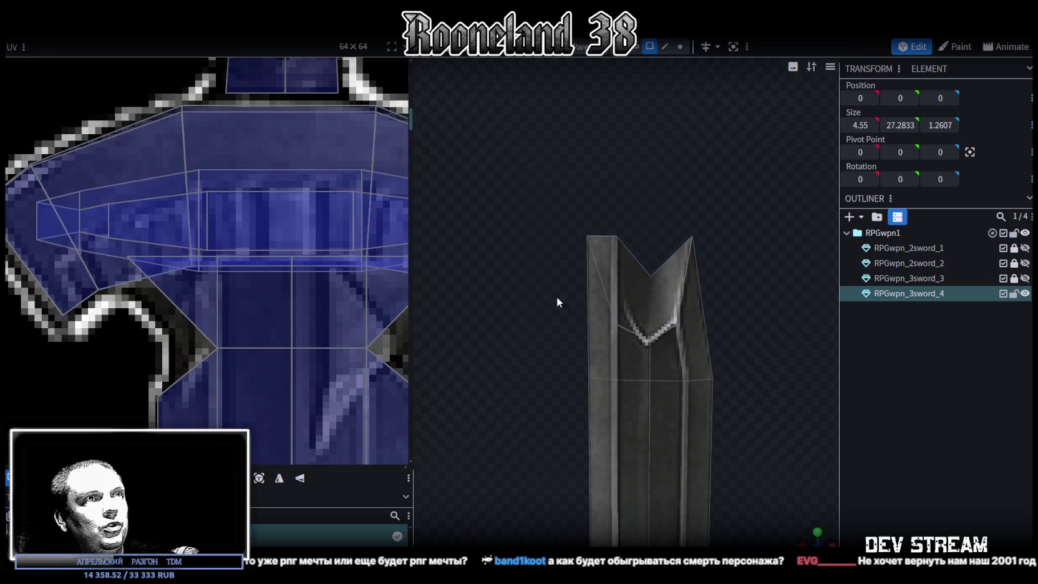
{"action": "left_click", "coordinate": [630, 340]}
{"action": "left_click", "coordinate": [680, 46]}
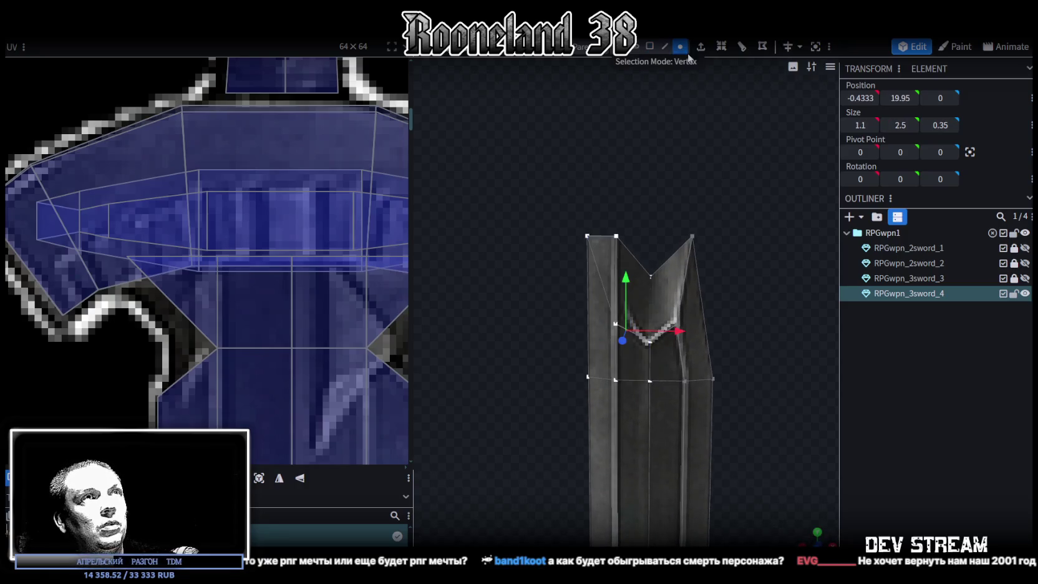
{"action": "right_click_drag", "start_coordinate": [745, 237], "coordinate": [745, 165]}
{"action": "left_click_drag", "start_coordinate": [517, 213], "coordinate": [628, 258]}
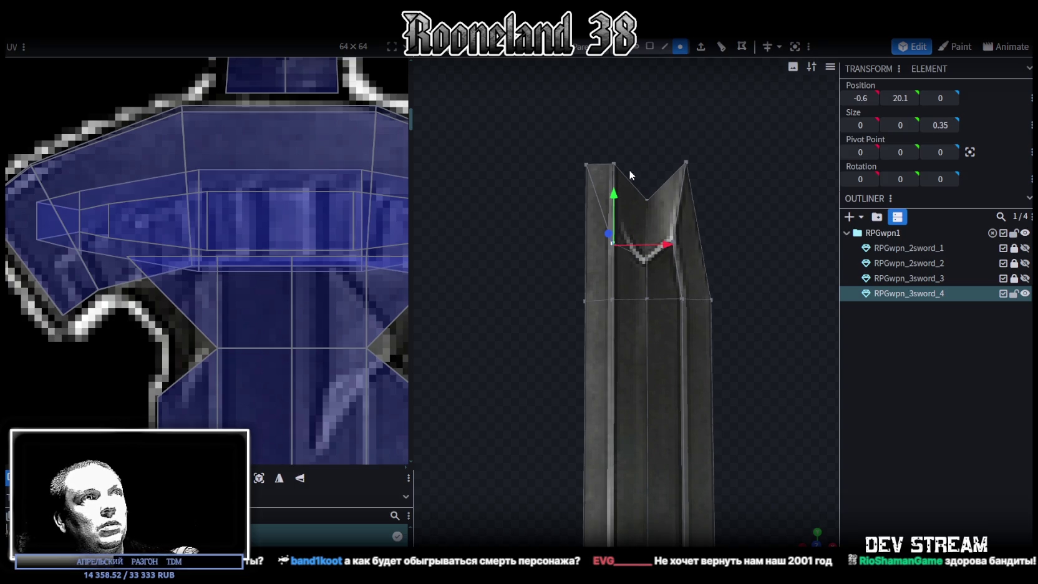
{"action": "left_click_drag", "start_coordinate": [614, 193], "coordinate": [614, 166]}
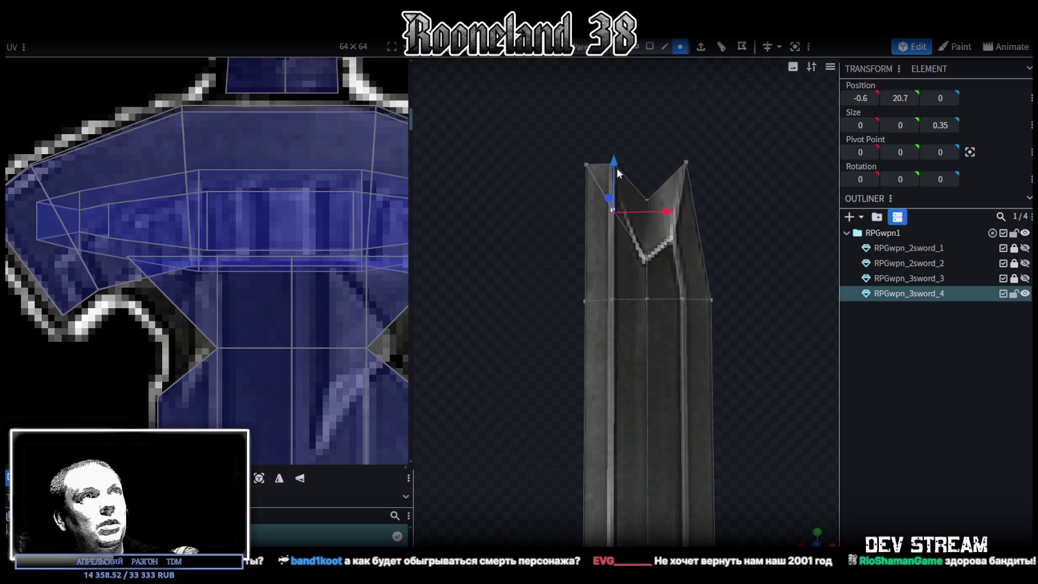
{"action": "left_click", "coordinate": [226, 223]}
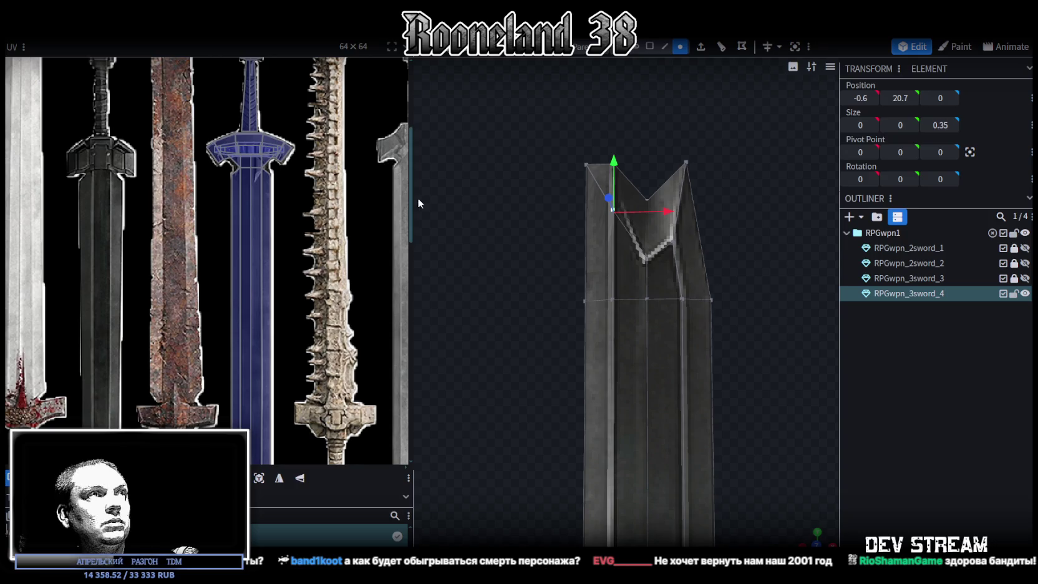
{"action": "left_click_drag", "start_coordinate": [411, 199], "coordinate": [531, 206]}
- Zoom the UV editor onto the tip and pull the notch UV vertex downward
{"action": "scroll", "coordinate": [374, 329], "scroll_direction": "down", "scroll_amount": 2}
{"action": "scroll", "coordinate": [277, 462], "scroll_direction": "up", "scroll_amount": 2}
{"action": "scroll", "coordinate": [379, 252], "scroll_direction": "up", "scroll_amount": 2}
{"action": "scroll", "coordinate": [379, 252], "scroll_direction": "up", "scroll_amount": 1}
{"action": "scroll", "coordinate": [299, 233], "scroll_direction": "up", "scroll_amount": 1}
{"action": "scroll", "coordinate": [299, 232], "scroll_direction": "up", "scroll_amount": 1}
{"action": "left_click_drag", "start_coordinate": [399, 274], "coordinate": [297, 194]}
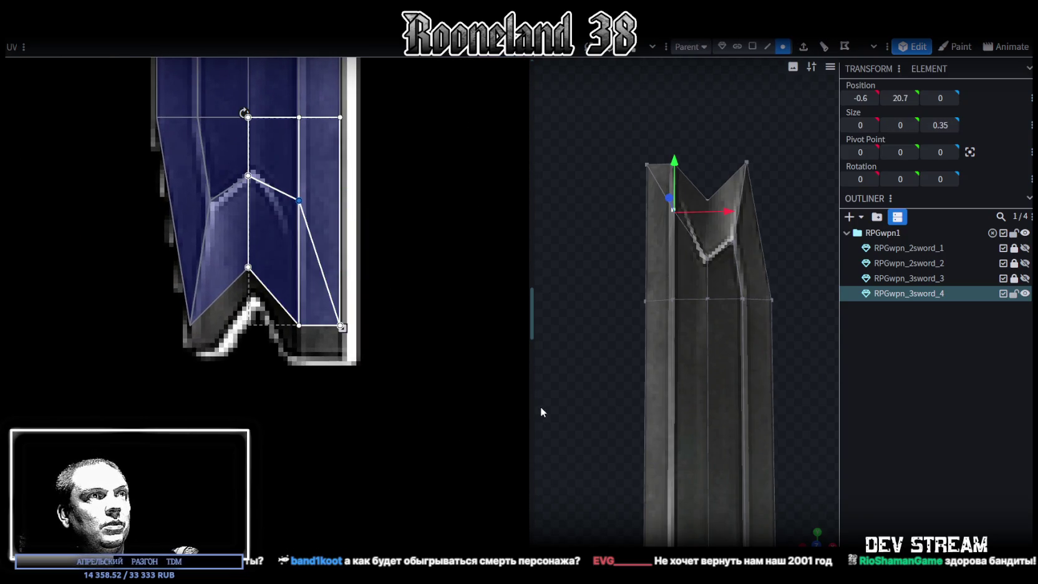
{"action": "left_click_drag", "start_coordinate": [537, 406], "coordinate": [417, 405]}
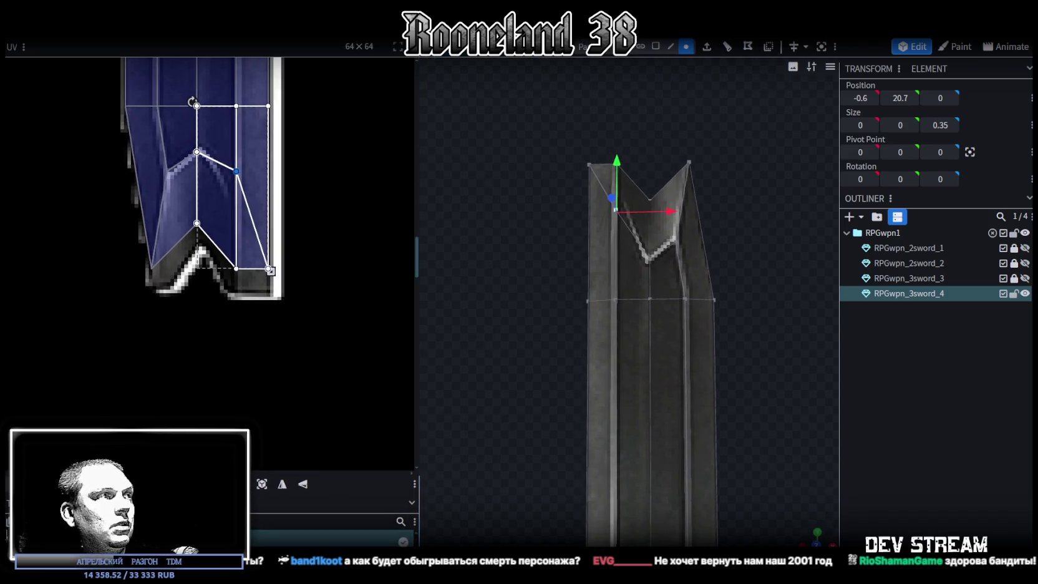
{"action": "left_click_drag", "start_coordinate": [237, 171], "coordinate": [236, 214]}
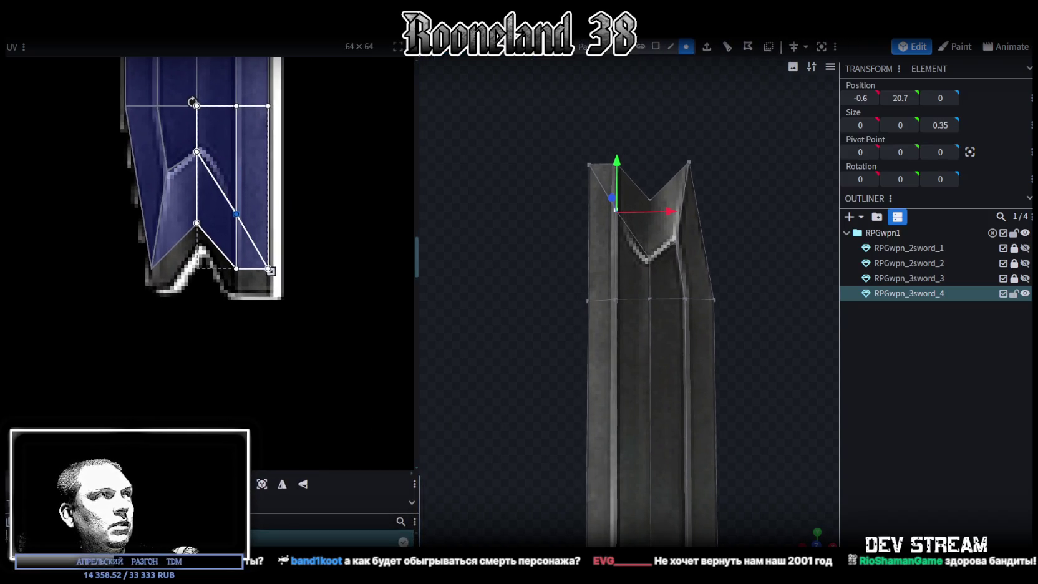
- Stretch the tip's bottom, left and middle UV vertices to fit the notch, then deselect
{"action": "left_click_drag", "start_coordinate": [291, 304], "coordinate": [206, 252]}
{"action": "left_click_drag", "start_coordinate": [270, 271], "coordinate": [271, 291]}
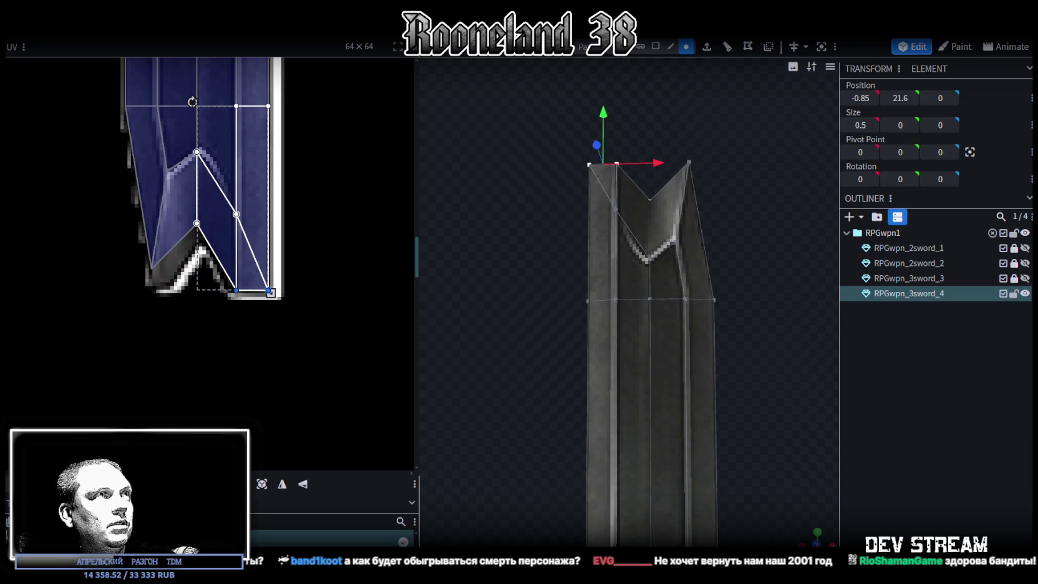
{"action": "left_click", "coordinate": [153, 269]}
{"action": "scroll", "coordinate": [101, 194], "scroll_direction": "up", "scroll_amount": 2}
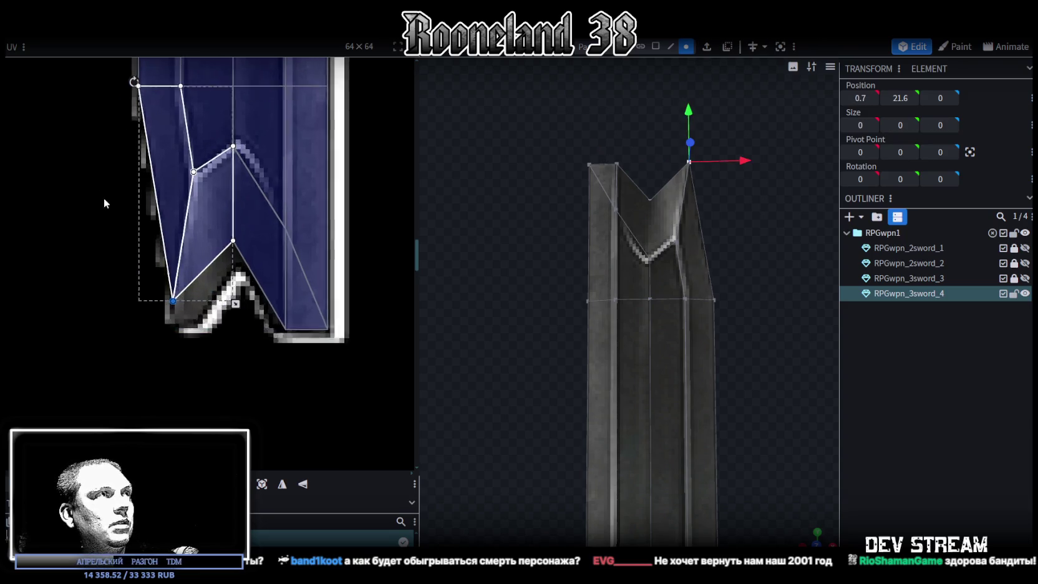
{"action": "mouse_move", "coordinate": [195, 331]}
{"action": "left_mouse_down"}
{"action": "mouse_move", "coordinate": [207, 331]}
{"action": "mouse_move", "coordinate": [208, 356]}
{"action": "left_mouse_up"}
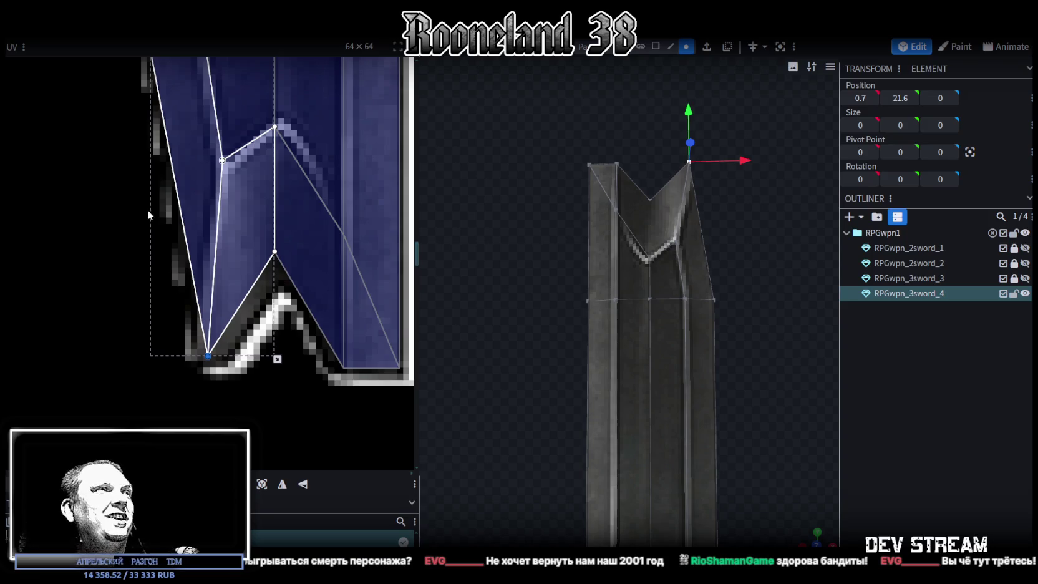
{"action": "scroll", "coordinate": [129, 262], "scroll_direction": "up", "scroll_amount": 3}
{"action": "mouse_move", "coordinate": [145, 346]}
{"action": "left_mouse_down"}
{"action": "mouse_move", "coordinate": [250, 249]}
{"action": "mouse_move", "coordinate": [237, 290]}
{"action": "left_mouse_up"}
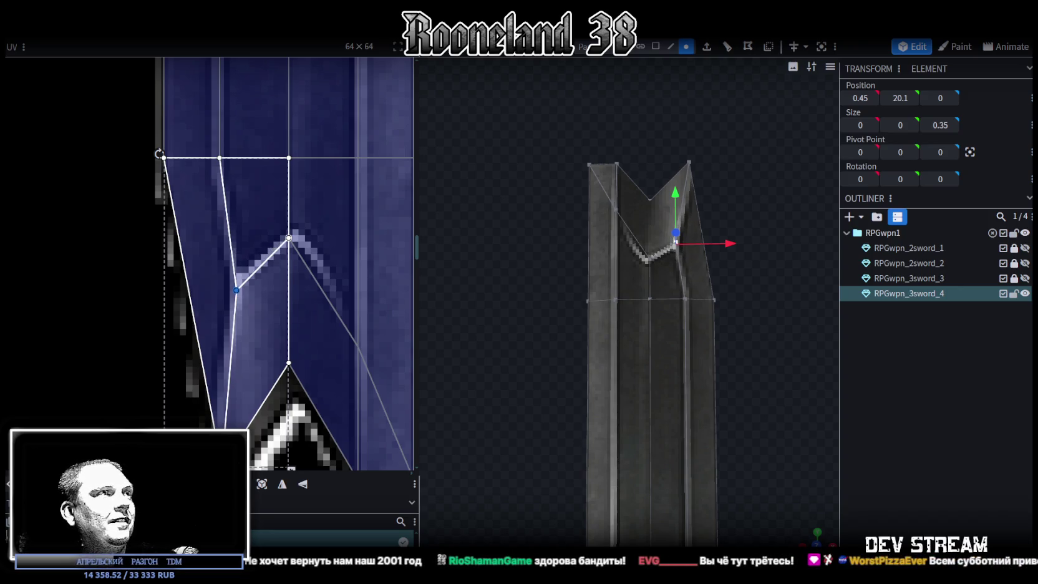
{"action": "left_click_drag", "start_coordinate": [236, 290], "coordinate": [230, 290]}
{"action": "left_click", "coordinate": [942, 393]}
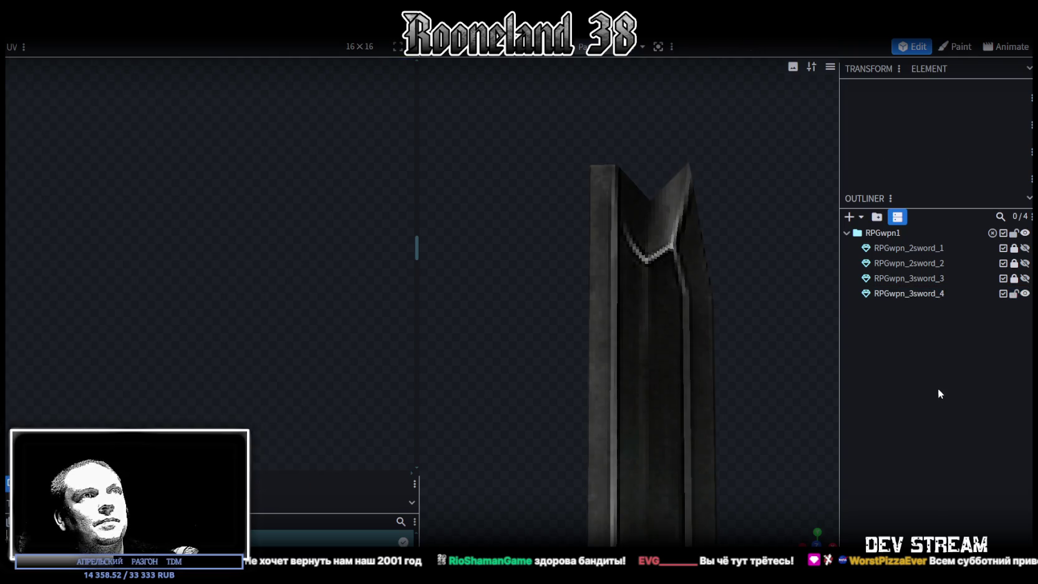
- Move the blade's tip vertex 0.2 to the left and deselect to check its shape
{"action": "mouse_move", "coordinate": [808, 337]}
{"action": "left_mouse_down"}
{"action": "mouse_move", "coordinate": [678, 303]}
{"action": "mouse_move", "coordinate": [647, 221]}
{"action": "left_mouse_up"}
{"action": "left_click", "coordinate": [647, 221]}
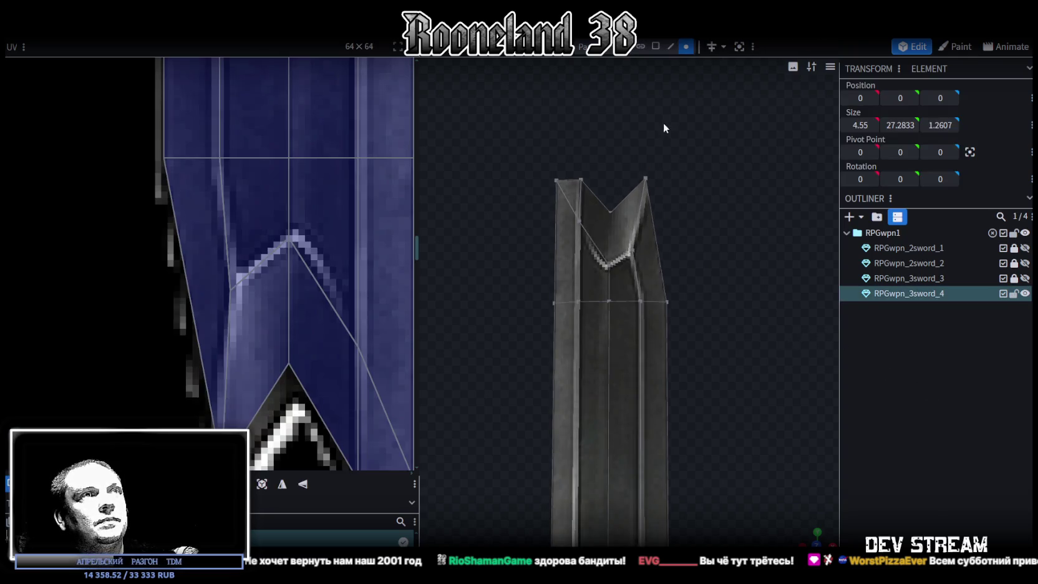
{"action": "left_click_drag", "start_coordinate": [700, 178], "coordinate": [688, 177]}
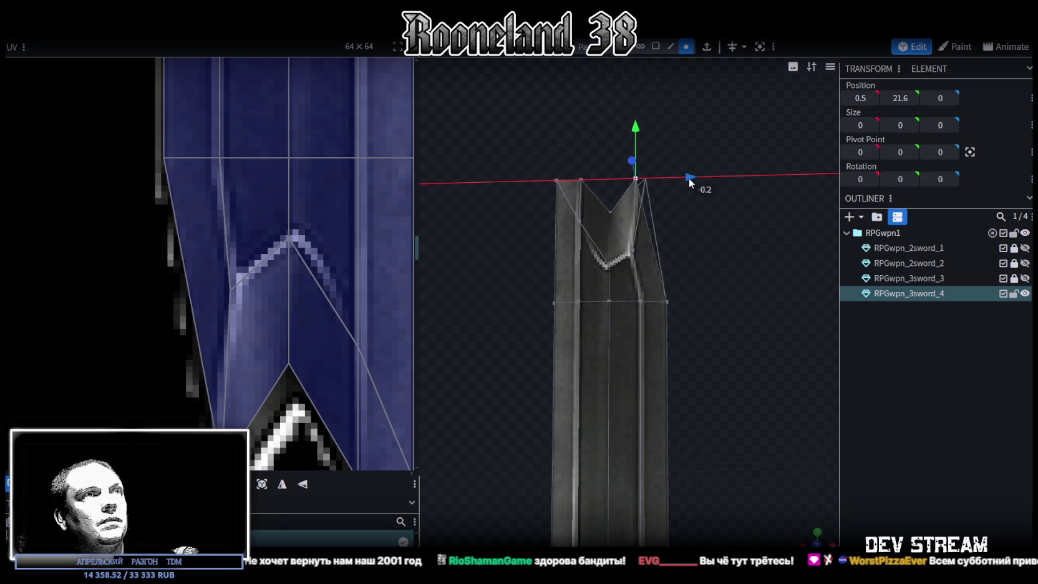
{"action": "left_click", "coordinate": [900, 384]}
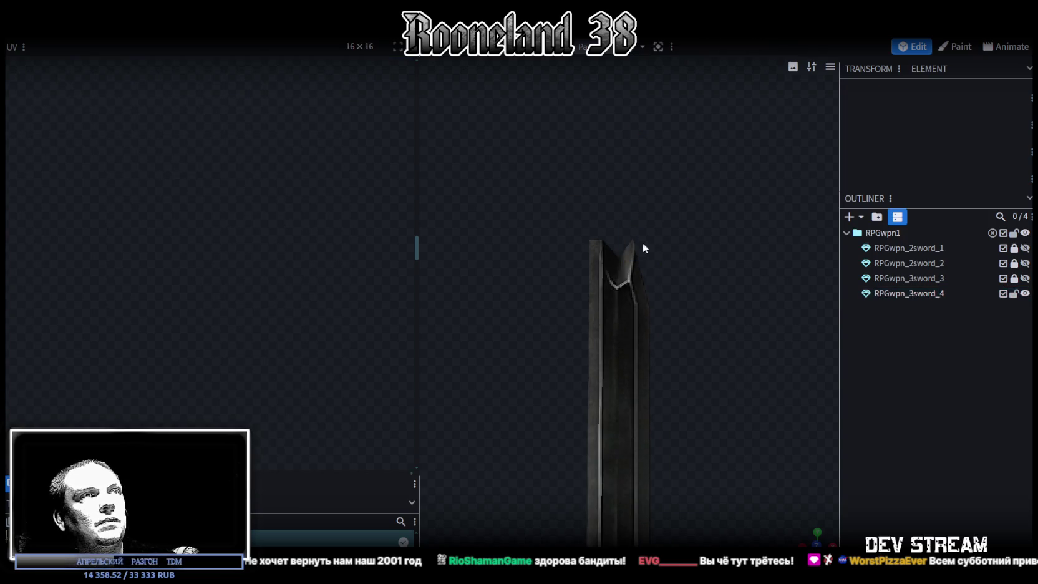
- Reselect the tip vertex and shift the tip's lower UV vertex up and left
{"action": "left_click", "coordinate": [644, 247]}
{"action": "left_click", "coordinate": [633, 239]}
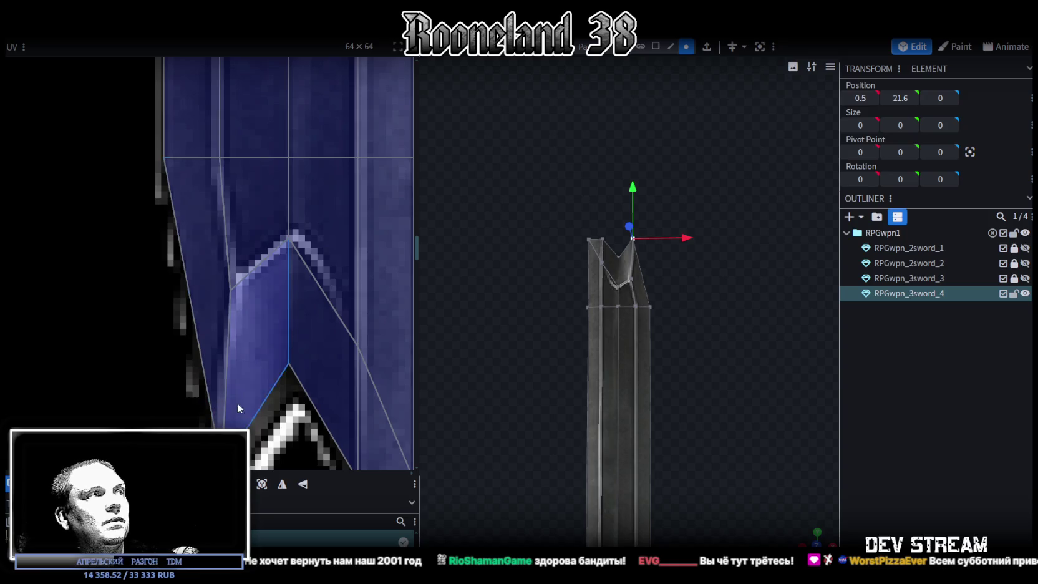
{"action": "scroll", "coordinate": [251, 339], "scroll_direction": "down", "scroll_amount": 2}
{"action": "left_click", "coordinate": [236, 396]}
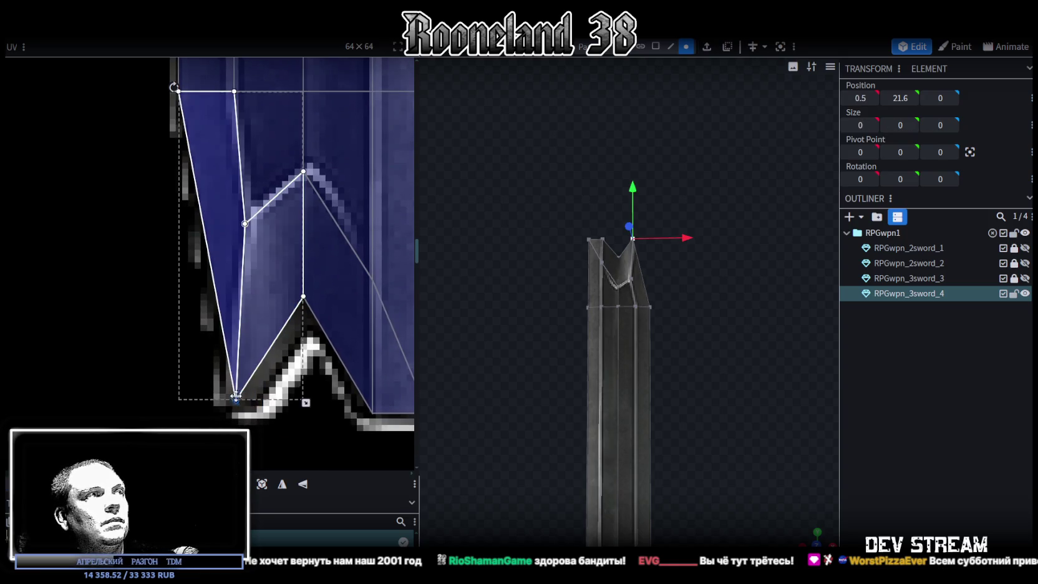
{"action": "left_click_drag", "start_coordinate": [236, 395], "coordinate": [224, 373]}
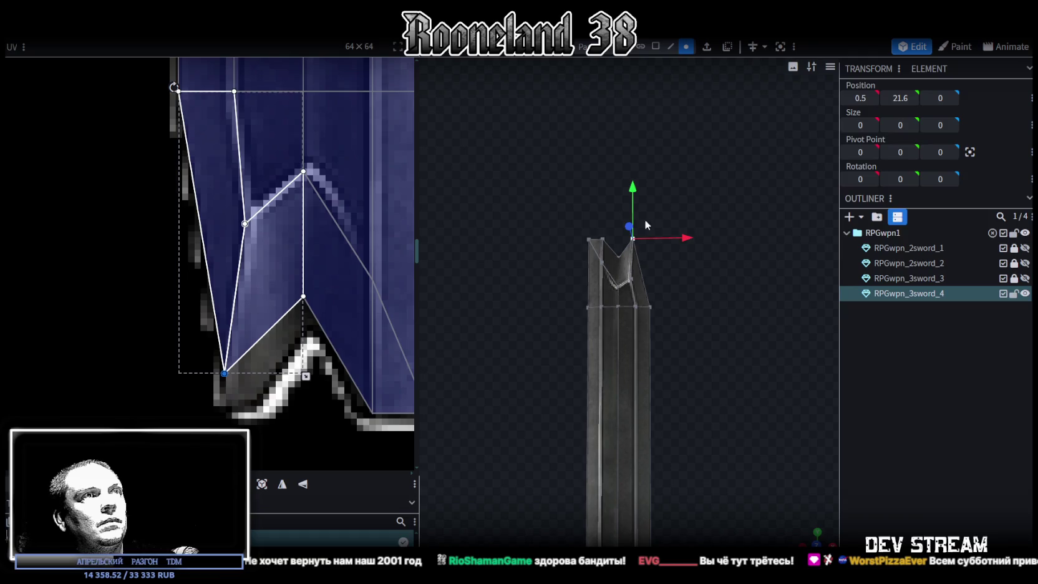
{"action": "scroll", "coordinate": [660, 262], "scroll_direction": "up", "scroll_amount": 3}
{"action": "scroll", "coordinate": [724, 212], "scroll_direction": "down", "scroll_amount": 2}
- Move the tip vertex back 0.2 right and 0.2 down, then switch to Unity
{"action": "left_click_drag", "start_coordinate": [684, 218], "coordinate": [597, 288]}
{"action": "left_click_drag", "start_coordinate": [687, 271], "coordinate": [702, 272]}
{"action": "left_click_drag", "start_coordinate": [649, 221], "coordinate": [652, 239]}
{"action": "left_click", "coordinate": [960, 442]}
{"action": "scroll", "coordinate": [746, 434], "scroll_direction": "down", "scroll_amount": 2}
{"action": "scroll", "coordinate": [746, 434], "scroll_direction": "down", "scroll_amount": 2}
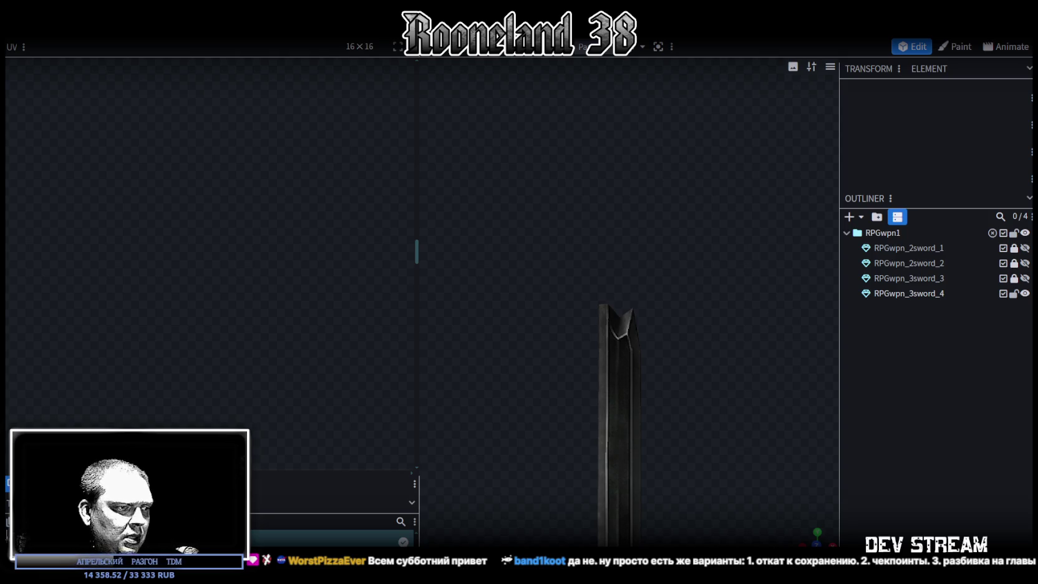
{"action": "key", "text": "alt+Tab"}
{"action": "mouse_move", "coordinate": [414, 227]}
{"action": "right_mouse_down"}
{"action": "mouse_move", "coordinate": [689, 224]}
{"action": "mouse_move", "coordinate": [441, 314]}
{"action": "right_mouse_up"}
- Add an empty entry to Cube (1)'s On Altar Activated event
{"action": "left_click", "coordinate": [358, 334]}
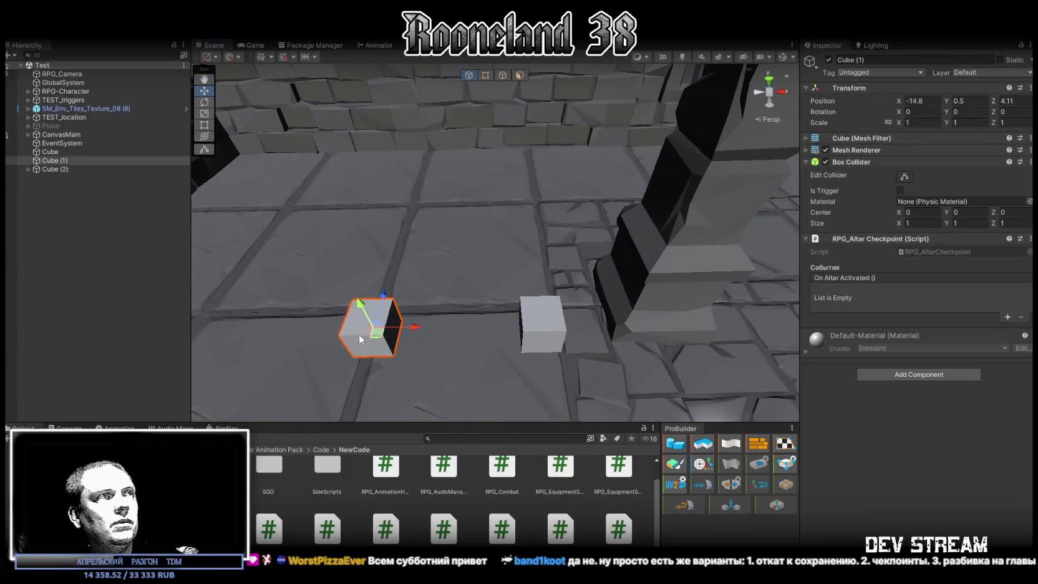
{"action": "left_click", "coordinate": [1008, 317]}
{"action": "right_click_drag", "start_coordinate": [381, 248], "coordinate": [362, 247]}
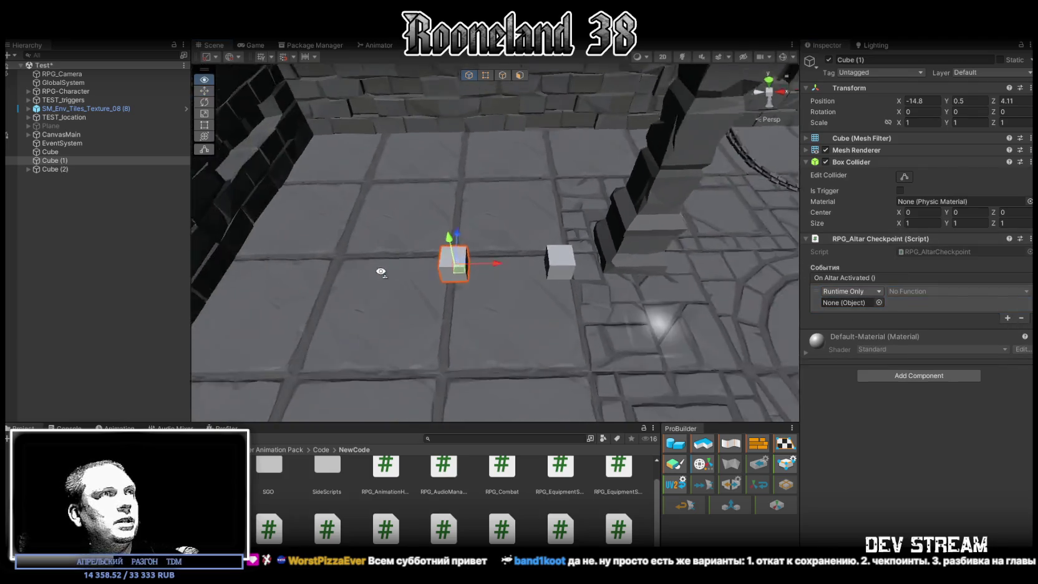
{"action": "left_click", "coordinate": [362, 247]}
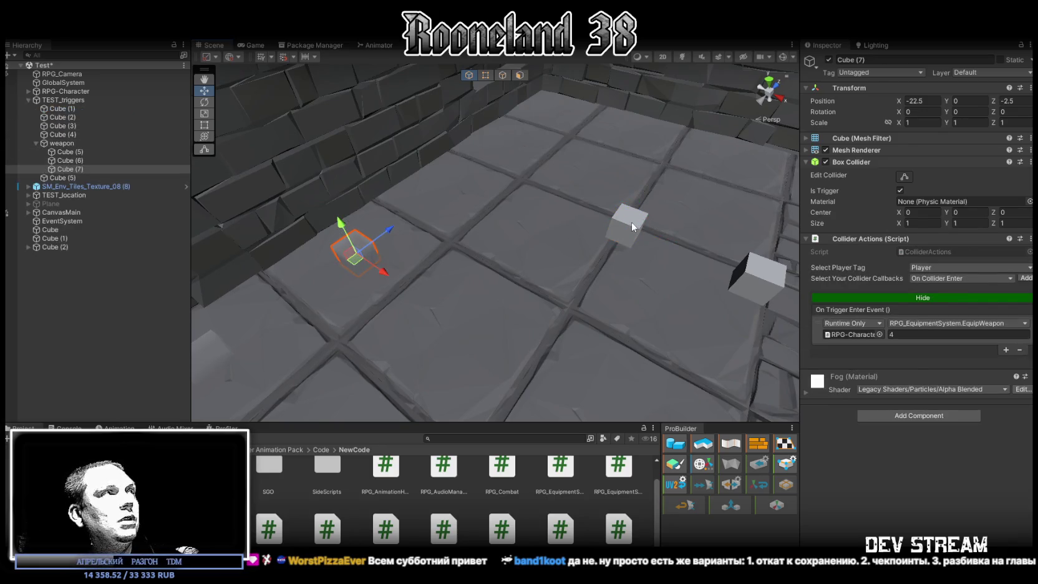
{"action": "left_click", "coordinate": [75, 170]}
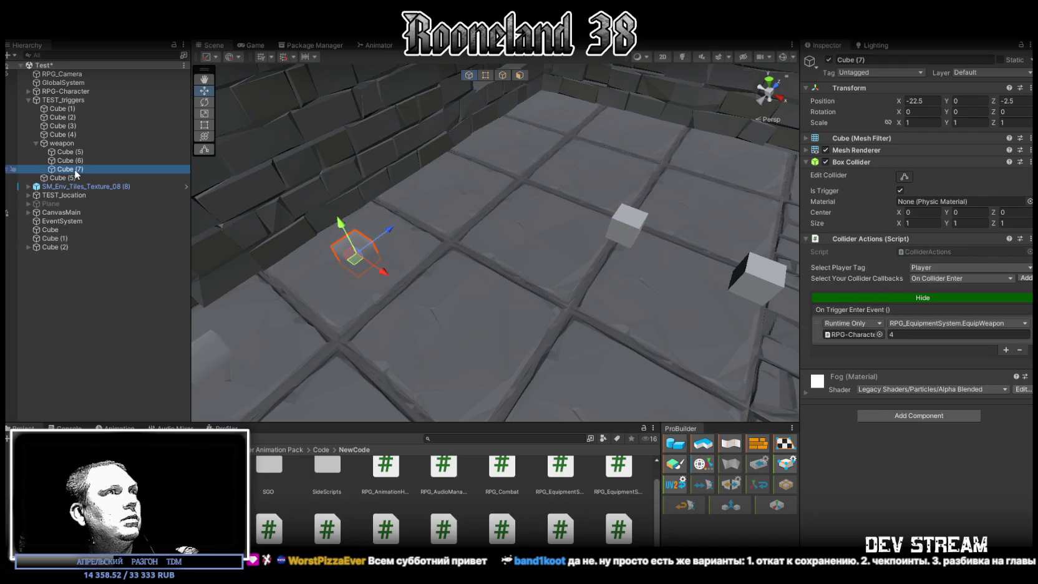
- Rename the altar cube to AltarTest and drag it into Cube (7)'s trigger event target
{"action": "left_click", "coordinate": [628, 221]}
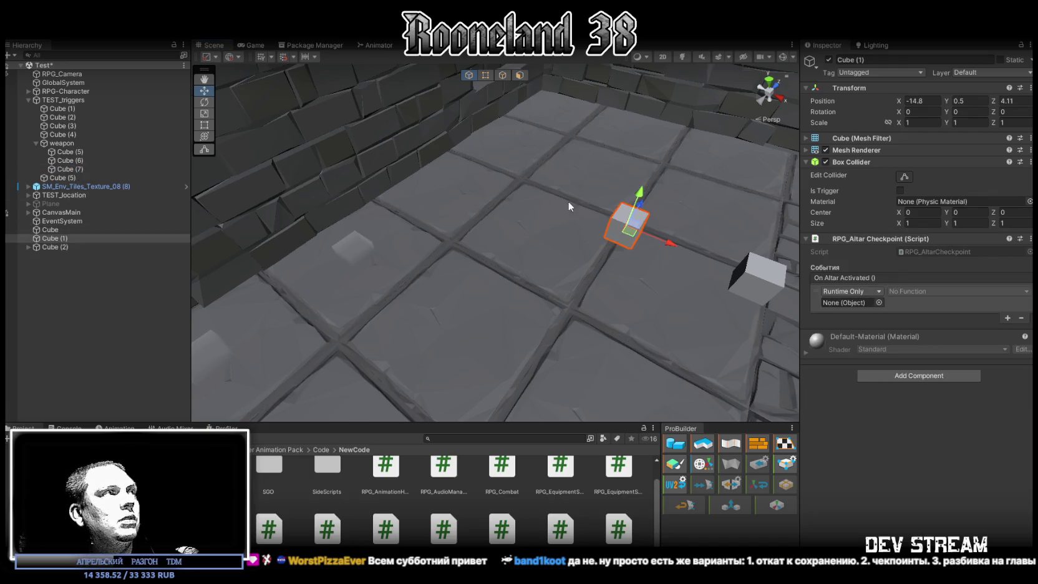
{"action": "type", "text": "AltarTest"}
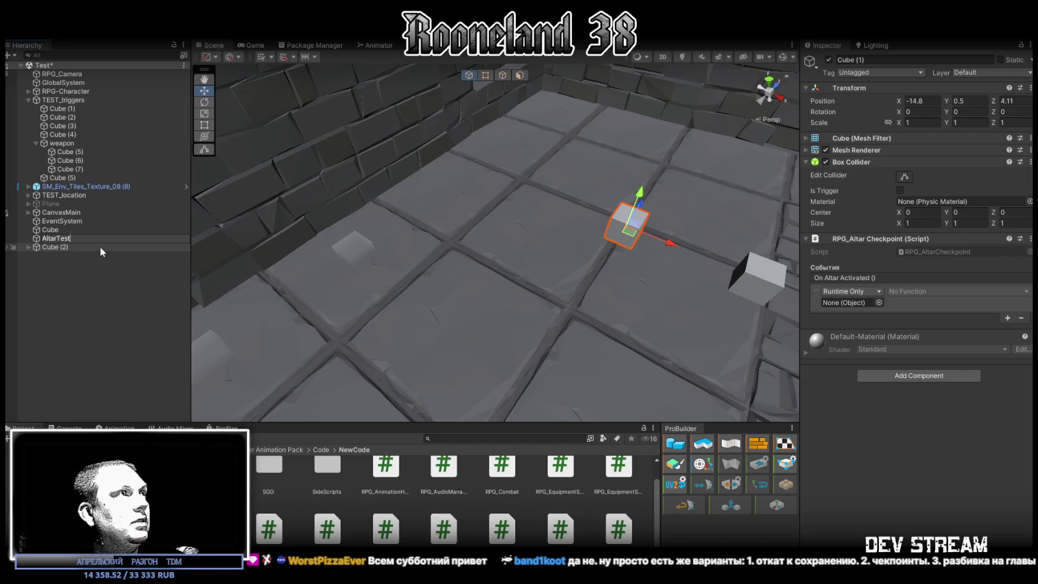
{"action": "key", "text": "Return"}
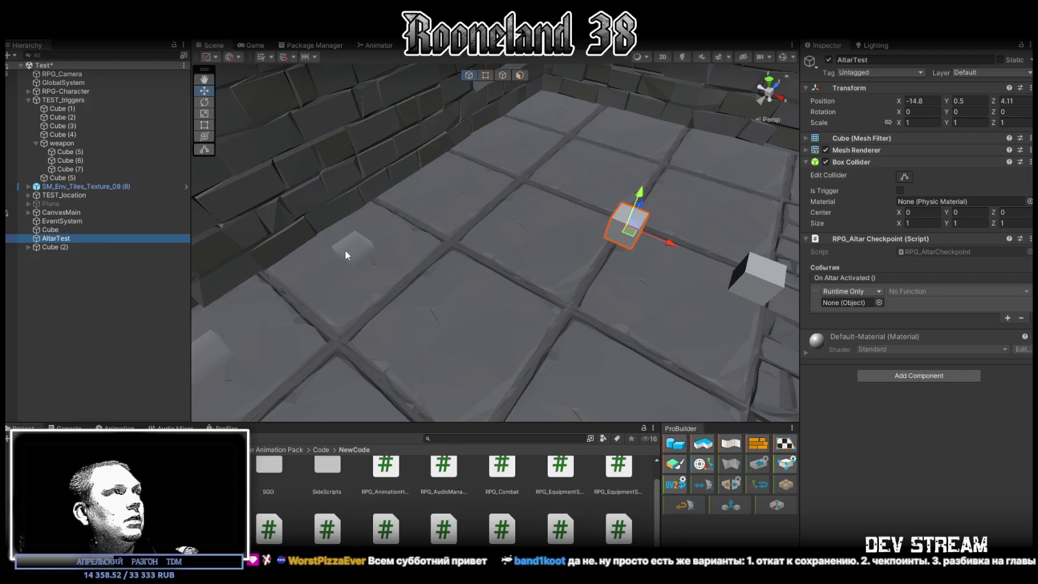
{"action": "left_click", "coordinate": [344, 253]}
{"action": "left_click_drag", "start_coordinate": [47, 239], "coordinate": [851, 336]}
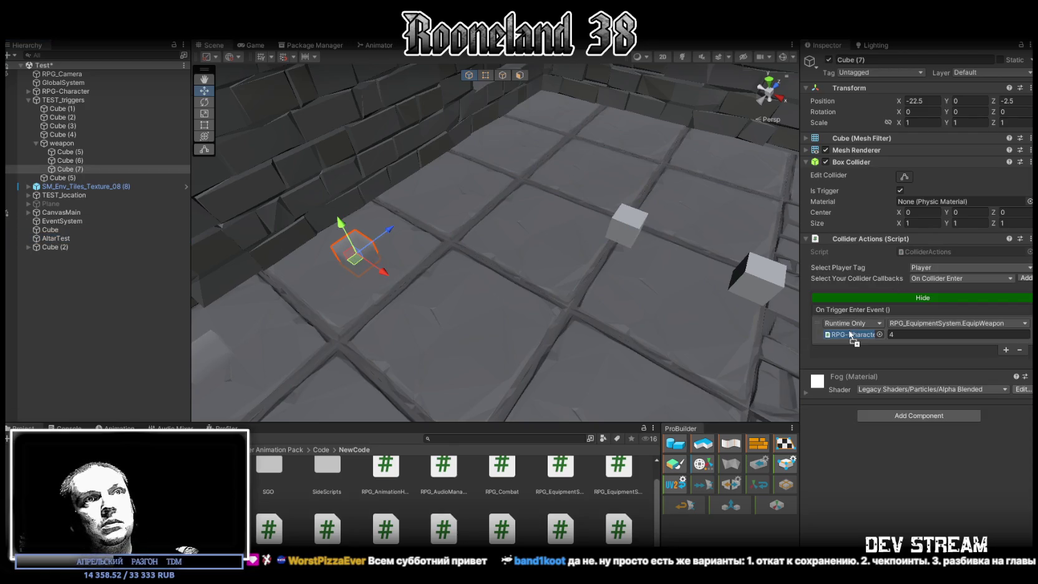
- Set Cube (7)'s On Trigger Enter function to RPG_AltarCheckpoint.SaveGame, then select AltarTest in the scene
{"action": "left_click", "coordinate": [922, 322]}
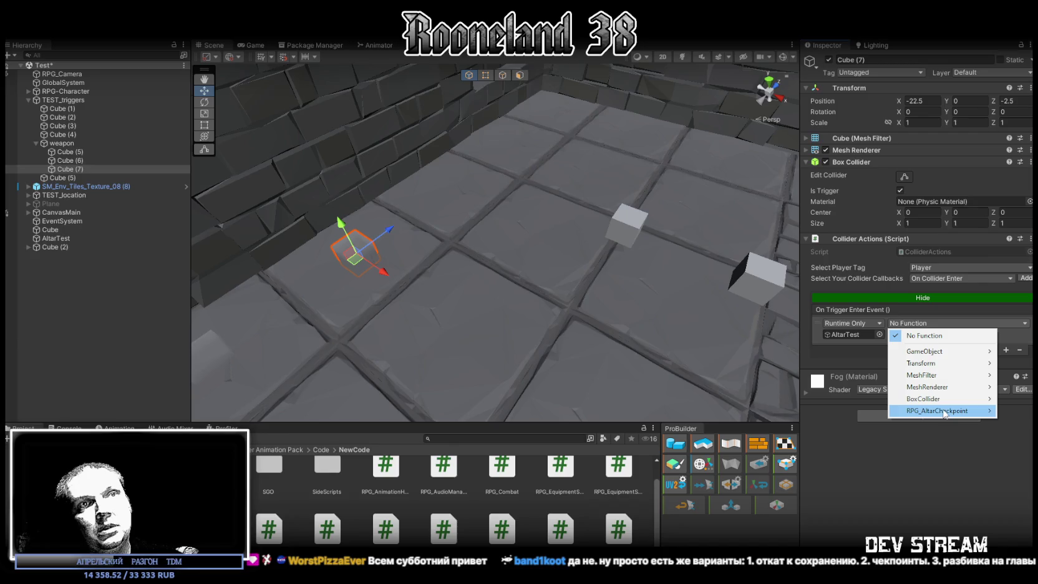
{"action": "mouse_move", "coordinate": [937, 410]}
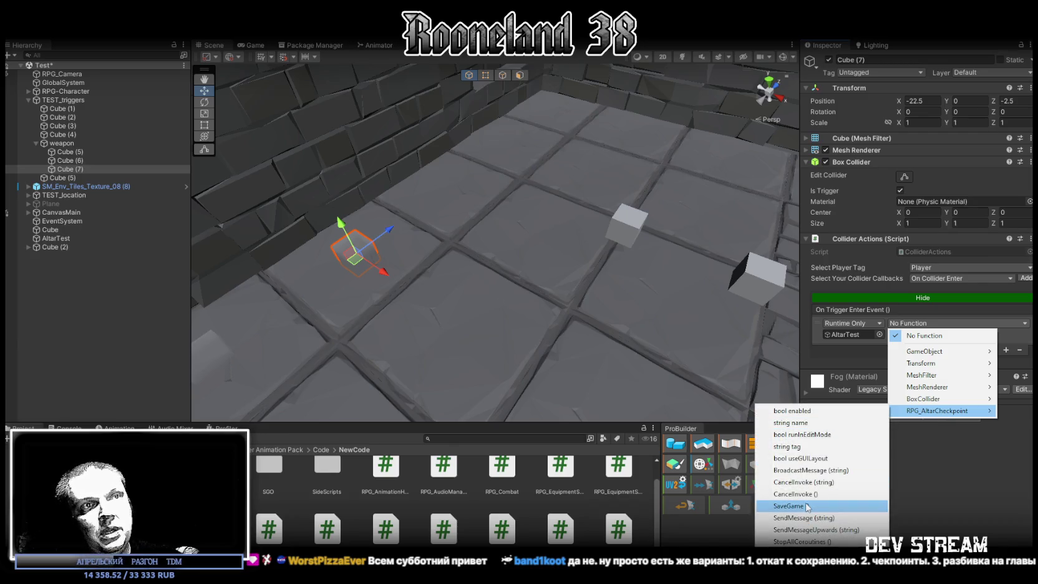
{"action": "left_click", "coordinate": [808, 506]}
{"action": "right_click_drag", "start_coordinate": [686, 349], "coordinate": [657, 270]}
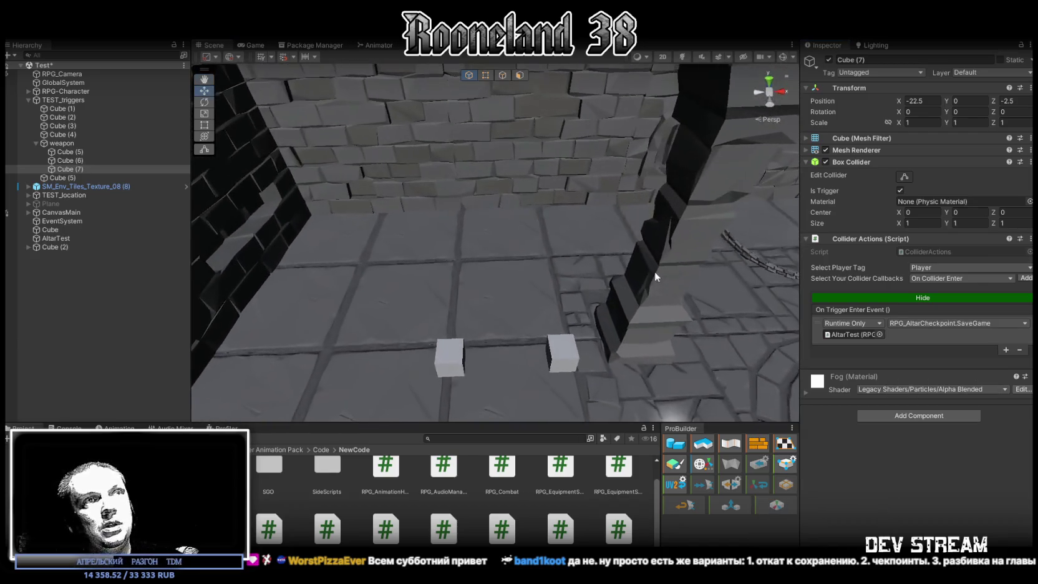
{"action": "right_click_drag", "start_coordinate": [562, 274], "coordinate": [529, 308]}
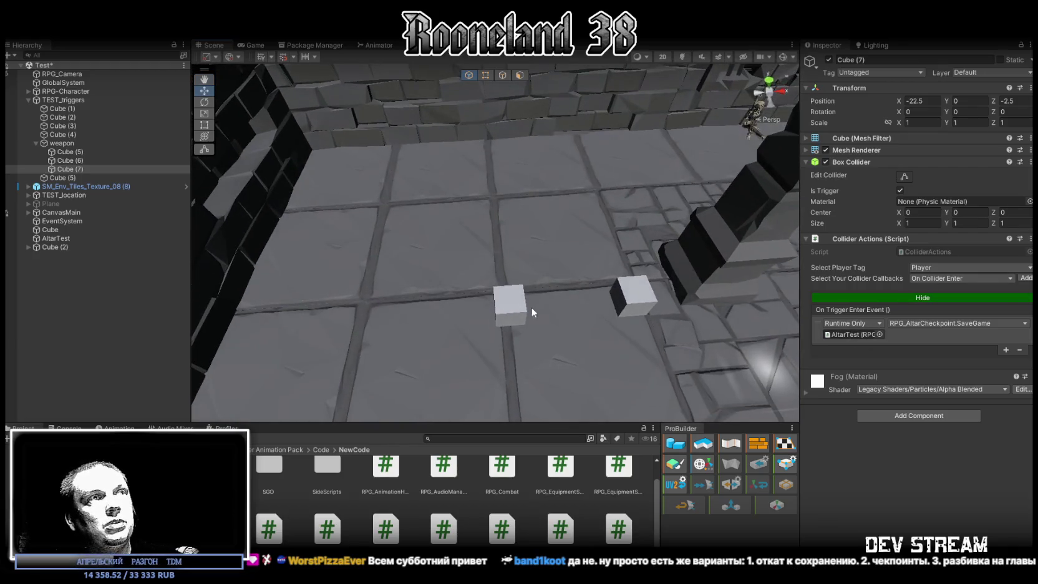
{"action": "left_click", "coordinate": [521, 320]}
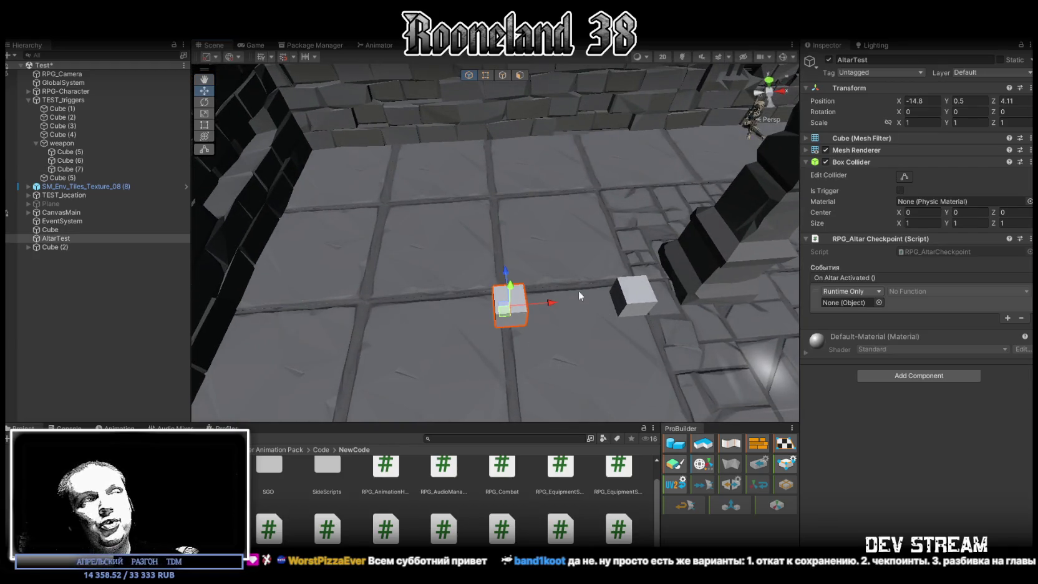
{"action": "right_click_drag", "start_coordinate": [578, 290], "coordinate": [583, 312]}
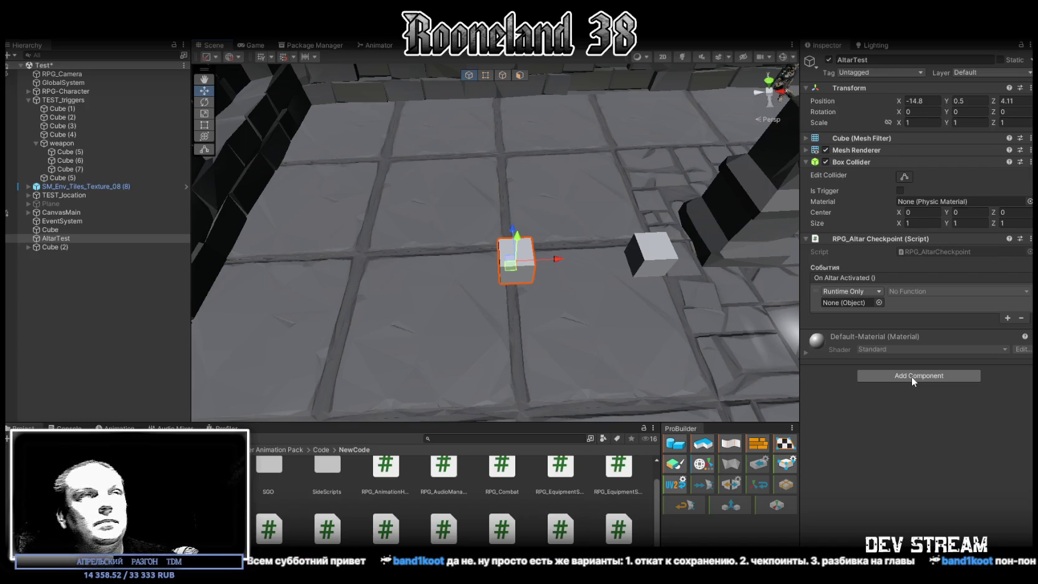
{"action": "mouse_move", "coordinate": [686, 256]}
{"action": "right_mouse_down"}
{"action": "mouse_move", "coordinate": [649, 205]}
{"action": "mouse_move", "coordinate": [487, 251]}
{"action": "right_mouse_up"}
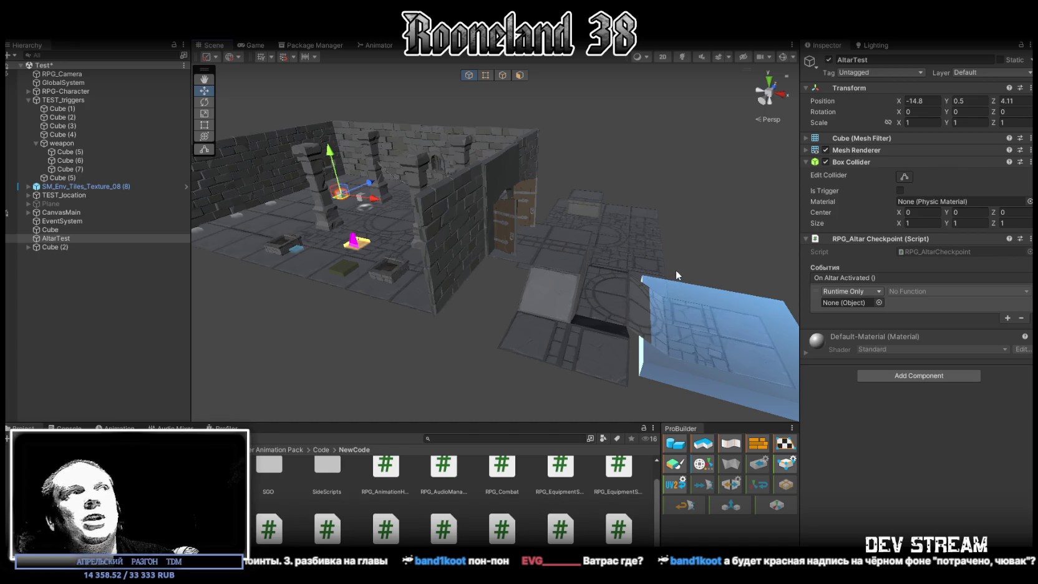
{"action": "mouse_move", "coordinate": [644, 262]}
{"action": "left_mouse_down", "text": "alt"}
{"action": "mouse_move", "coordinate": [678, 279]}
{"action": "mouse_move", "coordinate": [698, 275]}
{"action": "left_mouse_up", "text": "alt"}
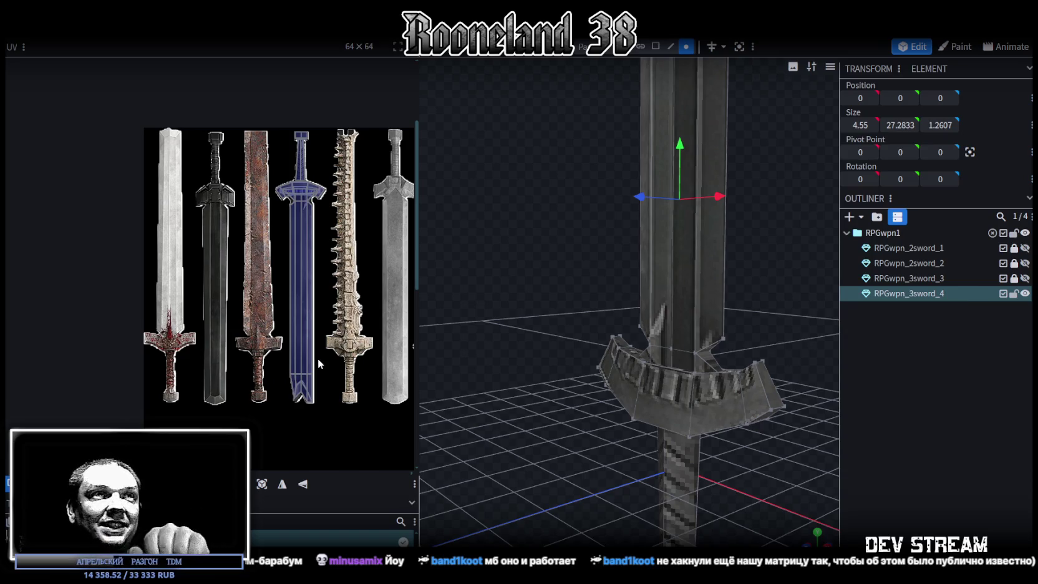
- Narrow the UV panel and orbit closely around the sword's crossguard, grip and pommel
{"action": "left_click_drag", "start_coordinate": [533, 363], "coordinate": [543, 251]}
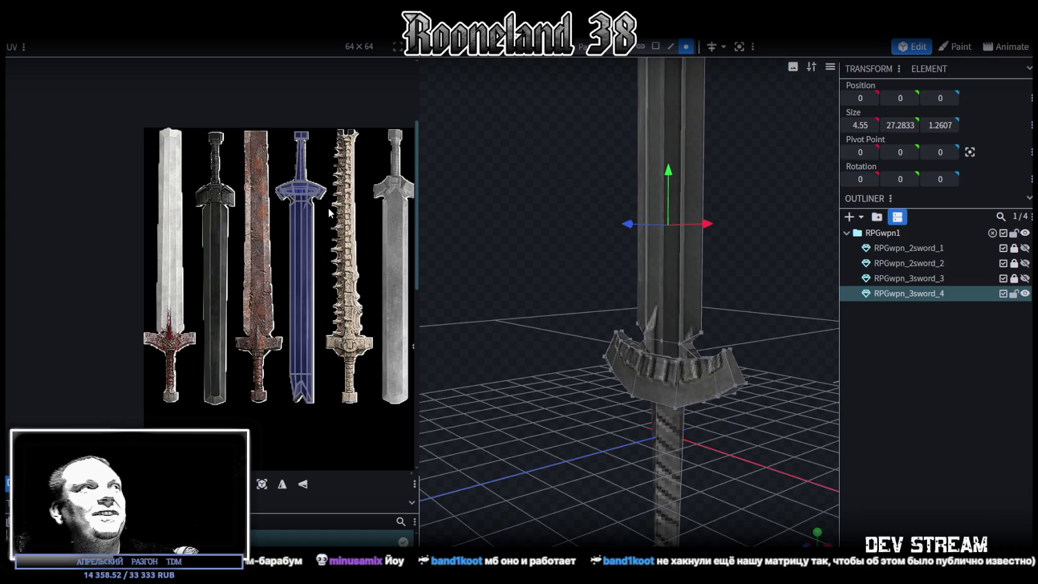
{"action": "mouse_move", "coordinate": [554, 268]}
{"action": "left_mouse_down"}
{"action": "mouse_move", "coordinate": [659, 240]}
{"action": "mouse_move", "coordinate": [703, 381]}
{"action": "mouse_move", "coordinate": [731, 342]}
{"action": "mouse_move", "coordinate": [710, 253]}
{"action": "mouse_move", "coordinate": [655, 315]}
{"action": "mouse_move", "coordinate": [700, 198]}
{"action": "mouse_move", "coordinate": [678, 179]}
{"action": "mouse_move", "coordinate": [629, 214]}
{"action": "left_mouse_up"}
{"action": "left_click_drag", "start_coordinate": [678, 245], "coordinate": [673, 192]}
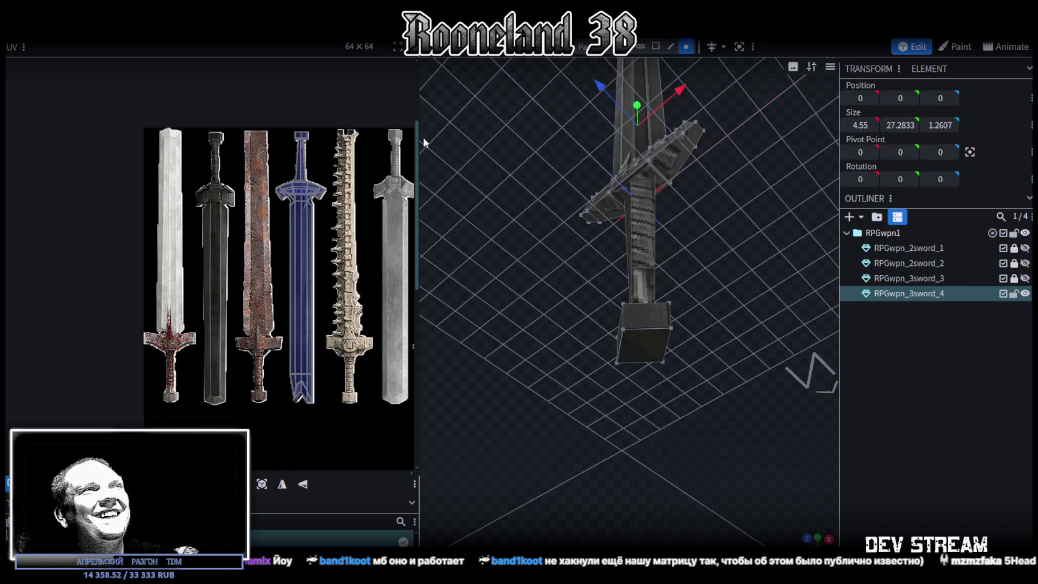
{"action": "left_click_drag", "start_coordinate": [417, 142], "coordinate": [302, 142]}
{"action": "mouse_move", "coordinate": [420, 142]}
{"action": "left_mouse_down"}
{"action": "mouse_move", "coordinate": [446, 215]}
{"action": "mouse_move", "coordinate": [508, 245]}
{"action": "mouse_move", "coordinate": [336, 221]}
{"action": "left_mouse_up"}
{"action": "scroll", "coordinate": [214, 125], "scroll_direction": "up", "scroll_amount": 5}
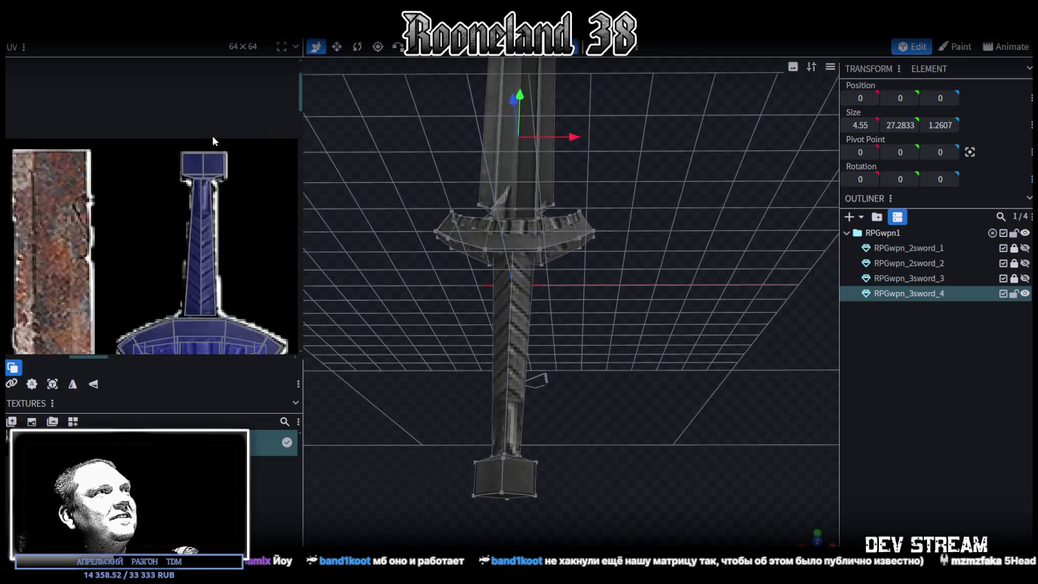
{"action": "mouse_move", "coordinate": [465, 228]}
{"action": "left_mouse_down"}
{"action": "mouse_move", "coordinate": [614, 333]}
{"action": "mouse_move", "coordinate": [589, 250]}
{"action": "mouse_move", "coordinate": [662, 347]}
{"action": "mouse_move", "coordinate": [659, 293]}
{"action": "mouse_move", "coordinate": [645, 312]}
{"action": "mouse_move", "coordinate": [655, 328]}
{"action": "left_mouse_up"}
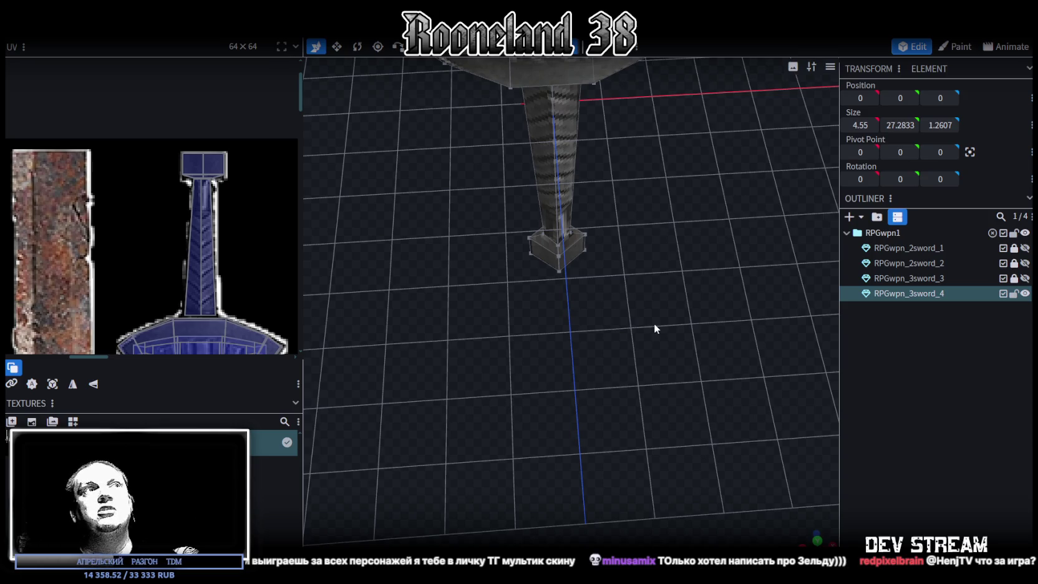
{"action": "mouse_move", "coordinate": [652, 323]}
{"action": "left_mouse_down"}
{"action": "mouse_move", "coordinate": [710, 316]}
{"action": "mouse_move", "coordinate": [565, 266]}
{"action": "mouse_move", "coordinate": [589, 343]}
{"action": "mouse_move", "coordinate": [570, 359]}
{"action": "mouse_move", "coordinate": [484, 244]}
{"action": "left_mouse_up"}
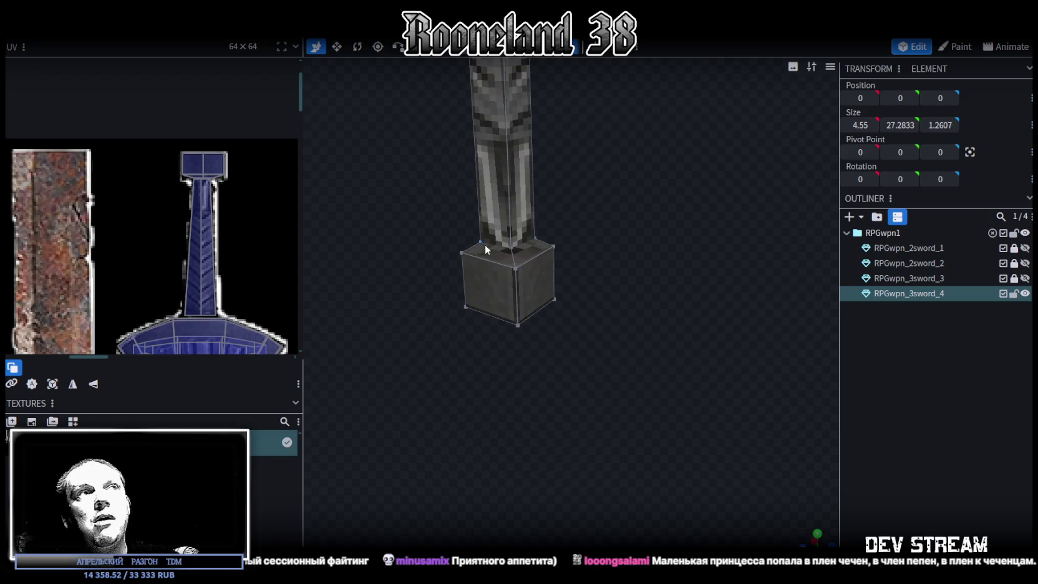
- Select two corner vertices of the pommel block at the bottom of the grip
{"action": "left_click", "coordinate": [485, 246]}
{"action": "left_click", "coordinate": [534, 239], "text": "shift"}
{"action": "mouse_move", "coordinate": [536, 244]}
{"action": "left_mouse_down"}
{"action": "mouse_move", "coordinate": [641, 359]}
{"action": "mouse_move", "coordinate": [634, 326]}
{"action": "mouse_move", "coordinate": [457, 271]}
{"action": "mouse_move", "coordinate": [483, 317]}
{"action": "mouse_move", "coordinate": [453, 369]}
{"action": "mouse_move", "coordinate": [554, 374]}
{"action": "mouse_move", "coordinate": [542, 348]}
{"action": "left_mouse_up"}
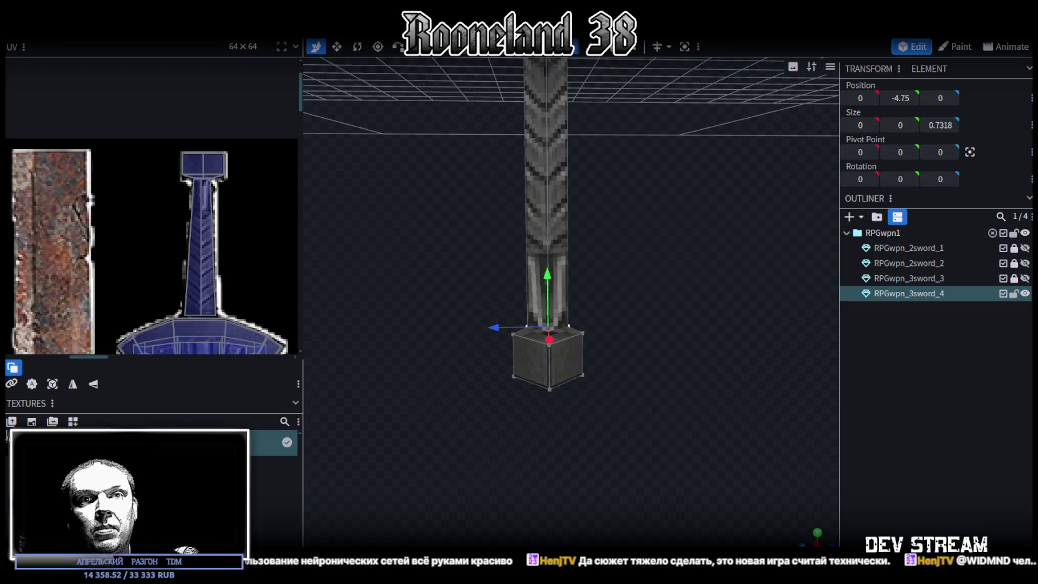
{"action": "mouse_move", "coordinate": [587, 454]}
{"action": "left_mouse_down"}
{"action": "mouse_move", "coordinate": [641, 454]}
{"action": "mouse_move", "coordinate": [584, 399]}
{"action": "mouse_move", "coordinate": [579, 460]}
{"action": "mouse_move", "coordinate": [755, 515]}
{"action": "left_mouse_up"}
{"action": "mouse_move", "coordinate": [806, 537]}
{"action": "left_mouse_down"}
{"action": "mouse_move", "coordinate": [744, 439]}
{"action": "mouse_move", "coordinate": [644, 353]}
{"action": "mouse_move", "coordinate": [629, 407]}
{"action": "mouse_move", "coordinate": [649, 352]}
{"action": "mouse_move", "coordinate": [633, 380]}
{"action": "mouse_move", "coordinate": [639, 387]}
{"action": "mouse_move", "coordinate": [609, 392]}
{"action": "mouse_move", "coordinate": [623, 380]}
{"action": "left_mouse_up"}
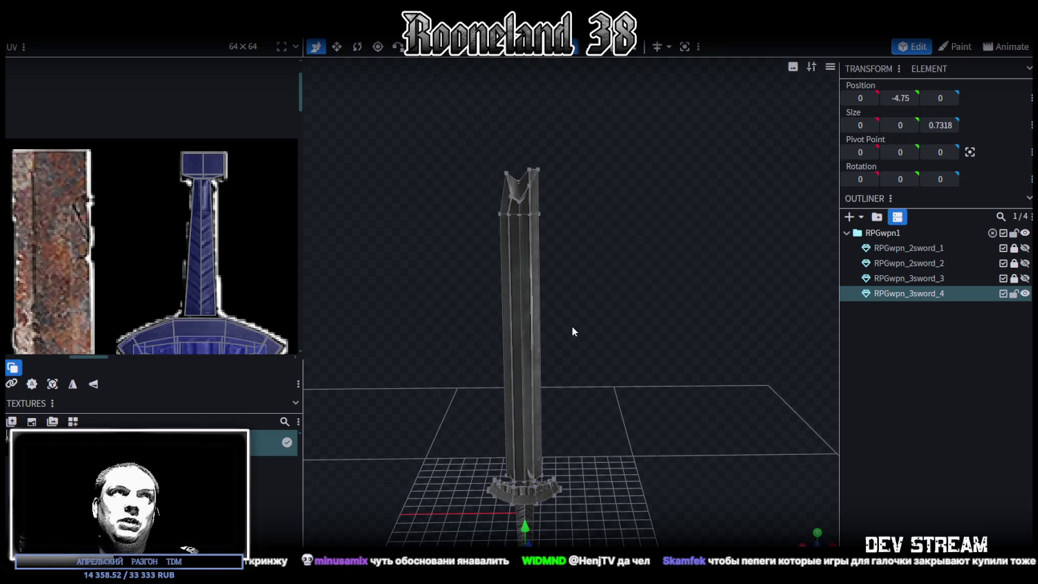
{"action": "mouse_move", "coordinate": [571, 326]}
{"action": "left_mouse_down"}
{"action": "mouse_move", "coordinate": [594, 313]}
{"action": "mouse_move", "coordinate": [626, 337]}
{"action": "mouse_move", "coordinate": [641, 335]}
{"action": "mouse_move", "coordinate": [609, 386]}
{"action": "mouse_move", "coordinate": [686, 364]}
{"action": "mouse_move", "coordinate": [653, 332]}
{"action": "mouse_move", "coordinate": [670, 354]}
{"action": "left_mouse_up"}
{"action": "scroll", "coordinate": [671, 360], "scroll_direction": "up", "scroll_amount": 3}
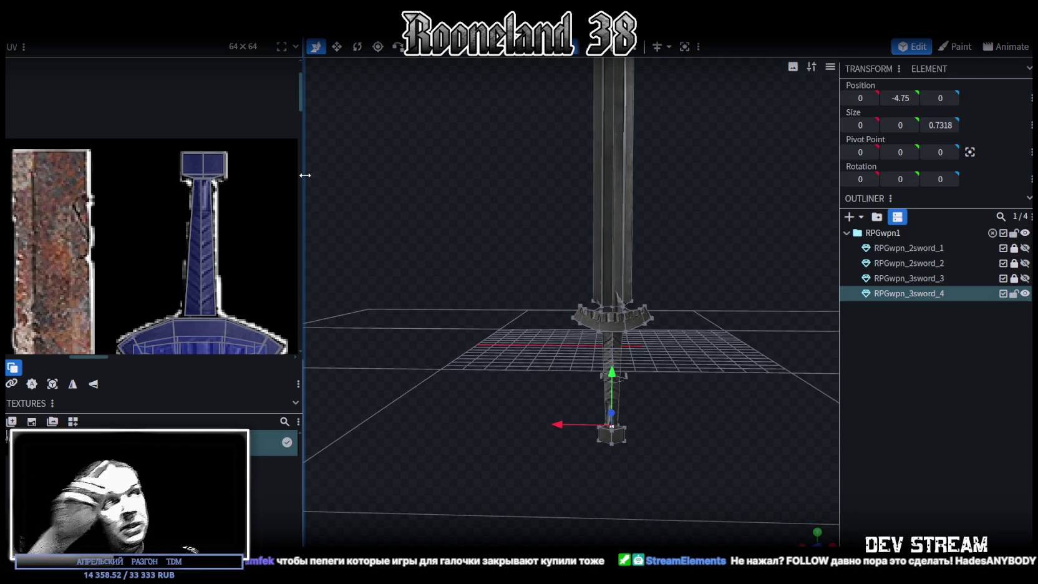
{"action": "scroll", "coordinate": [198, 311], "scroll_direction": "up", "scroll_amount": 3}
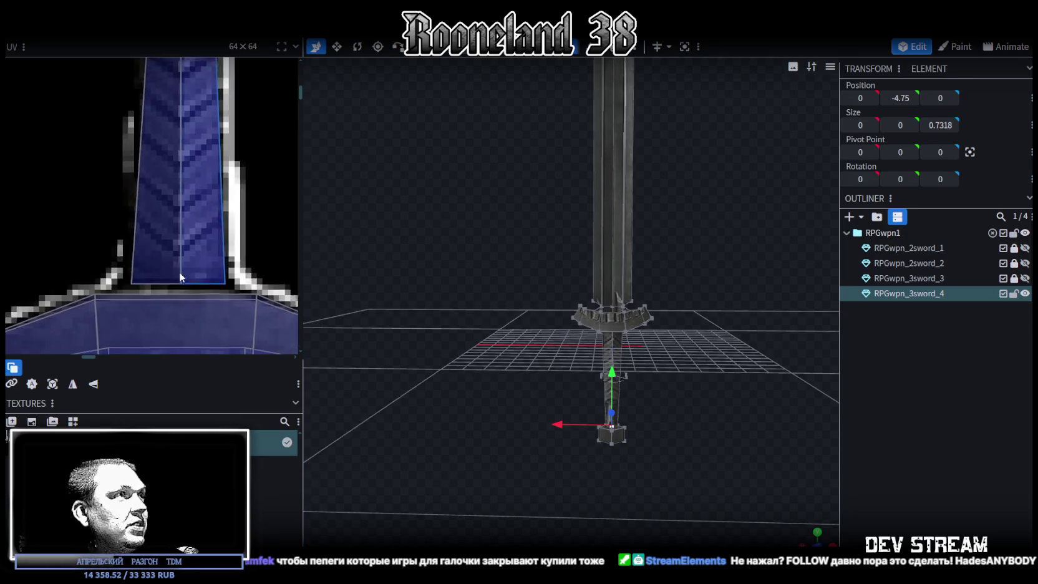
- Stretch the thin blade-base face's UV mapping down slightly
{"action": "left_click", "coordinate": [147, 272]}
{"action": "left_click_drag", "start_coordinate": [243, 276], "coordinate": [243, 276]}
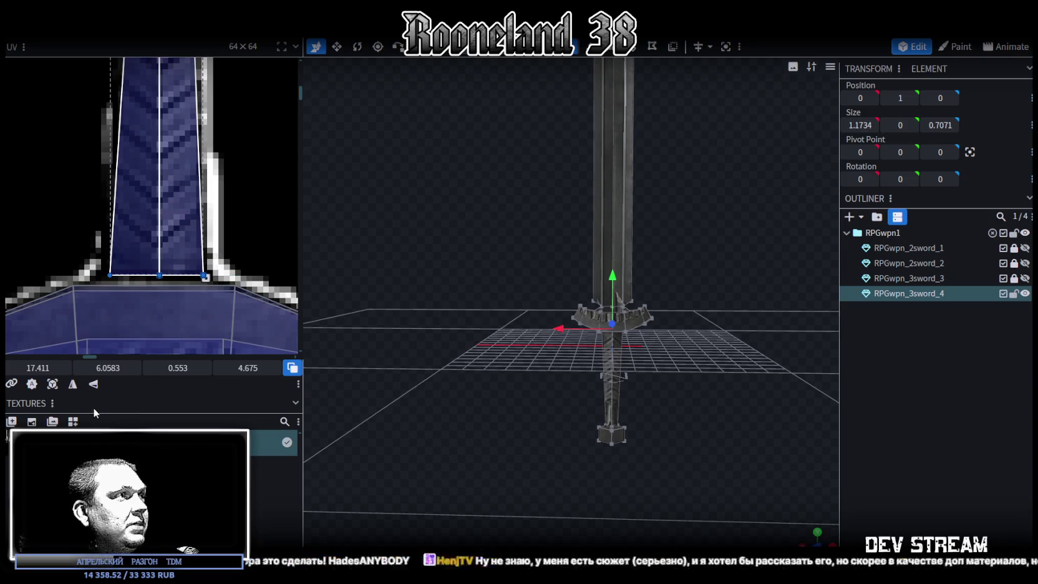
{"action": "left_click_drag", "start_coordinate": [94, 368], "coordinate": [106, 368]}
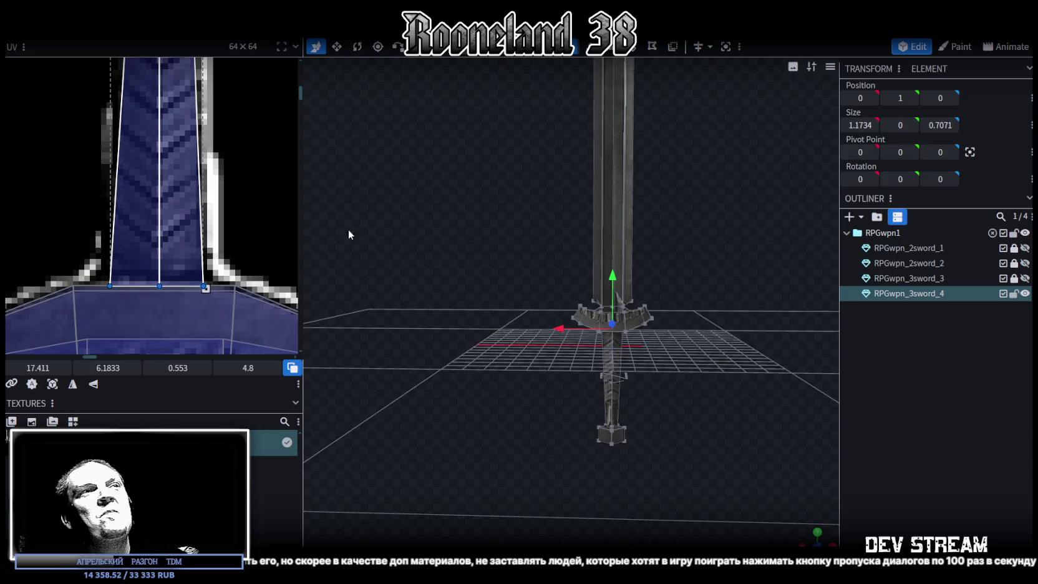
{"action": "scroll", "coordinate": [185, 149], "scroll_direction": "down", "scroll_amount": 4}
{"action": "scroll", "coordinate": [186, 150], "scroll_direction": "down", "scroll_amount": 2}
{"action": "scroll", "coordinate": [237, 244], "scroll_direction": "up", "scroll_amount": 4}
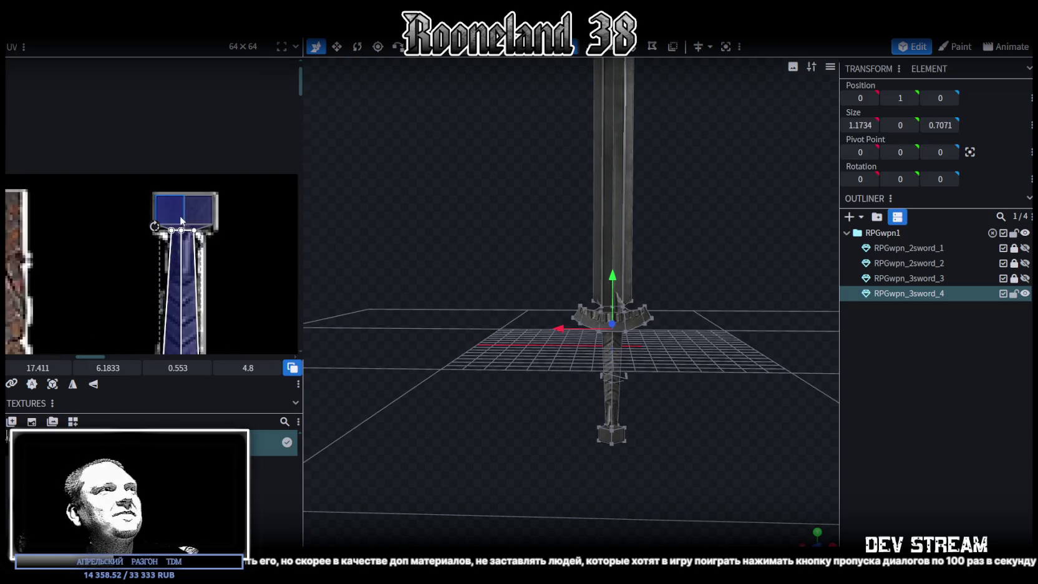
{"action": "scroll", "coordinate": [243, 247], "scroll_direction": "up", "scroll_amount": 3}
{"action": "scroll", "coordinate": [244, 247], "scroll_direction": "up", "scroll_amount": 2}
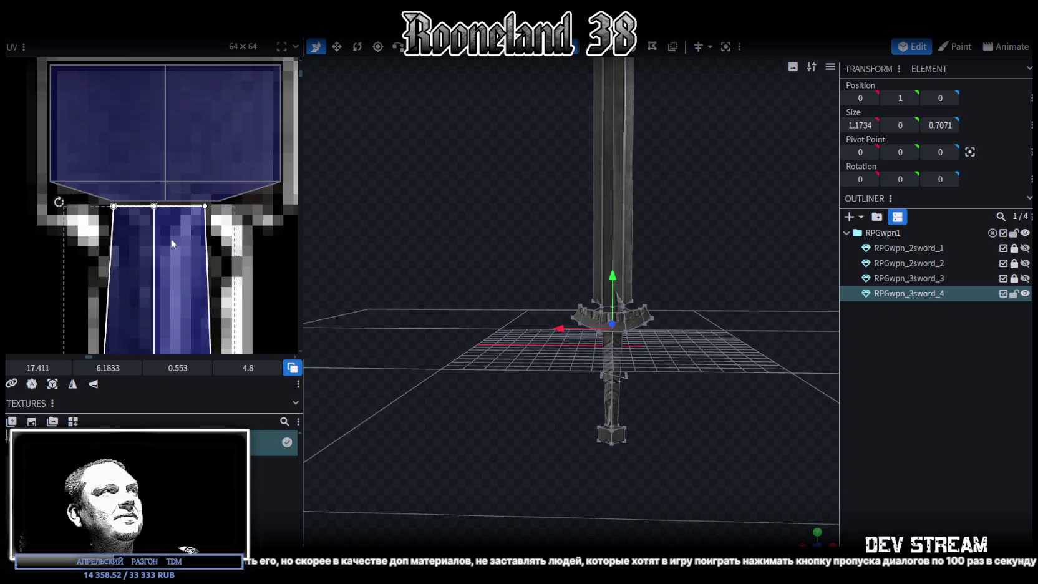
- Raise the blade-guard joint faces' UV top edge one texel and orbit to check
{"action": "left_click", "coordinate": [232, 209]}
{"action": "left_click", "coordinate": [232, 205]}
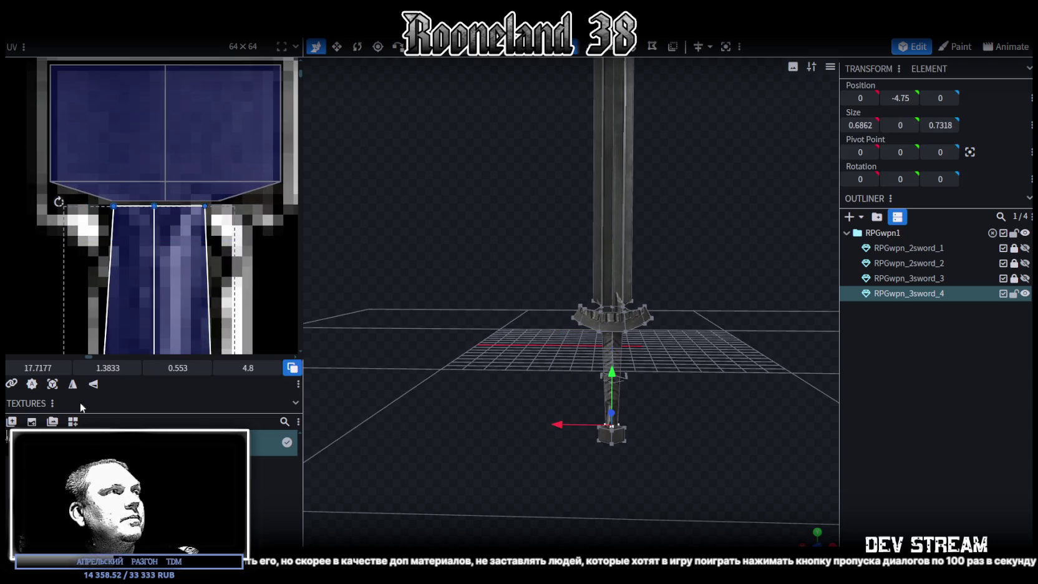
{"action": "left_click_drag", "start_coordinate": [98, 367], "coordinate": [108, 368]}
{"action": "mouse_move", "coordinate": [481, 372]}
{"action": "left_mouse_down"}
{"action": "mouse_move", "coordinate": [699, 496]}
{"action": "mouse_move", "coordinate": [775, 469]}
{"action": "mouse_move", "coordinate": [678, 438]}
{"action": "mouse_move", "coordinate": [680, 329]}
{"action": "mouse_move", "coordinate": [678, 421]}
{"action": "mouse_move", "coordinate": [691, 393]}
{"action": "left_mouse_up"}
{"action": "mouse_move", "coordinate": [811, 540]}
{"action": "left_mouse_down"}
{"action": "mouse_move", "coordinate": [737, 462]}
{"action": "mouse_move", "coordinate": [667, 411]}
{"action": "left_mouse_up"}
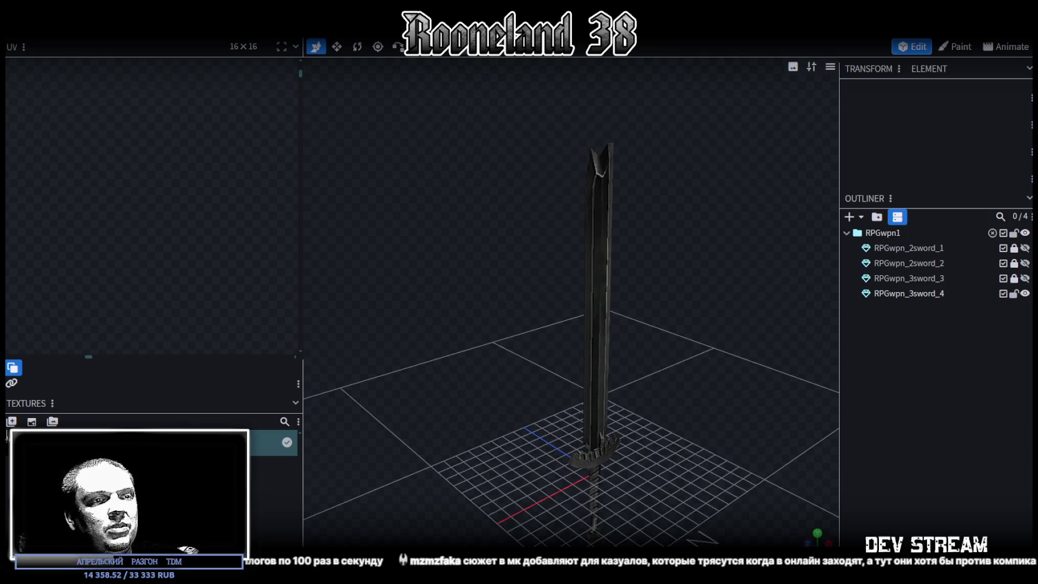
- Orbit around the upright sword and select the RPGwpn_3sword_4 mesh for editing
{"action": "mouse_move", "coordinate": [657, 330]}
{"action": "left_mouse_down"}
{"action": "mouse_move", "coordinate": [492, 387]}
{"action": "mouse_move", "coordinate": [398, 365]}
{"action": "mouse_move", "coordinate": [472, 366]}
{"action": "left_mouse_up"}
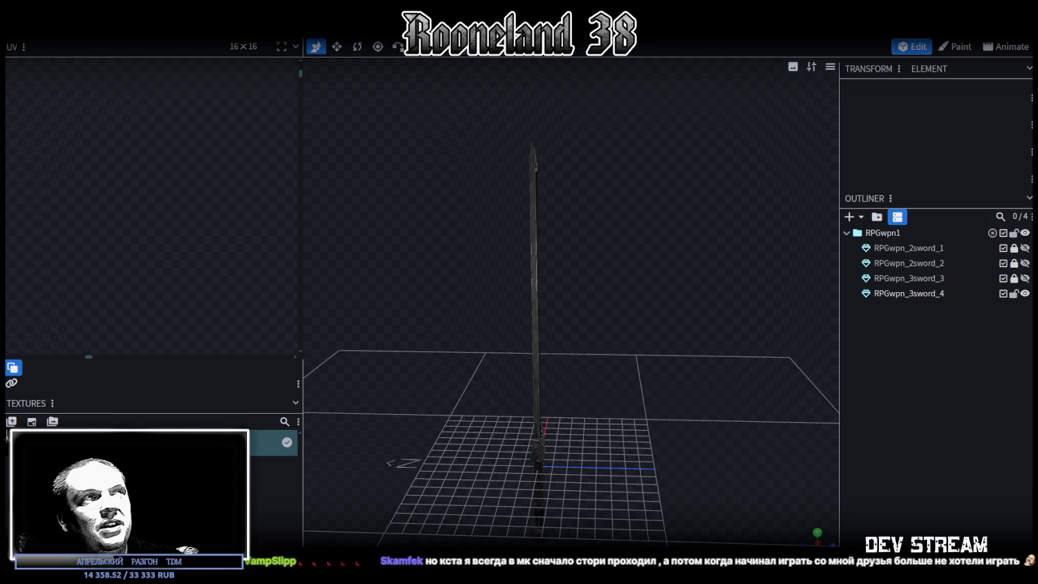
{"action": "scroll", "coordinate": [643, 397], "scroll_direction": "up", "scroll_amount": 3}
{"action": "left_click_drag", "start_coordinate": [656, 396], "coordinate": [692, 447]}
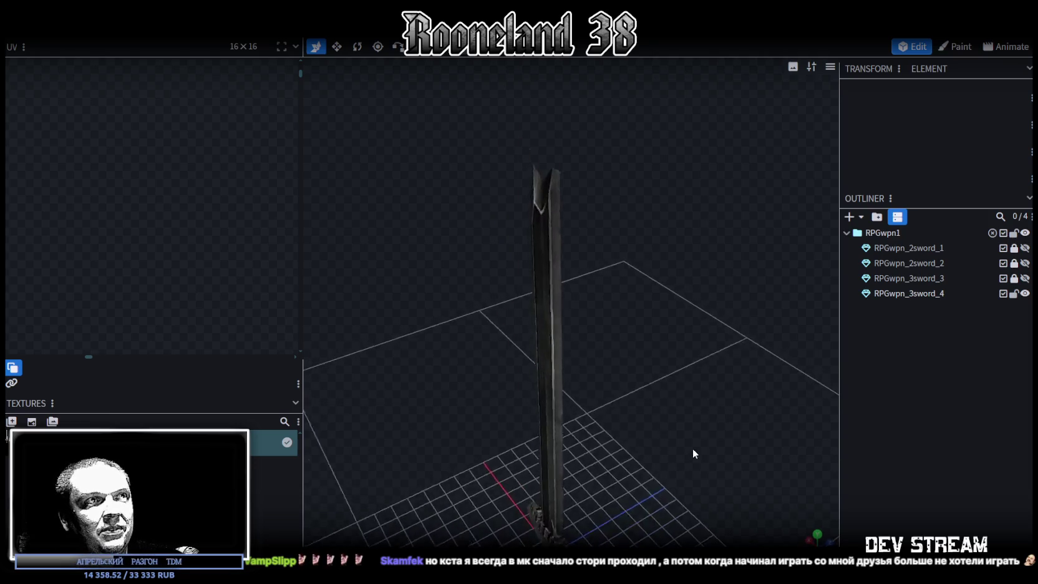
{"action": "scroll", "coordinate": [710, 441], "scroll_direction": "up", "scroll_amount": 3}
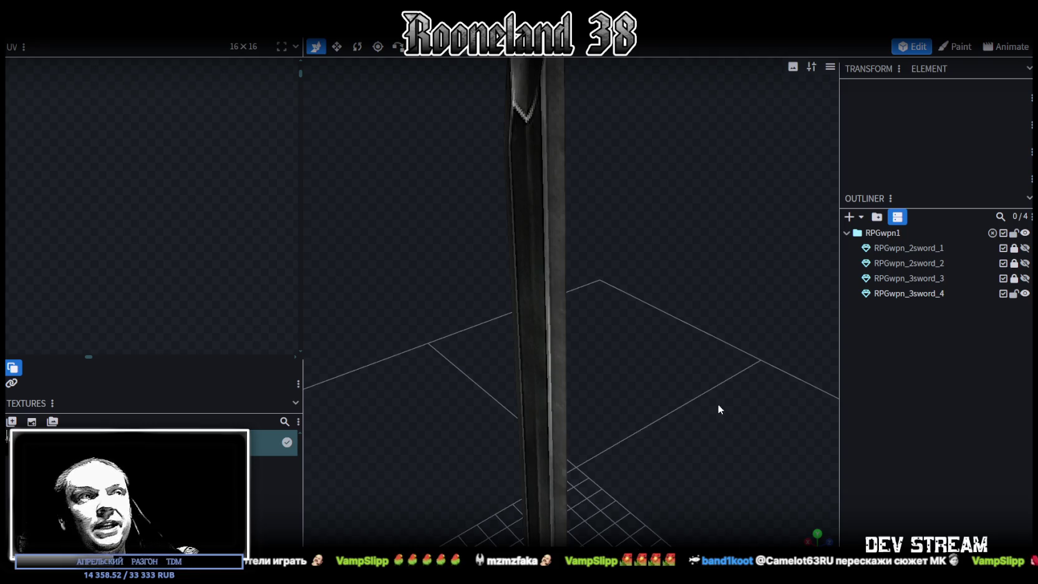
{"action": "scroll", "coordinate": [768, 486], "scroll_direction": "down", "scroll_amount": 2}
{"action": "mouse_move", "coordinate": [809, 538]}
{"action": "left_mouse_down"}
{"action": "mouse_move", "coordinate": [664, 397]}
{"action": "mouse_move", "coordinate": [682, 367]}
{"action": "mouse_move", "coordinate": [646, 405]}
{"action": "mouse_move", "coordinate": [607, 394]}
{"action": "mouse_move", "coordinate": [604, 471]}
{"action": "mouse_move", "coordinate": [613, 380]}
{"action": "mouse_move", "coordinate": [671, 405]}
{"action": "mouse_move", "coordinate": [662, 395]}
{"action": "left_mouse_up"}
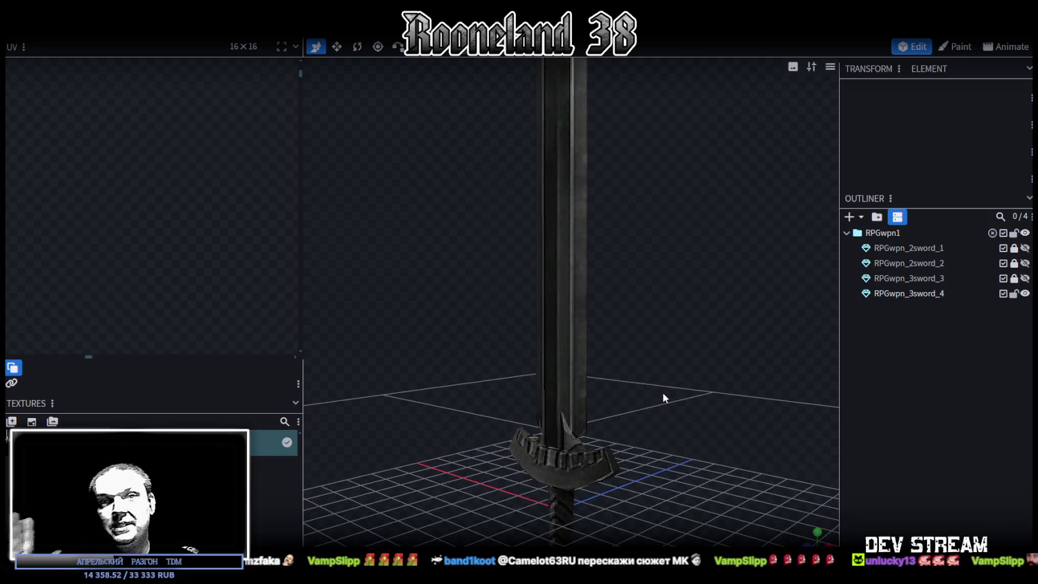
{"action": "left_click", "coordinate": [588, 353]}
{"action": "mouse_move", "coordinate": [575, 333]}
{"action": "left_mouse_down"}
{"action": "mouse_move", "coordinate": [595, 486]}
{"action": "mouse_move", "coordinate": [651, 352]}
{"action": "mouse_move", "coordinate": [651, 361]}
{"action": "mouse_move", "coordinate": [690, 357]}
{"action": "mouse_move", "coordinate": [647, 330]}
{"action": "mouse_move", "coordinate": [610, 405]}
{"action": "left_mouse_up"}
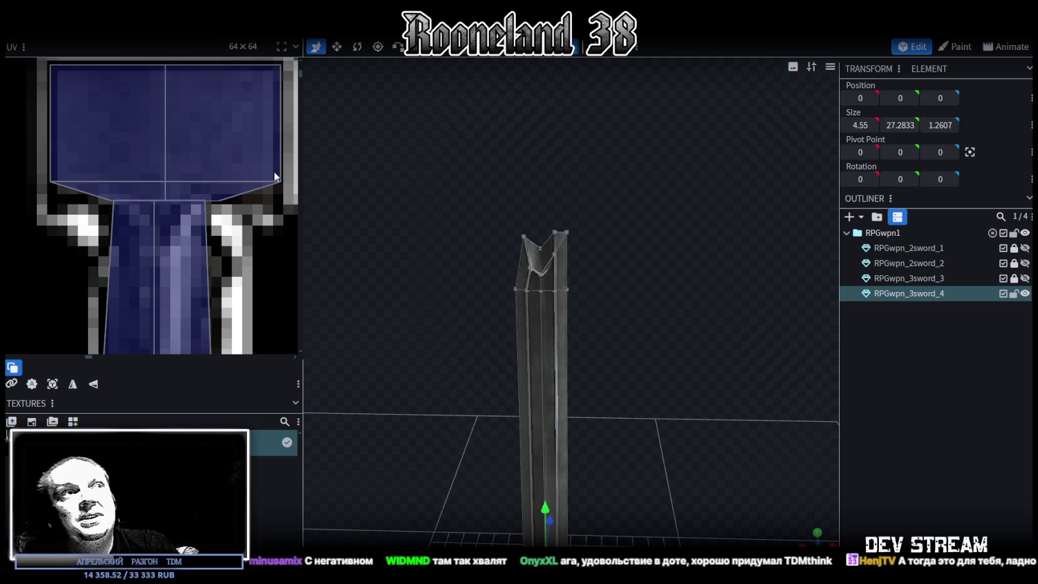
{"action": "left_click_drag", "start_coordinate": [627, 304], "coordinate": [760, 509]}
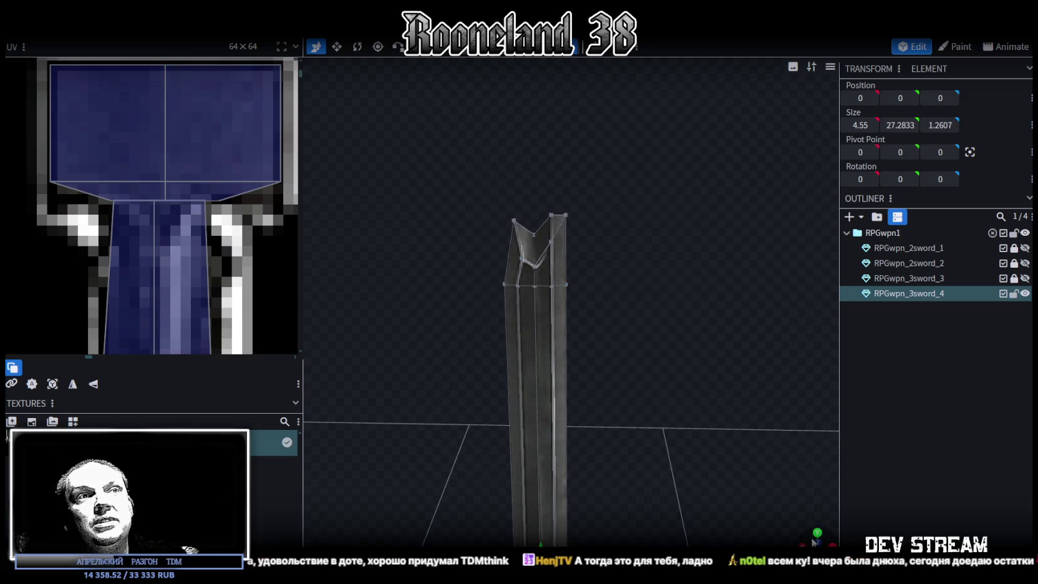
{"action": "left_click_drag", "start_coordinate": [814, 541], "coordinate": [823, 513]}
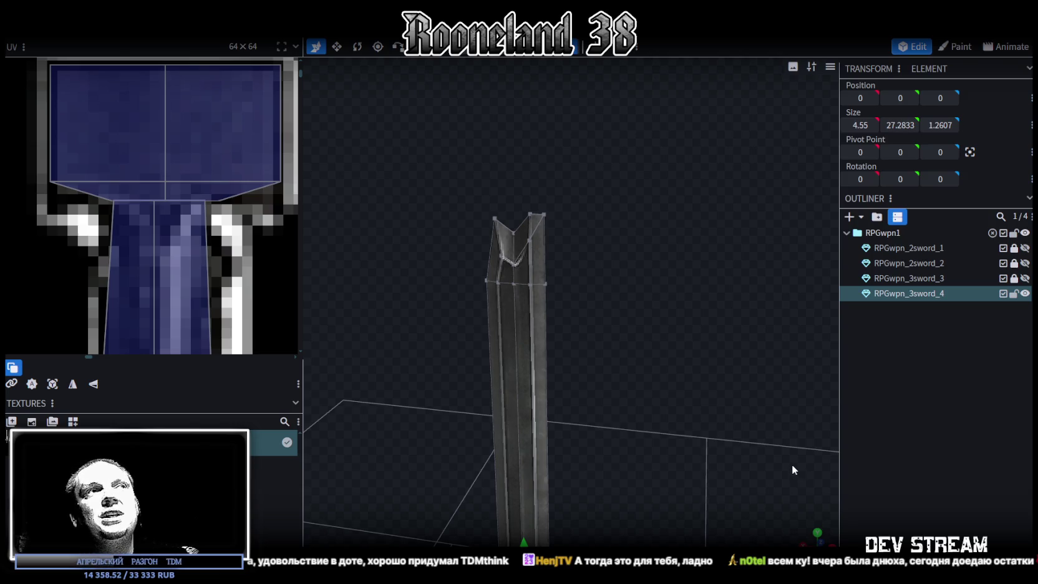
{"action": "scroll", "coordinate": [635, 301], "scroll_direction": "up", "scroll_amount": 3}
{"action": "scroll", "coordinate": [639, 303], "scroll_direction": "up", "scroll_amount": 2}
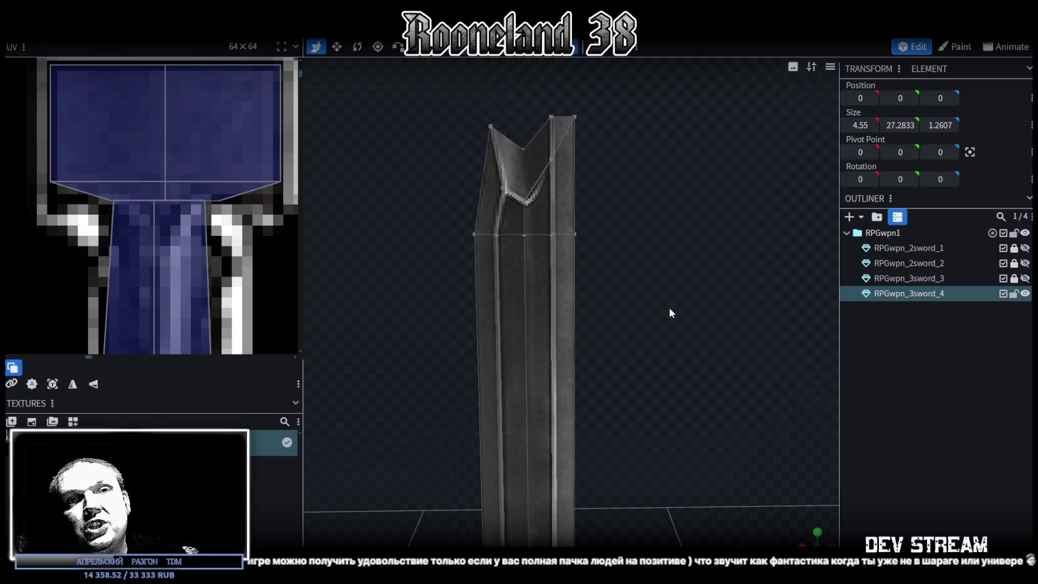
{"action": "scroll", "coordinate": [577, 263], "scroll_direction": "up", "scroll_amount": 2}
- Zoom in and out on the finished notched sword to check it
{"action": "scroll", "coordinate": [602, 261], "scroll_direction": "up", "scroll_amount": 3}
{"action": "scroll", "coordinate": [636, 315], "scroll_direction": "down", "scroll_amount": 4}
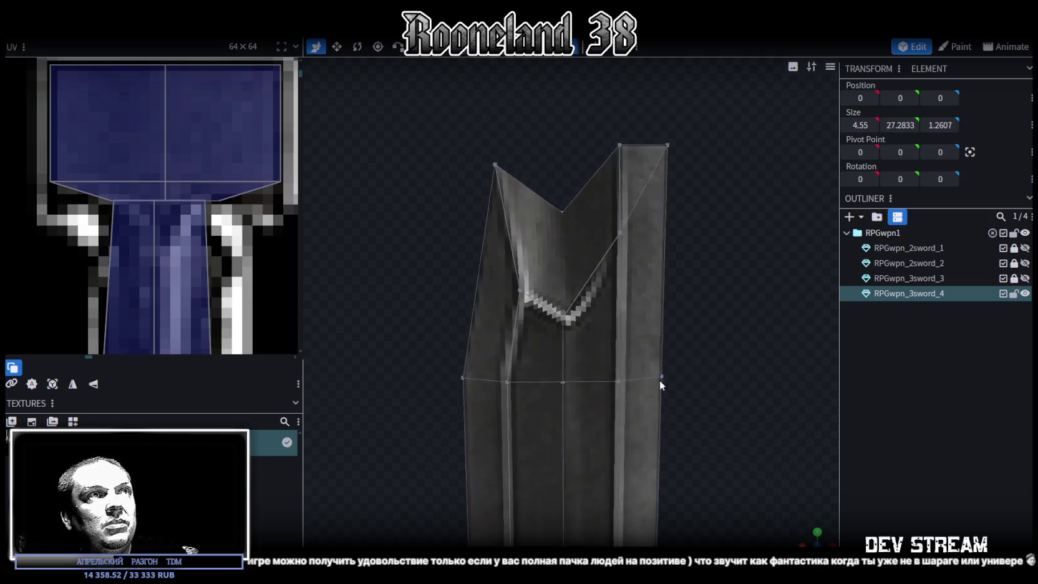
{"action": "scroll", "coordinate": [680, 310], "scroll_direction": "down", "scroll_amount": 2}
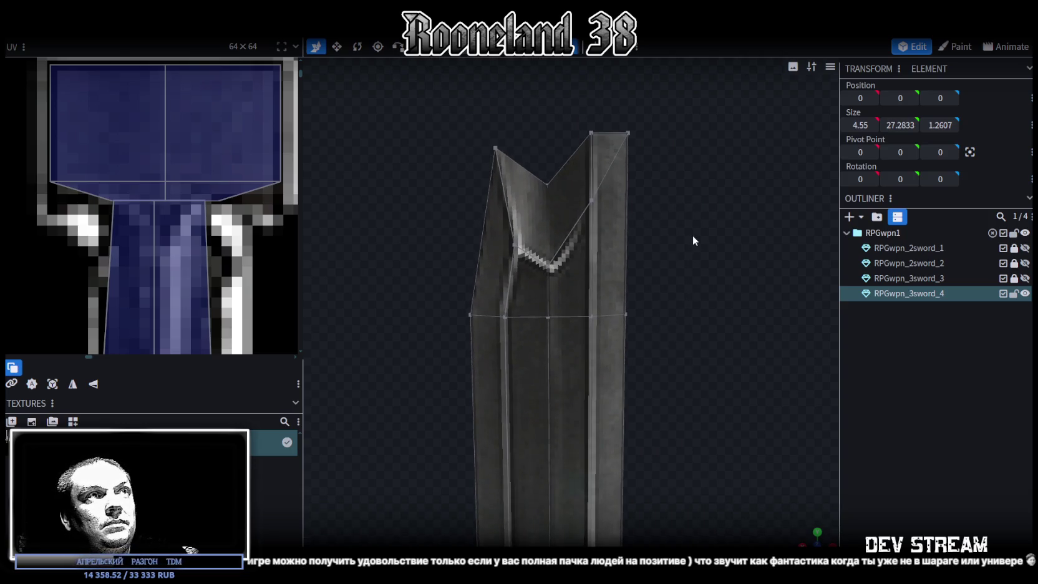
{"action": "scroll", "coordinate": [689, 237], "scroll_direction": "down", "scroll_amount": 1}
{"action": "scroll", "coordinate": [206, 187], "scroll_direction": "down", "scroll_amount": 3}
{"action": "scroll", "coordinate": [222, 146], "scroll_direction": "down", "scroll_amount": 1}
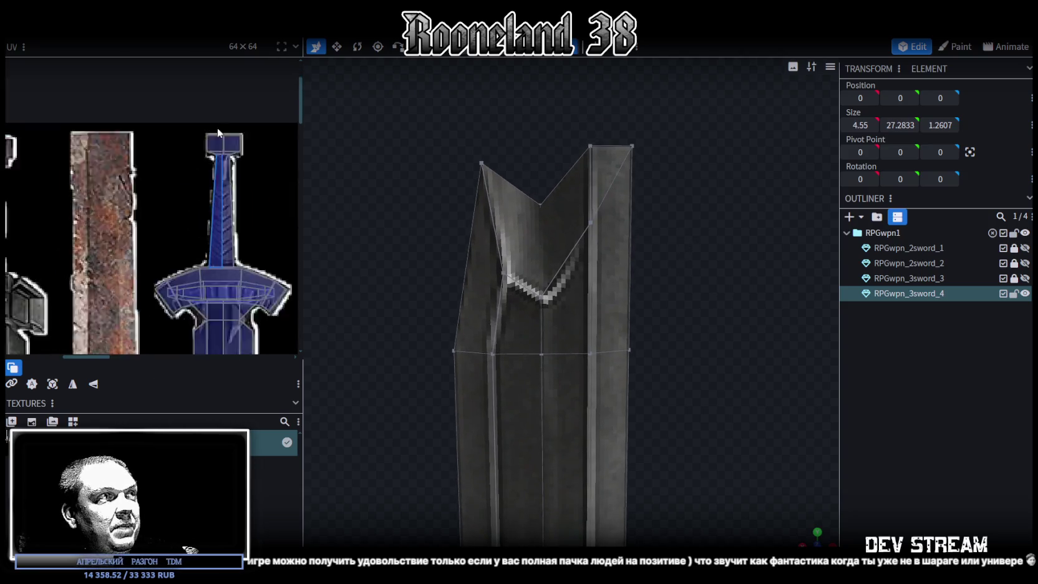
{"action": "scroll", "coordinate": [201, 95], "scroll_direction": "up", "scroll_amount": 2}
{"action": "scroll", "coordinate": [226, 226], "scroll_direction": "up", "scroll_amount": 2}
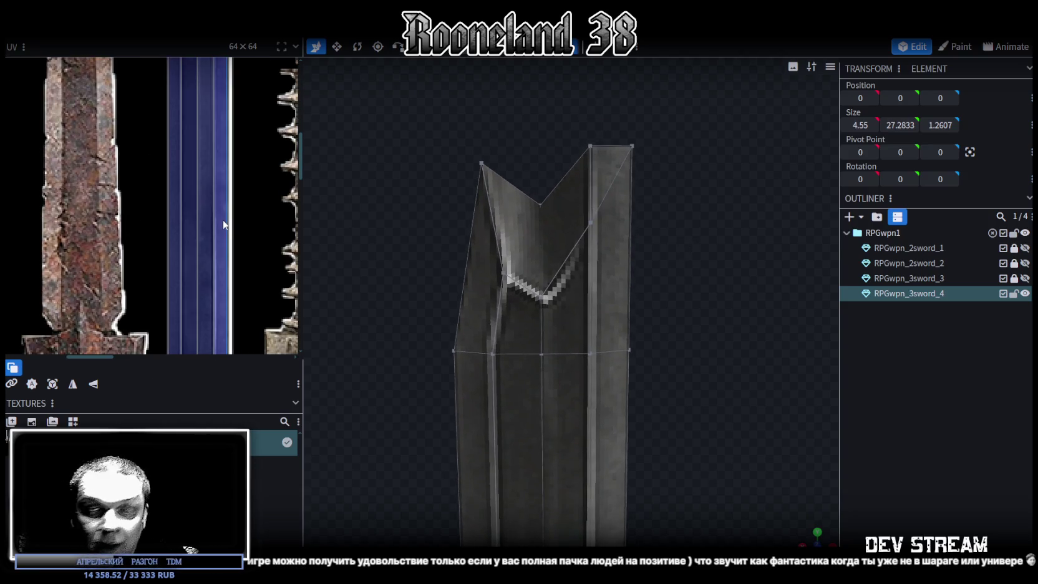
{"action": "scroll", "coordinate": [215, 226], "scroll_direction": "down", "scroll_amount": 2}
{"action": "scroll", "coordinate": [218, 206], "scroll_direction": "up", "scroll_amount": 3}
{"action": "scroll", "coordinate": [225, 270], "scroll_direction": "up", "scroll_amount": 1}
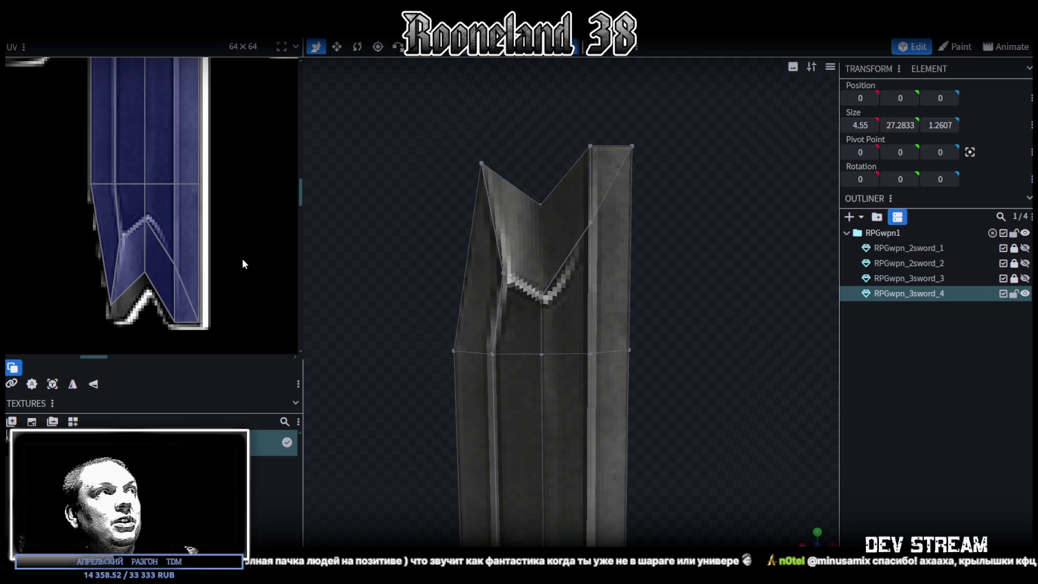
- Orbit around the notched sword, save RPGweapon.bbmodel, and widen the texture panel
{"action": "scroll", "coordinate": [492, 353], "scroll_direction": "down", "scroll_amount": 3}
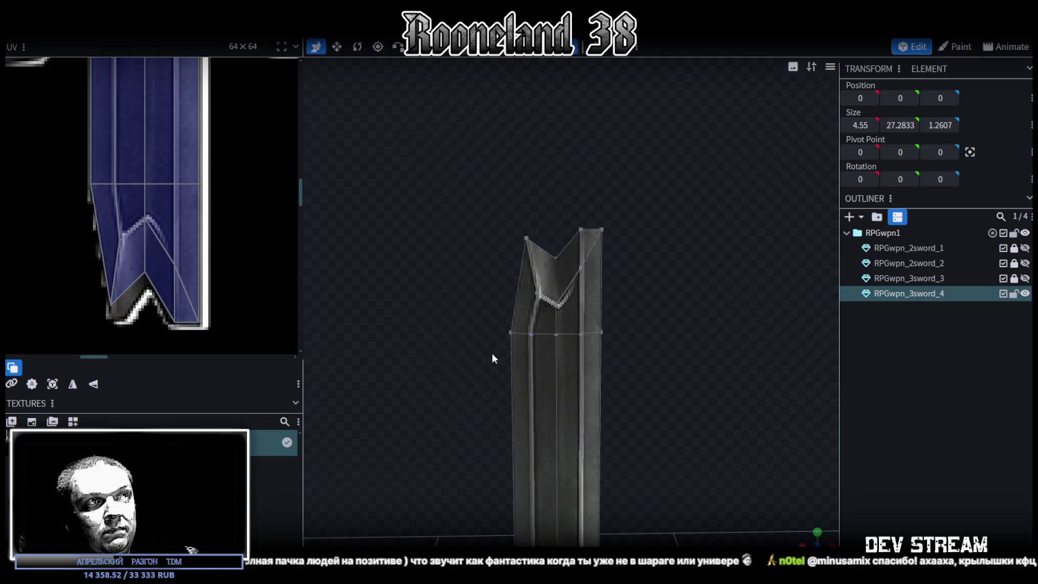
{"action": "scroll", "coordinate": [464, 354], "scroll_direction": "down", "scroll_amount": 2}
{"action": "scroll", "coordinate": [507, 259], "scroll_direction": "up", "scroll_amount": 2}
{"action": "mouse_move", "coordinate": [544, 369]}
{"action": "left_mouse_down"}
{"action": "mouse_move", "coordinate": [509, 331]}
{"action": "mouse_move", "coordinate": [557, 362]}
{"action": "left_mouse_up"}
{"action": "key", "text": "ctrl+s"}
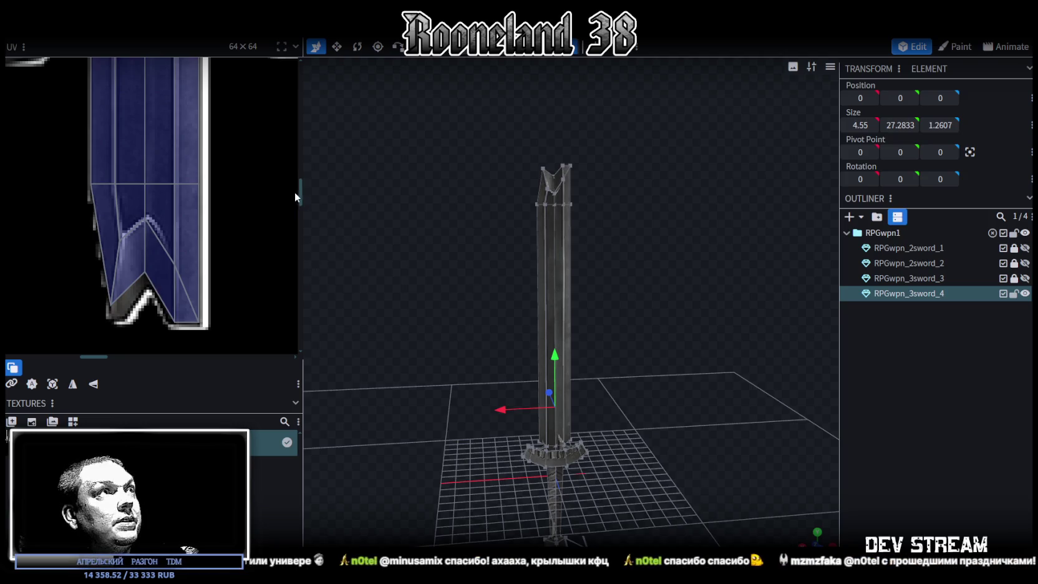
{"action": "left_click_drag", "start_coordinate": [303, 191], "coordinate": [417, 190]}
- Hide and lock the dark notched sword RPGwpn_3sword_4 in the outliner
{"action": "scroll", "coordinate": [199, 345], "scroll_direction": "down", "scroll_amount": 3}
{"action": "scroll", "coordinate": [198, 344], "scroll_direction": "down", "scroll_amount": 2}
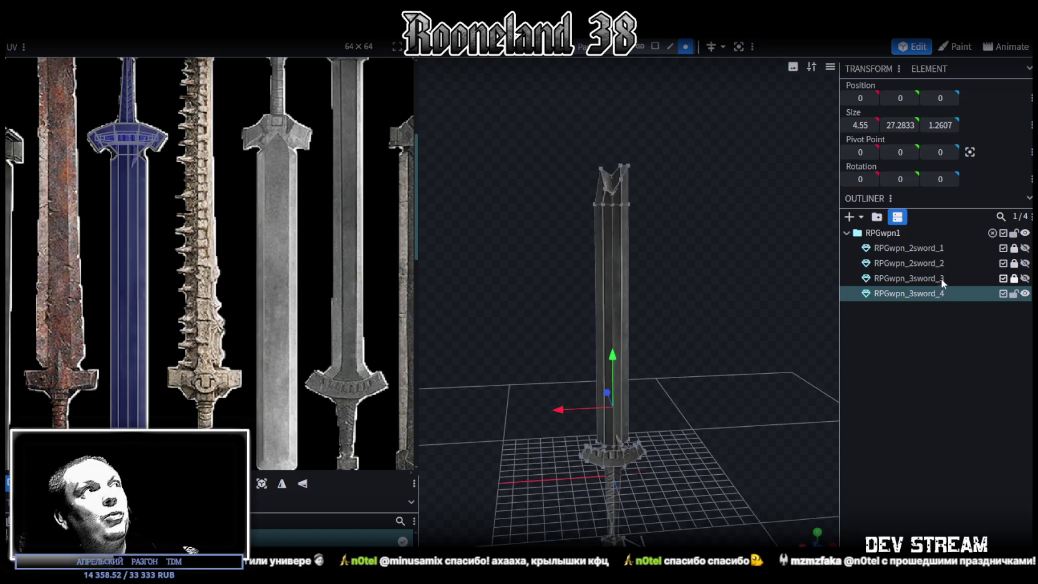
{"action": "scroll", "coordinate": [298, 314], "scroll_direction": "down", "scroll_amount": 2}
{"action": "scroll", "coordinate": [278, 303], "scroll_direction": "down", "scroll_amount": 2}
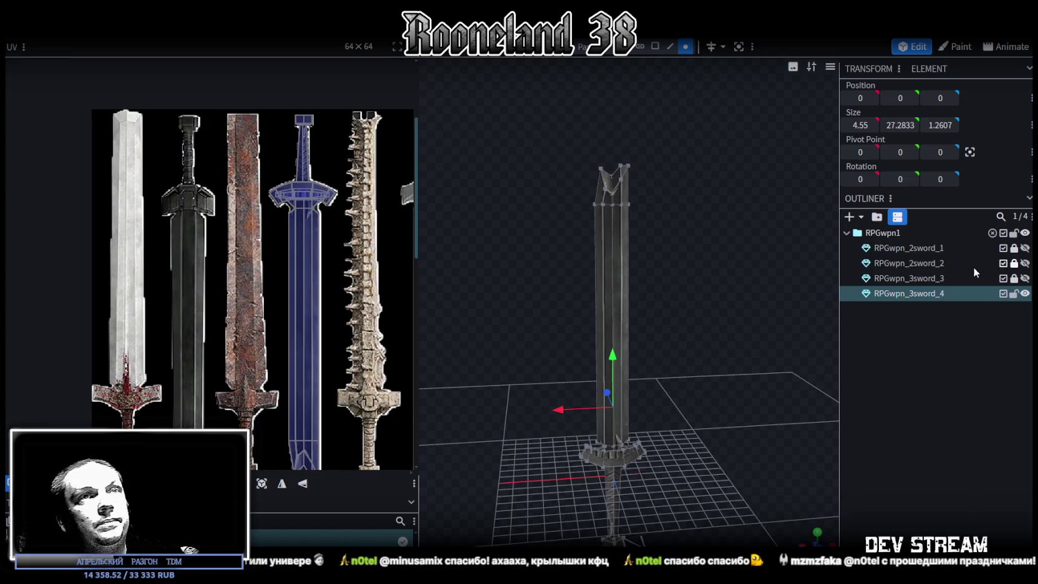
{"action": "left_click", "coordinate": [1014, 293]}
{"action": "left_click", "coordinate": [1025, 294]}
- Unlock and duplicate RPGwpn_2sword_1, move the copy to the bottom and name it RPGwpn_2sword_5
{"action": "left_click", "coordinate": [1014, 248]}
{"action": "left_click", "coordinate": [991, 250]}
{"action": "key", "text": "ctrl+d"}
{"action": "mouse_move", "coordinate": [922, 263]}
{"action": "left_mouse_down"}
{"action": "mouse_move", "coordinate": [941, 321]}
{"action": "mouse_move", "coordinate": [947, 308]}
{"action": "left_mouse_up"}
{"action": "double_click", "coordinate": [944, 309]}
{"action": "type", "text": "5"}
{"action": "key", "text": "Return"}
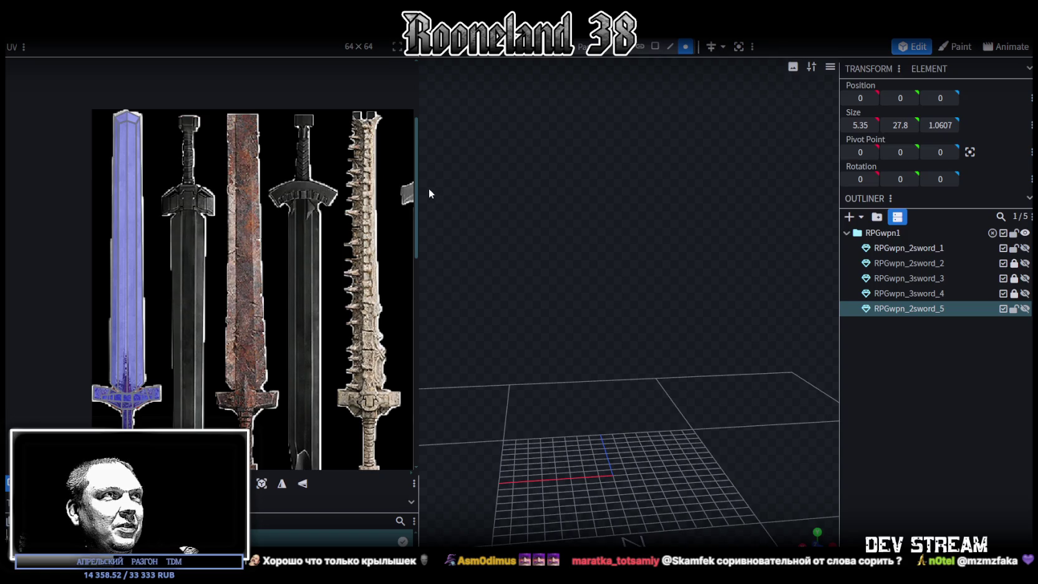
- Widen and zoom the UV texture view, then unhide RPGwpn_2sword_5 in the scene
{"action": "left_click_drag", "start_coordinate": [416, 189], "coordinate": [507, 212]}
{"action": "scroll", "coordinate": [399, 305], "scroll_direction": "down", "scroll_amount": 2}
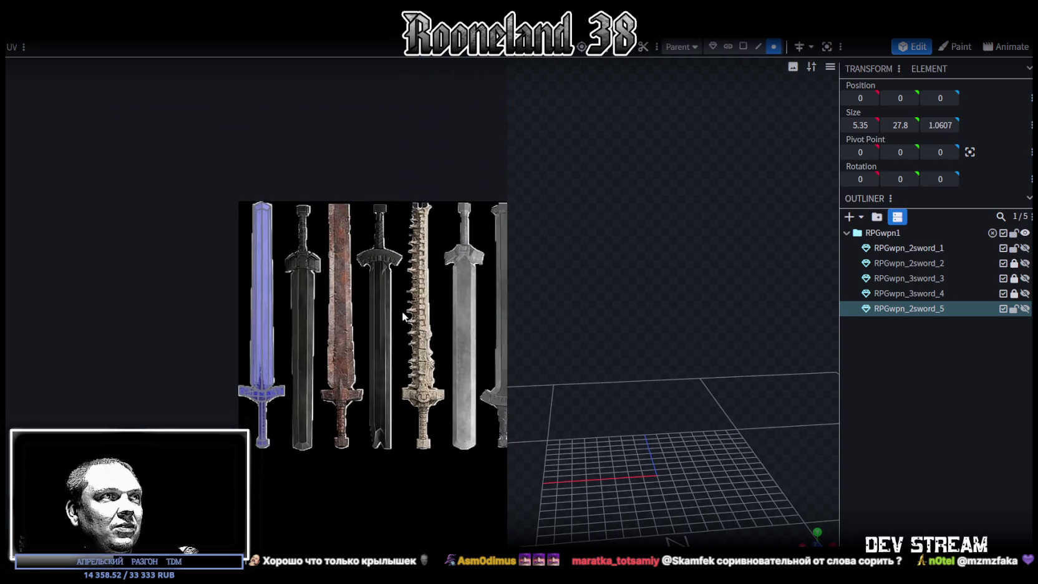
{"action": "scroll", "coordinate": [337, 297], "scroll_direction": "up", "scroll_amount": 3}
{"action": "scroll", "coordinate": [398, 321], "scroll_direction": "up", "scroll_amount": 1}
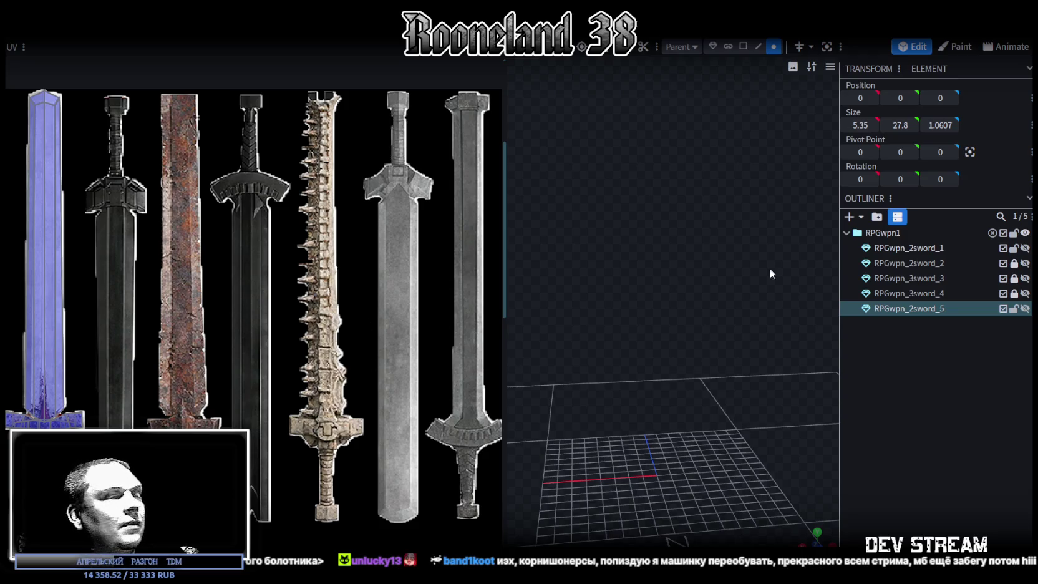
{"action": "left_click", "coordinate": [1024, 309]}
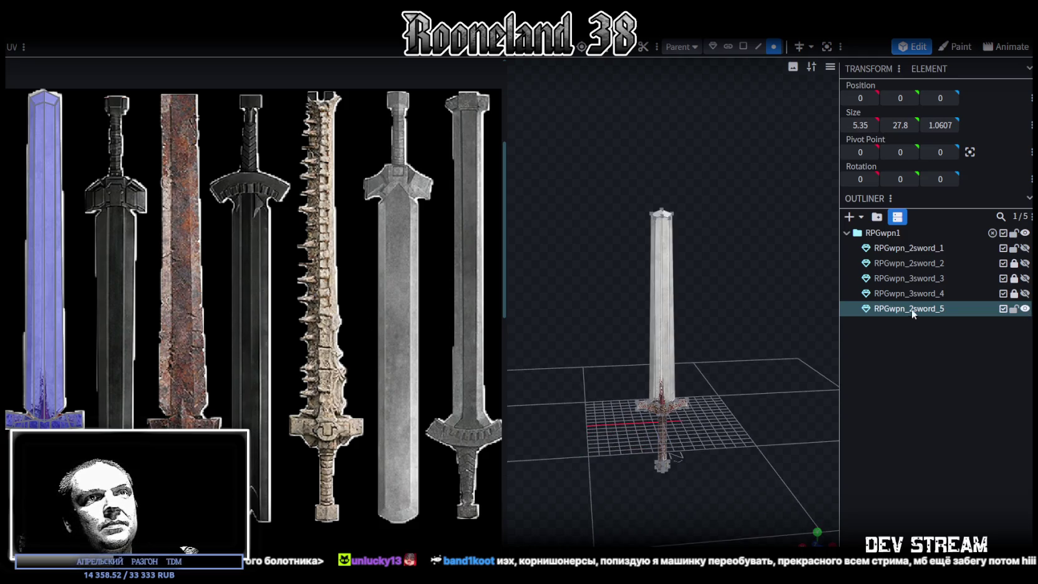
- Select the white sword and pick the five top faces along its crossguard
{"action": "left_click", "coordinate": [899, 310]}
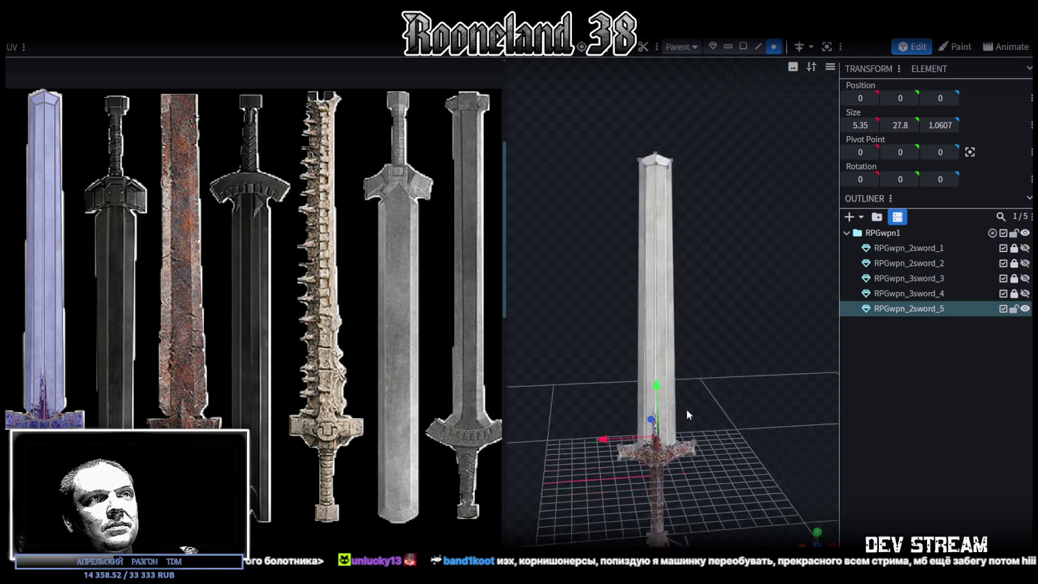
{"action": "left_click_drag", "start_coordinate": [686, 409], "coordinate": [725, 234]}
{"action": "mouse_move", "coordinate": [741, 360]}
{"action": "left_mouse_down"}
{"action": "mouse_move", "coordinate": [757, 385]}
{"action": "mouse_move", "coordinate": [693, 294]}
{"action": "left_mouse_up"}
{"action": "scroll", "coordinate": [756, 387], "scroll_direction": "up", "scroll_amount": 3}
{"action": "left_click", "coordinate": [742, 46]}
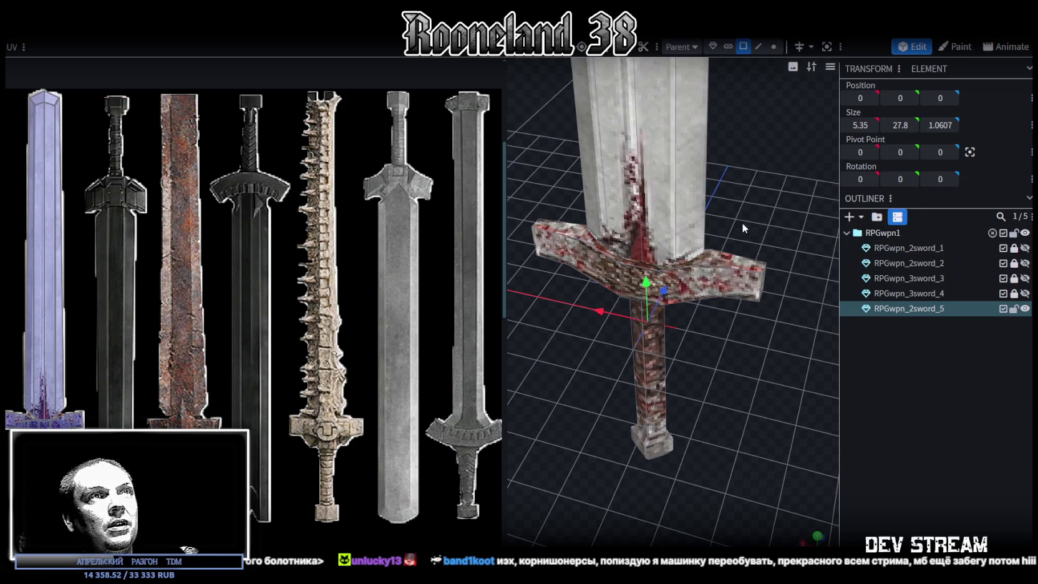
{"action": "left_click", "coordinate": [723, 267]}
{"action": "left_click", "coordinate": [694, 267], "text": "shift"}
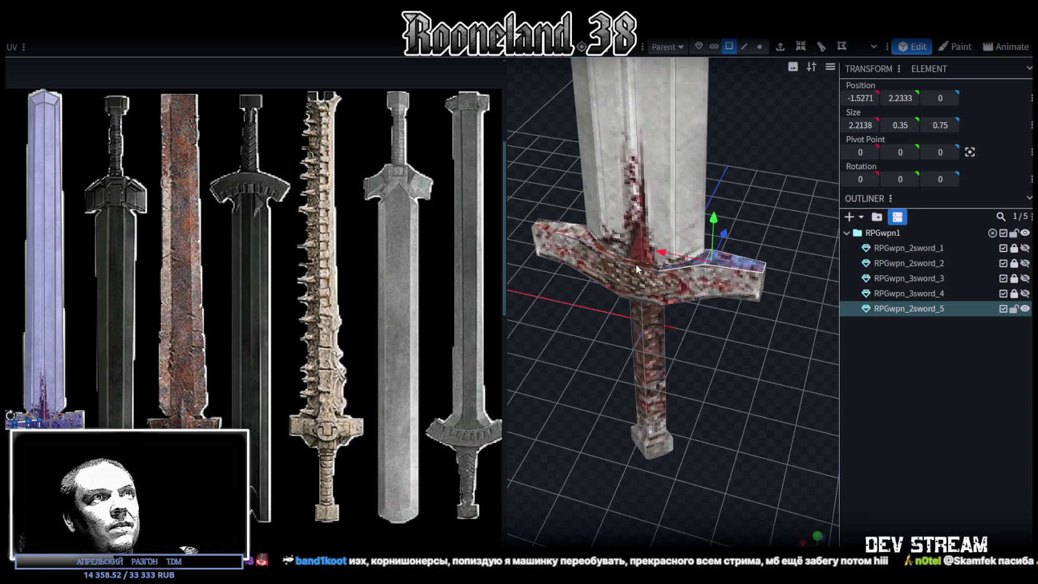
{"action": "left_click", "coordinate": [635, 263], "text": "shift"}
{"action": "left_click", "coordinate": [585, 241], "text": "shift"}
{"action": "left_click", "coordinate": [556, 234], "text": "shift"}
- Select the grip and box-select the vertices at the pommel's base in vertex mode
{"action": "left_click_drag", "start_coordinate": [532, 300], "coordinate": [558, 291]}
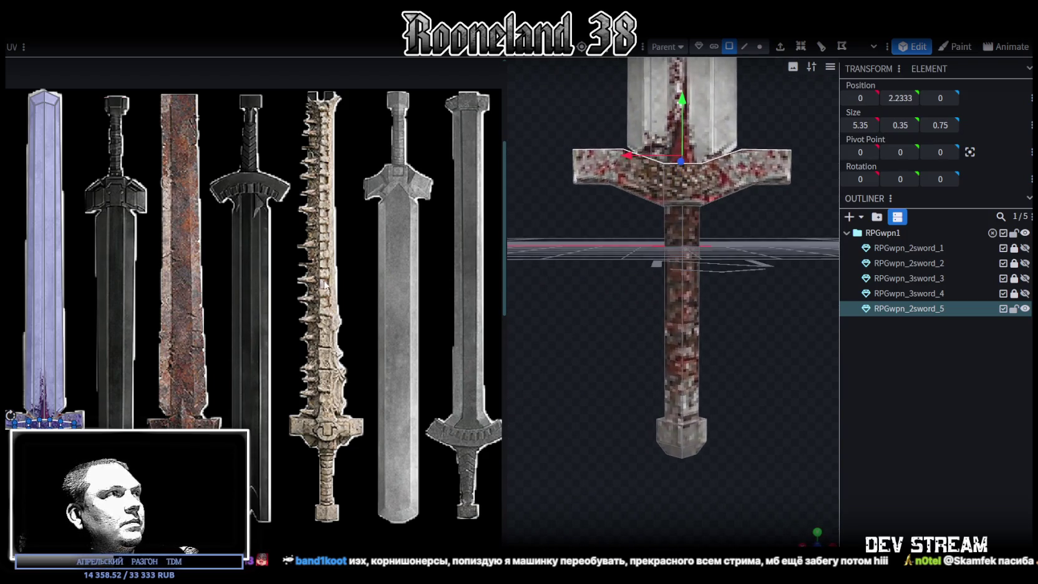
{"action": "scroll", "coordinate": [160, 307], "scroll_direction": "down", "scroll_amount": 2}
{"action": "scroll", "coordinate": [161, 307], "scroll_direction": "down", "scroll_amount": 1}
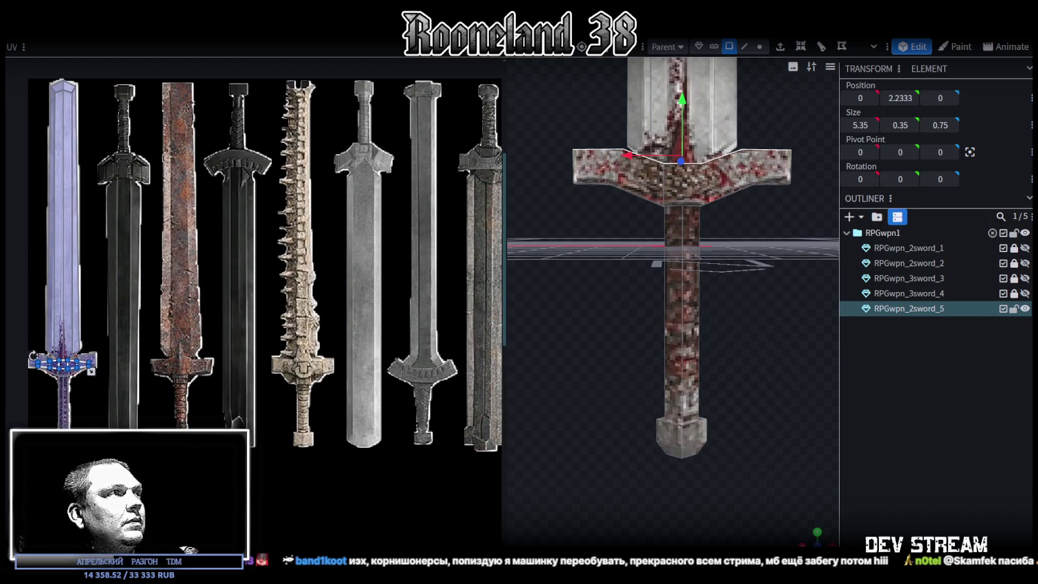
{"action": "left_click", "coordinate": [79, 399]}
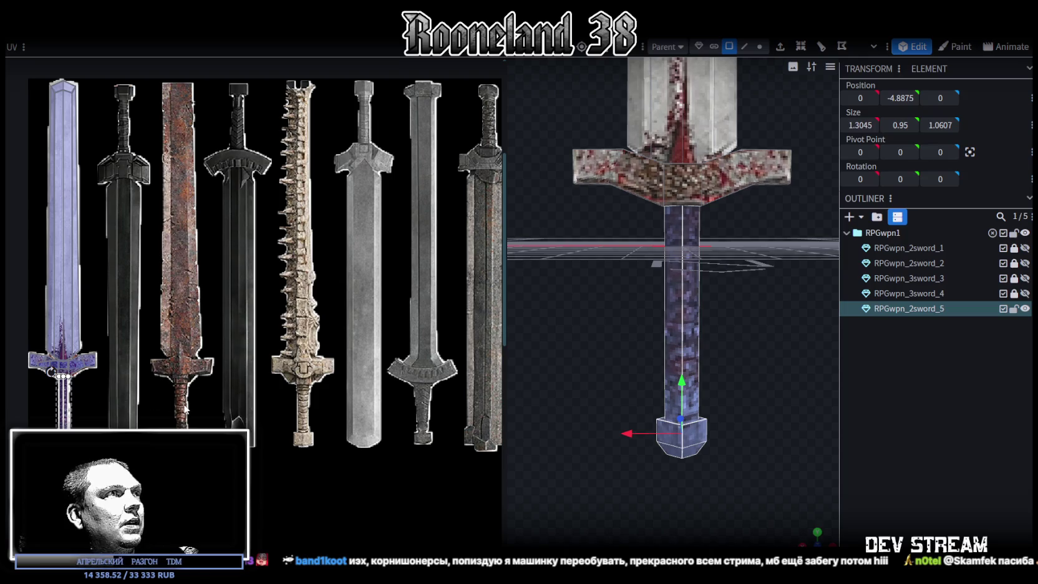
{"action": "mouse_move", "coordinate": [644, 433]}
{"action": "left_mouse_down"}
{"action": "mouse_move", "coordinate": [737, 438]}
{"action": "mouse_move", "coordinate": [740, 409]}
{"action": "left_mouse_up"}
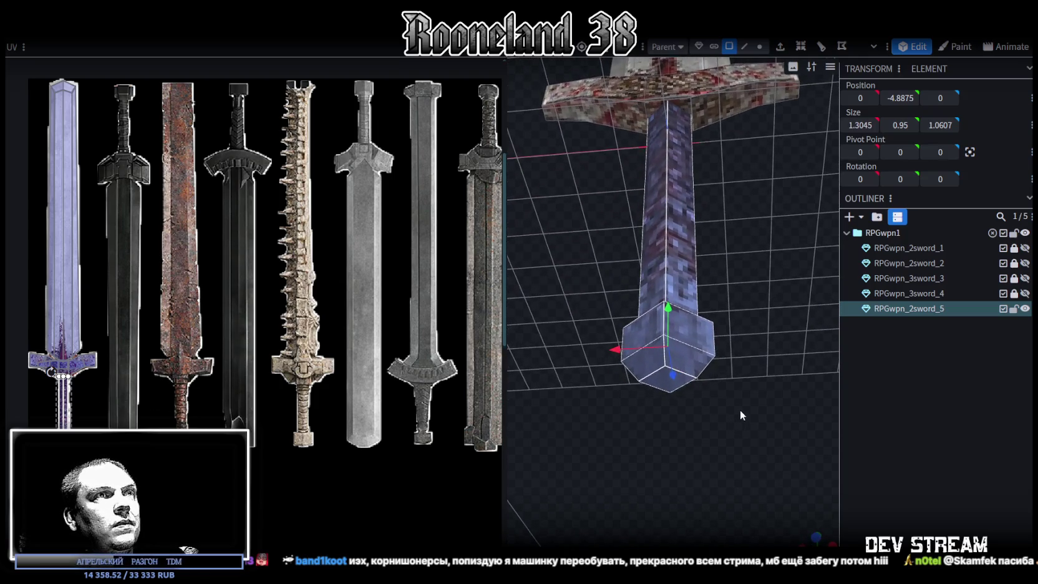
{"action": "left_click", "coordinate": [759, 47]}
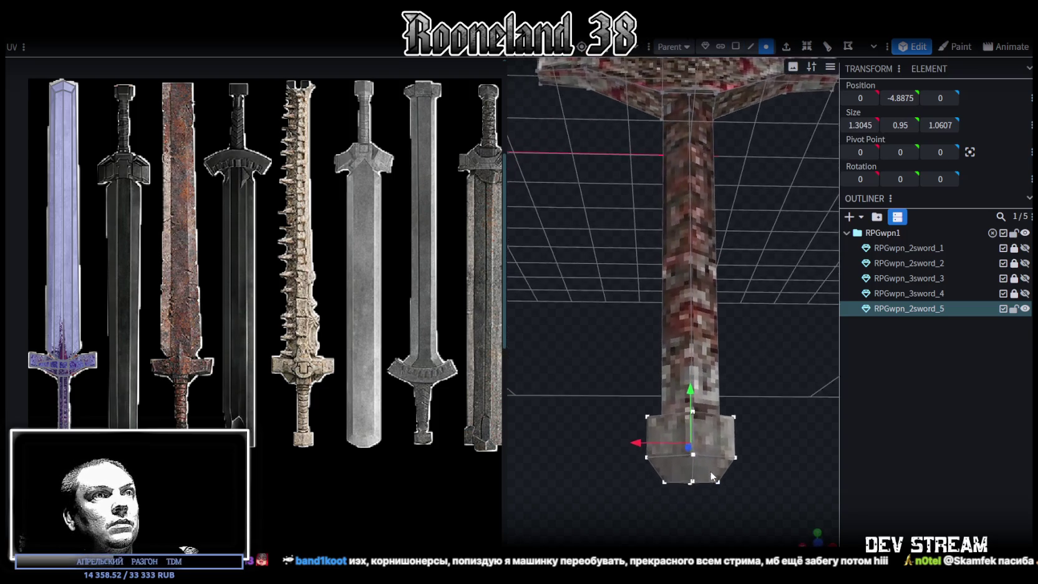
{"action": "left_click_drag", "start_coordinate": [695, 430], "coordinate": [708, 452]}
{"action": "left_click_drag", "start_coordinate": [624, 463], "coordinate": [711, 420]}
{"action": "mouse_move", "coordinate": [733, 299]}
{"action": "left_mouse_down"}
{"action": "mouse_move", "coordinate": [701, 365]}
{"action": "mouse_move", "coordinate": [644, 261]}
{"action": "mouse_move", "coordinate": [653, 324]}
{"action": "mouse_move", "coordinate": [592, 326]}
{"action": "left_mouse_up"}
- Check mesh options for the pommel vertices, then select the pommel's bottom face
{"action": "right_click", "coordinate": [582, 324]}
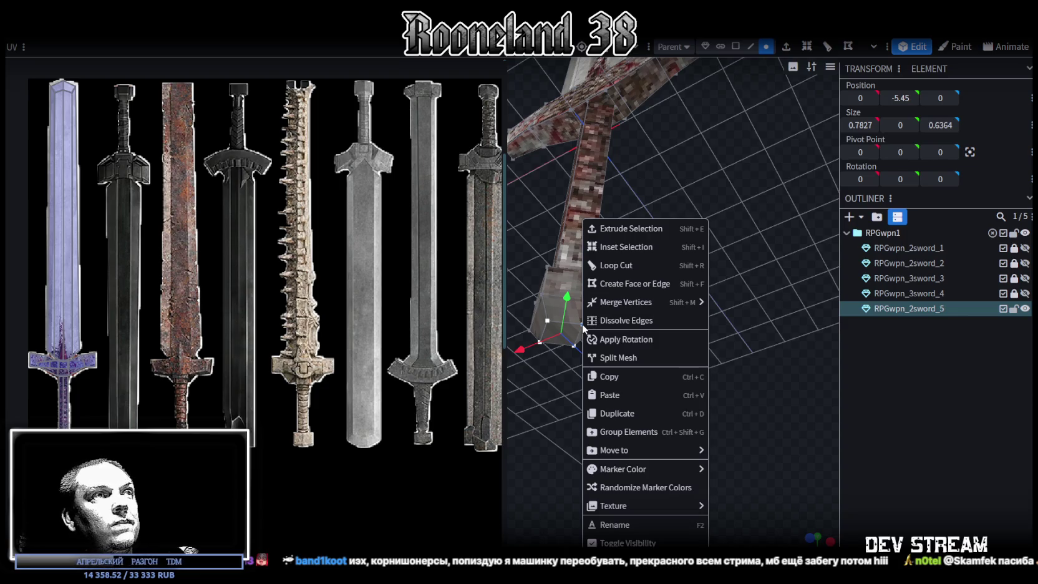
{"action": "mouse_move", "coordinate": [632, 302]}
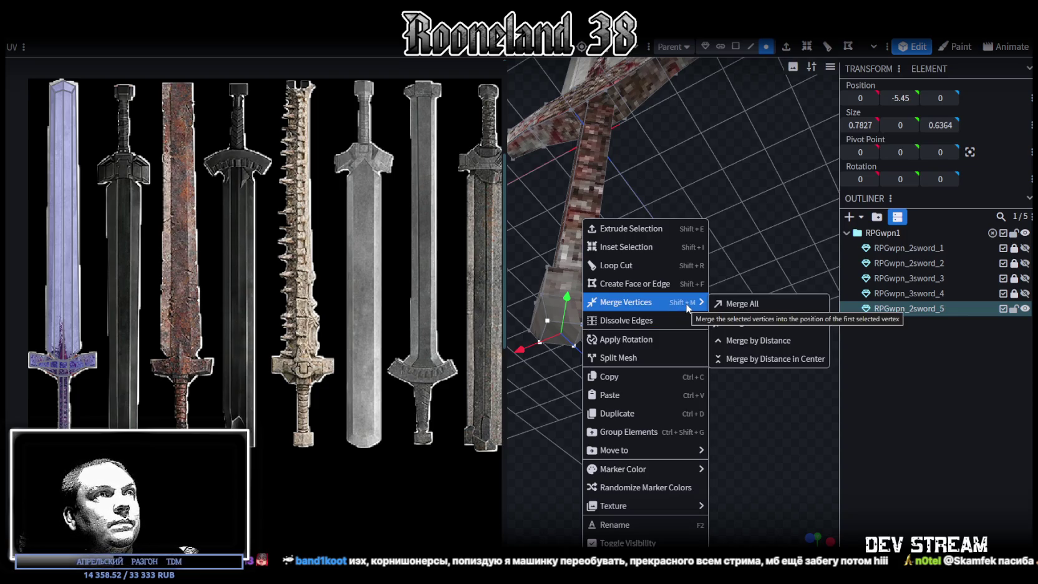
{"action": "mouse_move", "coordinate": [546, 443]}
{"action": "left_mouse_down"}
{"action": "mouse_move", "coordinate": [599, 385]}
{"action": "mouse_move", "coordinate": [593, 490]}
{"action": "left_mouse_up"}
{"action": "scroll", "coordinate": [624, 490], "scroll_direction": "up", "scroll_amount": 3}
{"action": "scroll", "coordinate": [614, 430], "scroll_direction": "up", "scroll_amount": 3}
{"action": "left_click_drag", "start_coordinate": [614, 429], "coordinate": [630, 374]}
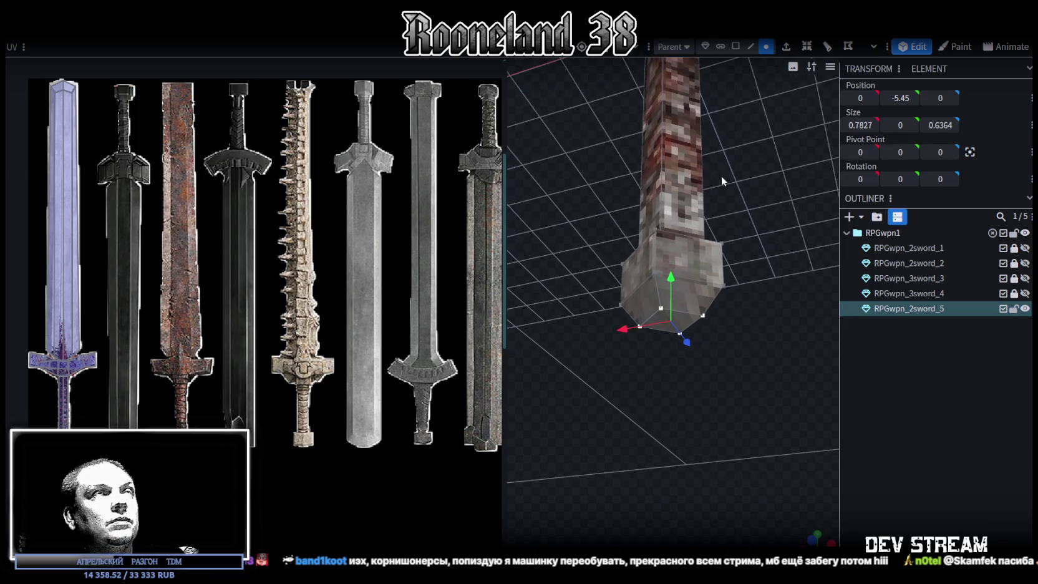
{"action": "left_click", "coordinate": [736, 45]}
{"action": "left_click_drag", "start_coordinate": [743, 321], "coordinate": [623, 418]}
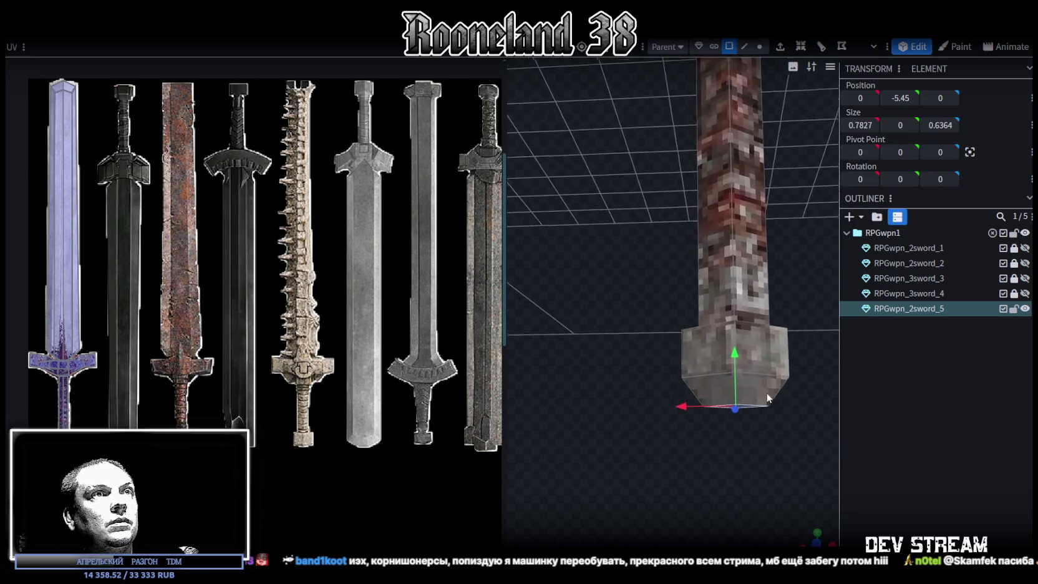
{"action": "left_click", "coordinate": [705, 354]}
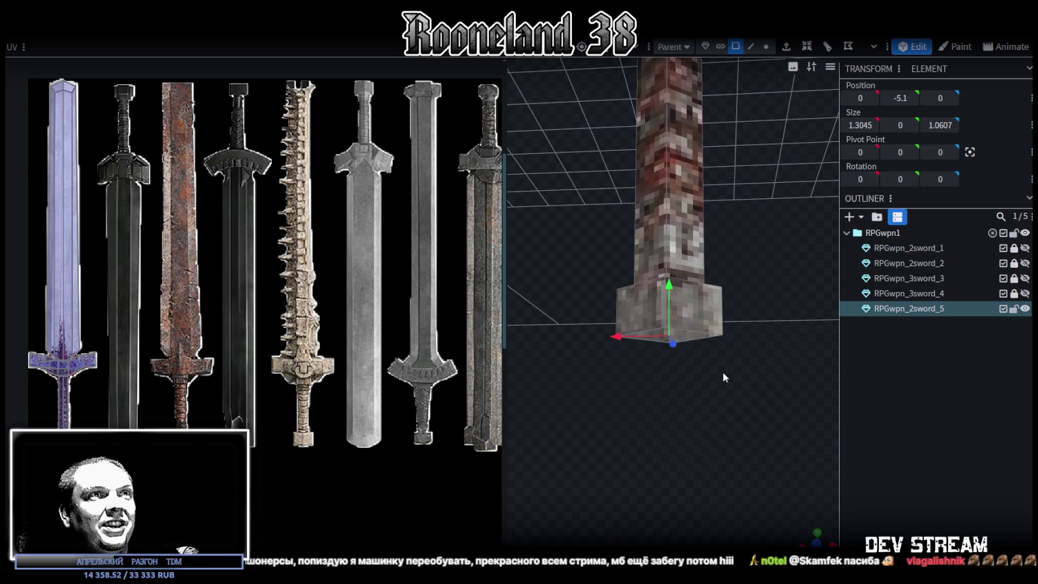
{"action": "left_click_drag", "start_coordinate": [722, 371], "coordinate": [719, 322]}
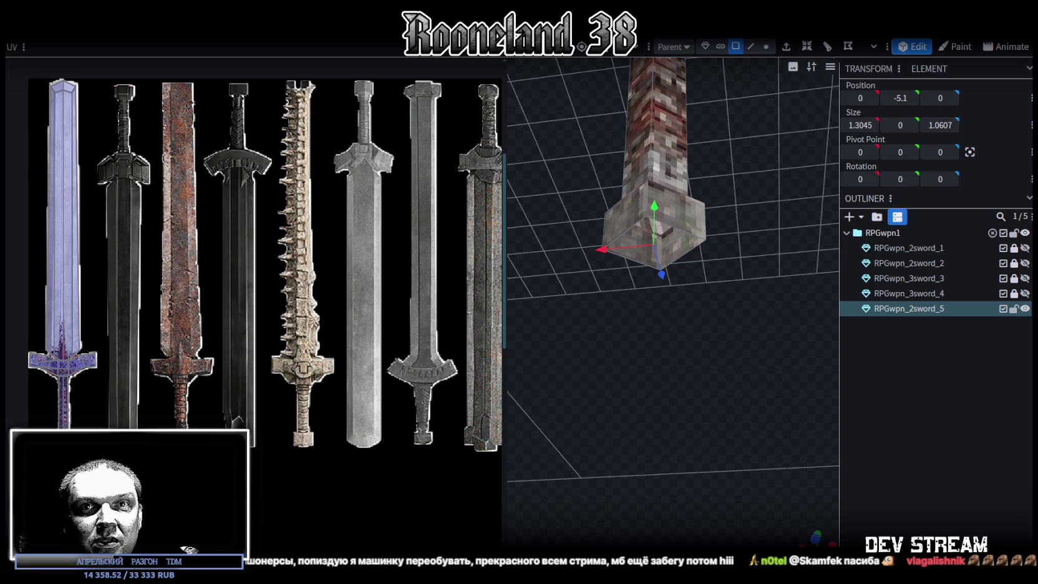
- Select the pommel block's faces and lower the block by one unit
{"action": "left_click", "coordinate": [750, 47]}
{"action": "left_click", "coordinate": [639, 253]}
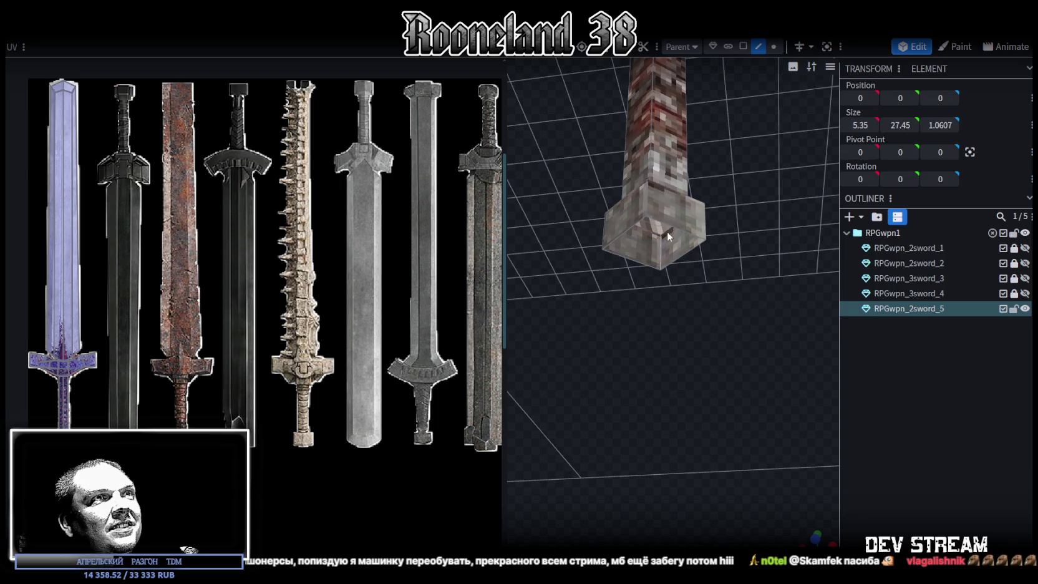
{"action": "left_click", "coordinate": [637, 259]}
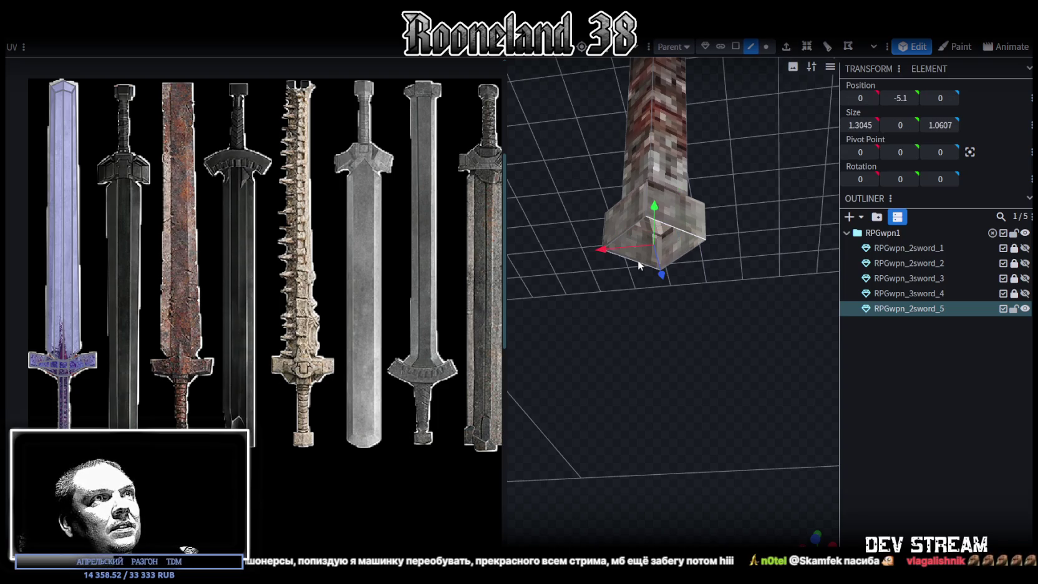
{"action": "left_click_drag", "start_coordinate": [638, 259], "coordinate": [727, 386]}
{"action": "left_click", "coordinate": [729, 46]}
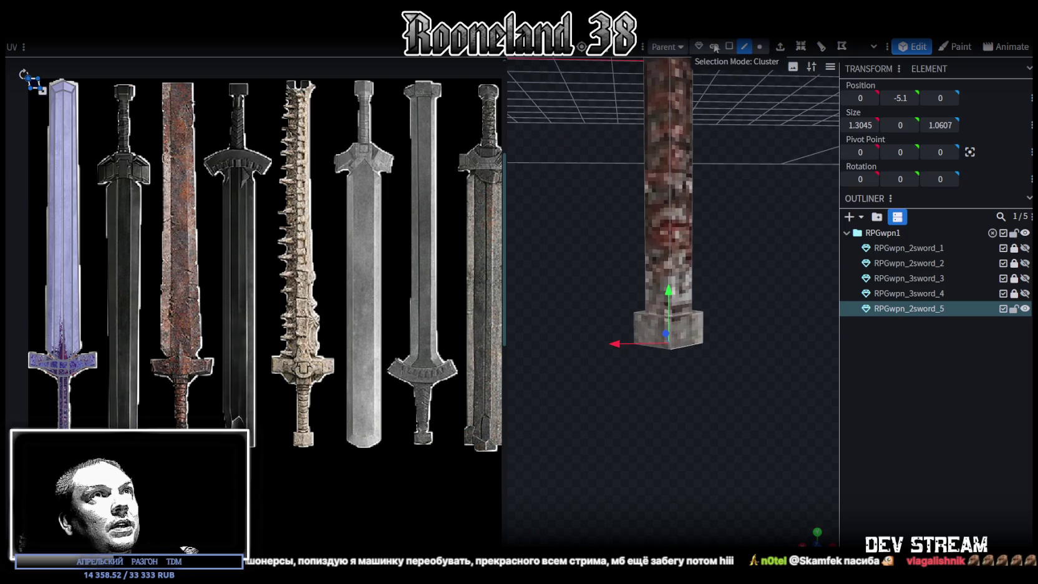
{"action": "left_click_drag", "start_coordinate": [698, 337], "coordinate": [672, 343]}
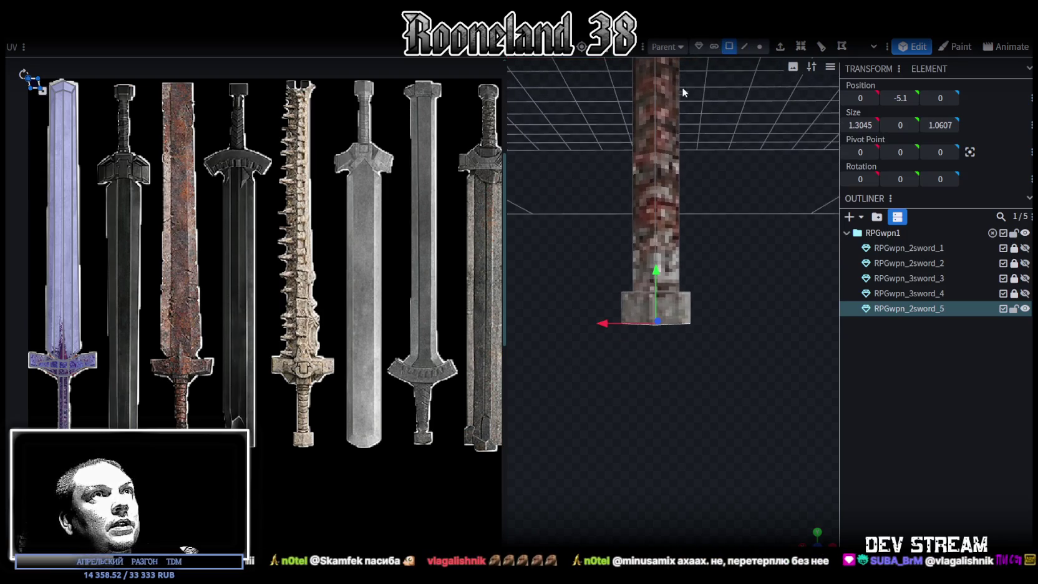
{"action": "left_click_drag", "start_coordinate": [578, 361], "coordinate": [716, 307]}
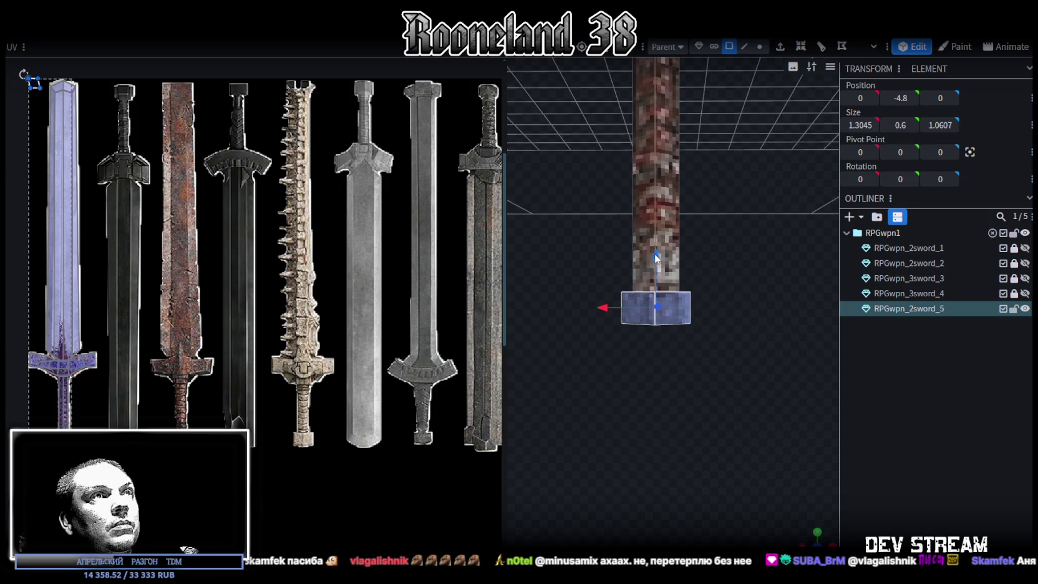
{"action": "left_click_drag", "start_coordinate": [656, 262], "coordinate": [662, 295]}
- Pull the grip-base vertices down two units, raise the pommel top one unit, and pick a vertical grip edge
{"action": "left_click", "coordinate": [765, 48]}
{"action": "left_click_drag", "start_coordinate": [600, 310], "coordinate": [730, 261]}
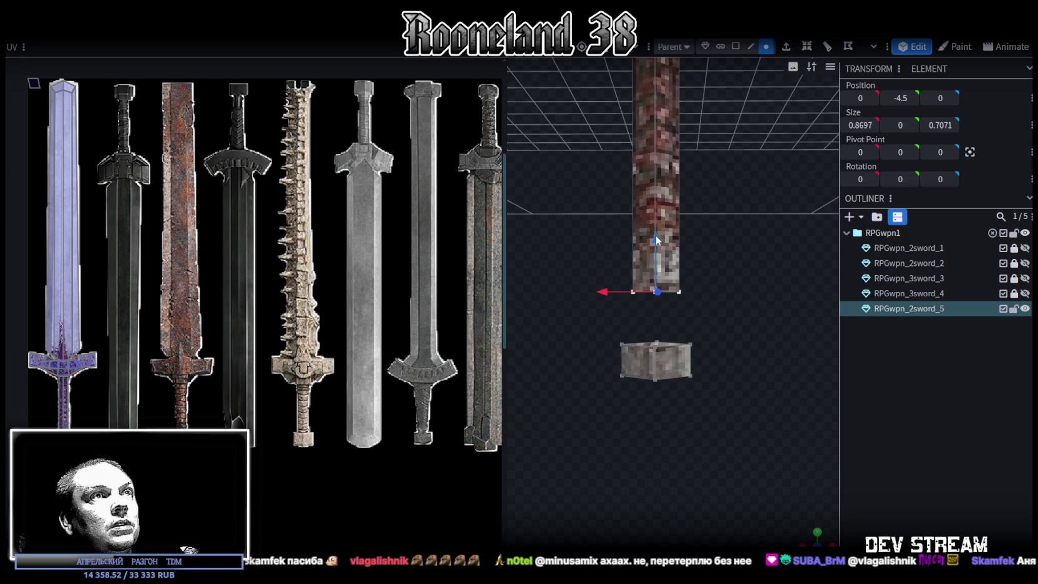
{"action": "left_click_drag", "start_coordinate": [655, 237], "coordinate": [652, 364]}
{"action": "mouse_move", "coordinate": [591, 293]}
{"action": "left_mouse_down"}
{"action": "mouse_move", "coordinate": [587, 273]}
{"action": "mouse_move", "coordinate": [754, 357]}
{"action": "left_mouse_up"}
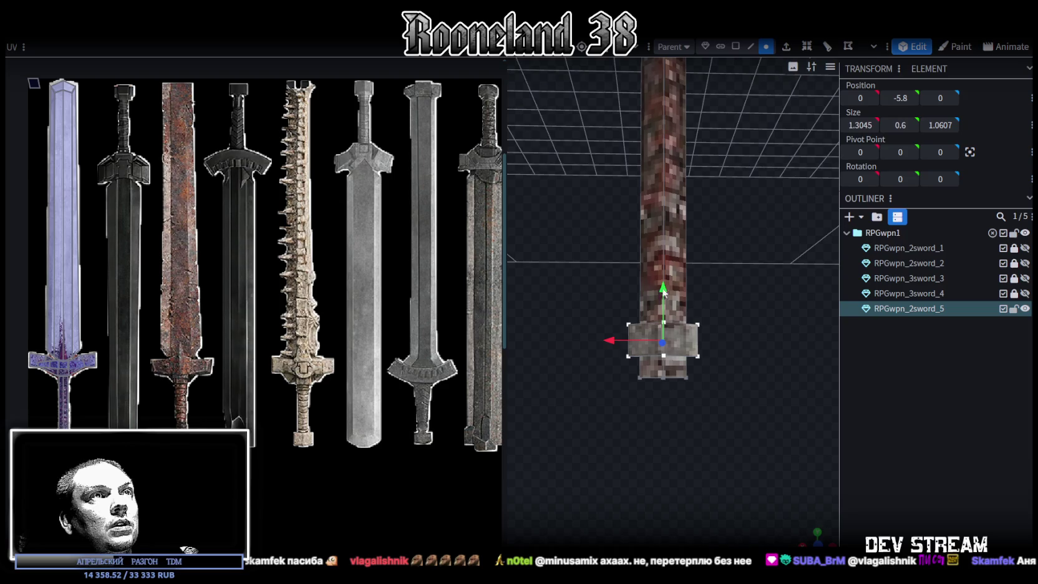
{"action": "mouse_move", "coordinate": [664, 293]}
{"action": "left_mouse_down"}
{"action": "mouse_move", "coordinate": [666, 263]}
{"action": "mouse_move", "coordinate": [665, 290]}
{"action": "left_mouse_up"}
{"action": "left_click_drag", "start_coordinate": [599, 408], "coordinate": [729, 366]}
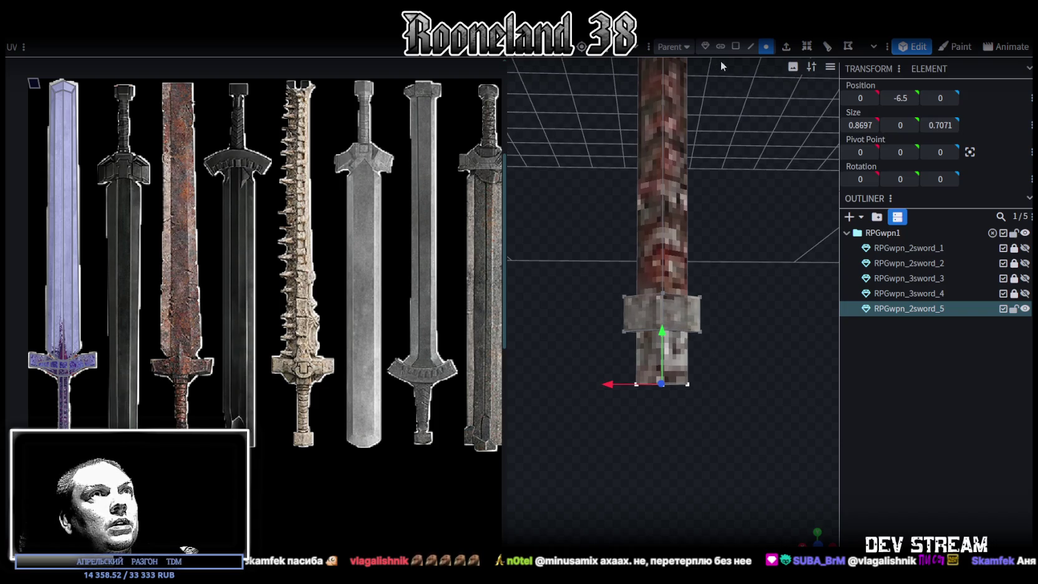
{"action": "left_click", "coordinate": [751, 46]}
{"action": "left_click", "coordinate": [686, 262]}
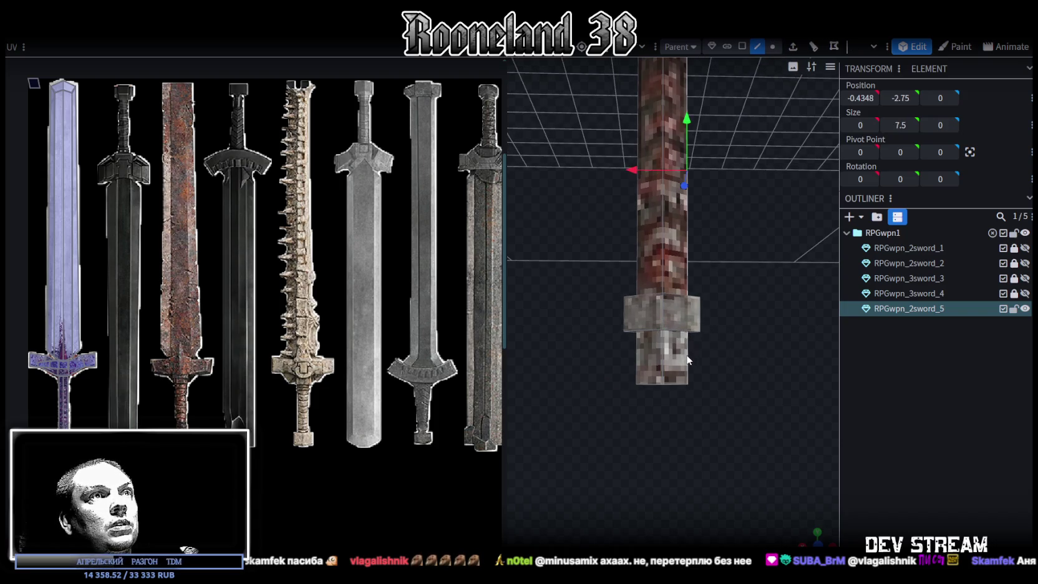
- Loop-cut the grip edge with 1 cut, stepping the Offset down from 4.75 to 0.65
{"action": "scroll", "coordinate": [745, 136], "scroll_direction": "down", "scroll_amount": 2}
{"action": "left_click", "coordinate": [812, 49]}
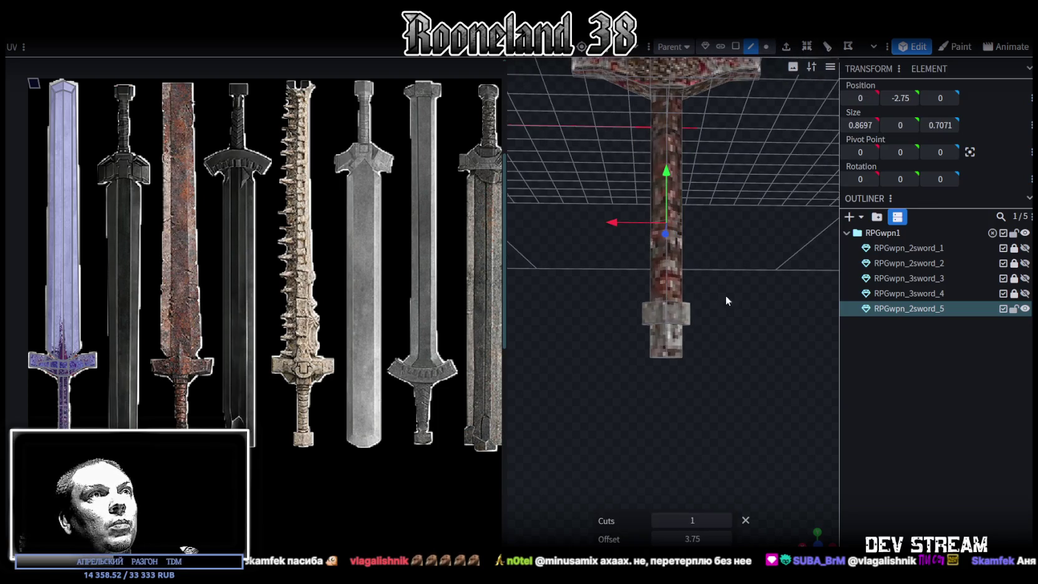
{"action": "left_click", "coordinate": [725, 538]}
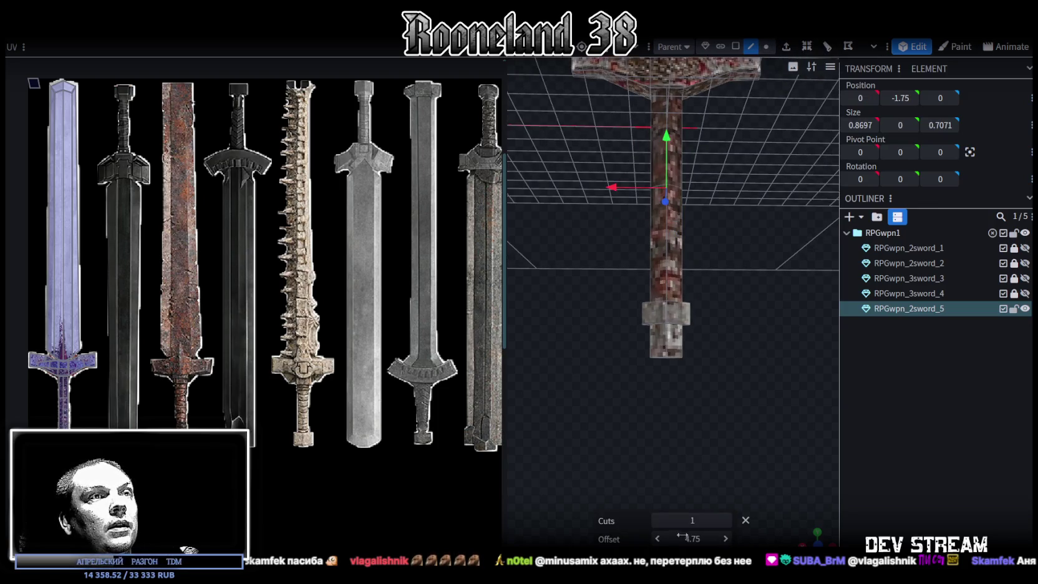
{"action": "left_click", "coordinate": [658, 538]}
{"action": "left_click", "coordinate": [658, 538]}
{"action": "left_click", "coordinate": [658, 538]}
{"action": "left_click", "coordinate": [658, 538]}
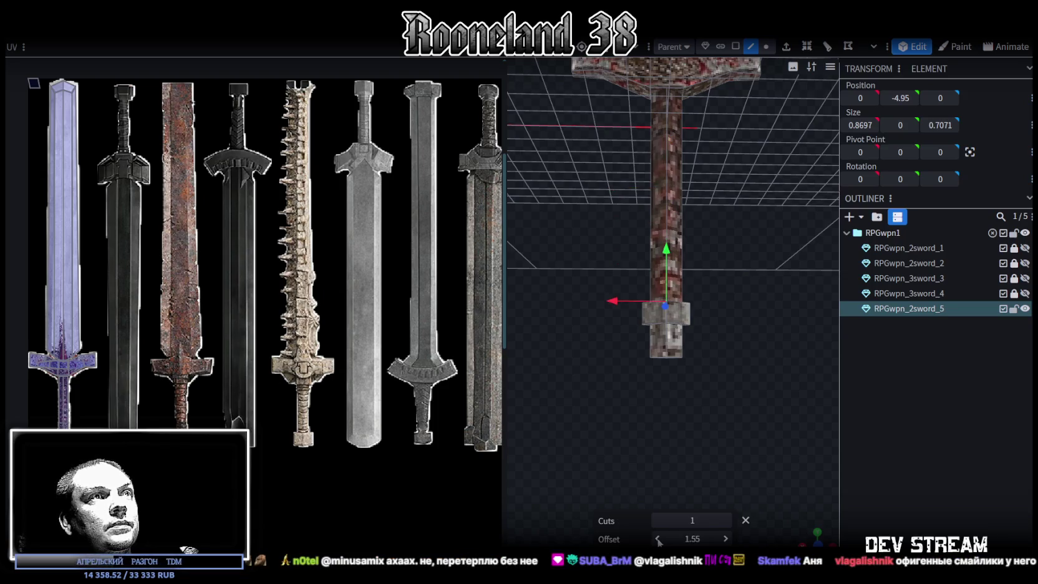
{"action": "left_click", "coordinate": [659, 538]}
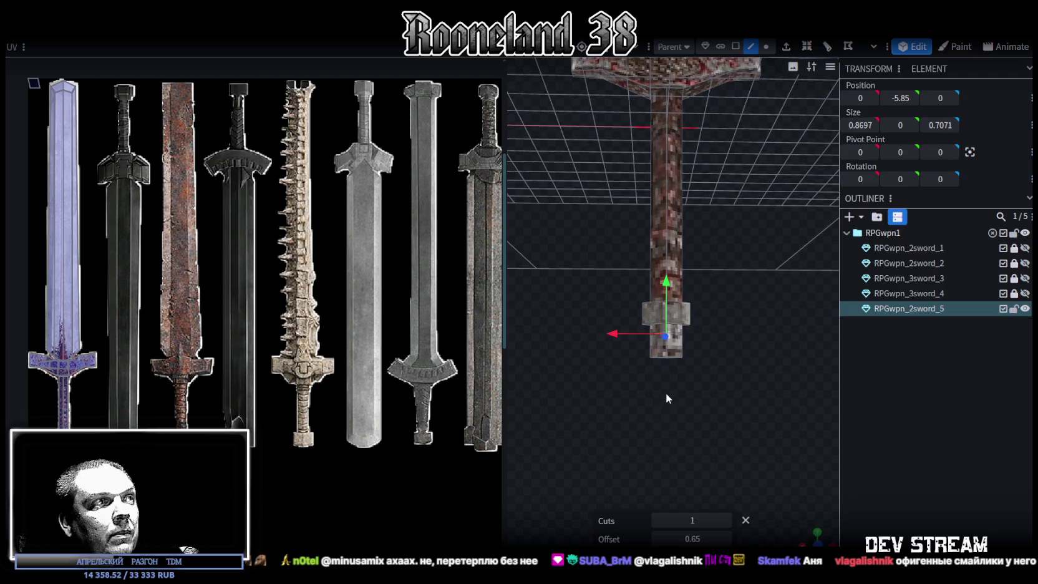
{"action": "scroll", "coordinate": [665, 396], "scroll_direction": "up", "scroll_amount": 2}
{"action": "scroll", "coordinate": [662, 393], "scroll_direction": "up", "scroll_amount": 2}
{"action": "scroll", "coordinate": [667, 374], "scroll_direction": "up", "scroll_amount": 2}
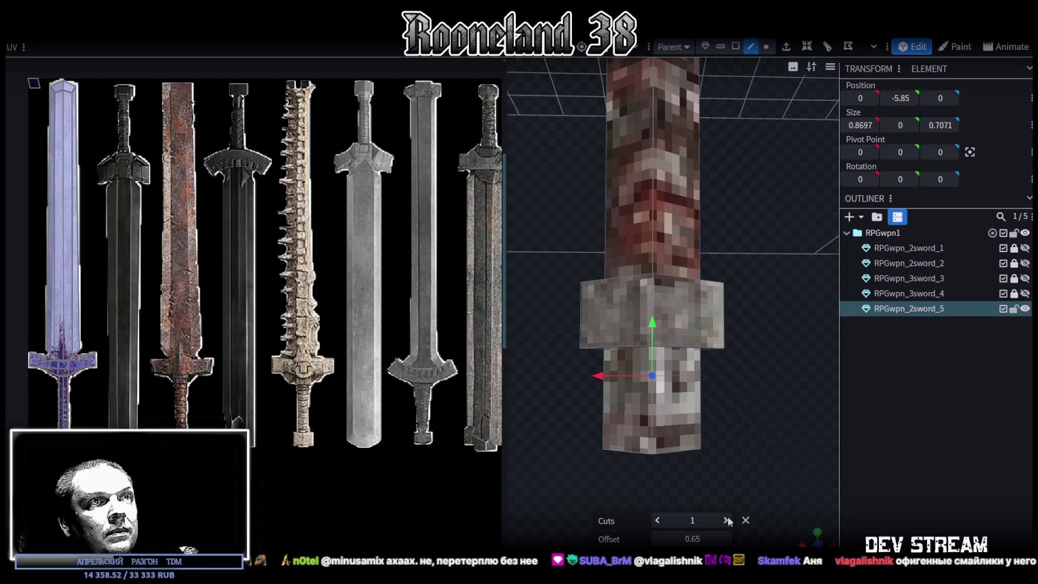
{"action": "left_click", "coordinate": [675, 368]}
{"action": "scroll", "coordinate": [675, 386], "scroll_direction": "down", "scroll_amount": 2}
{"action": "scroll", "coordinate": [675, 405], "scroll_direction": "down", "scroll_amount": 1}
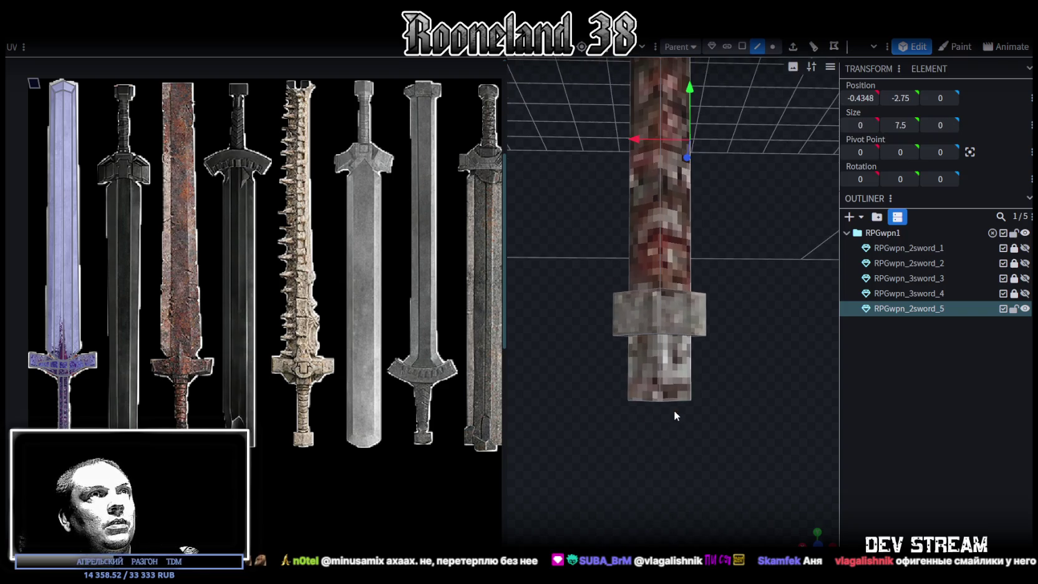
{"action": "left_click", "coordinate": [772, 46]}
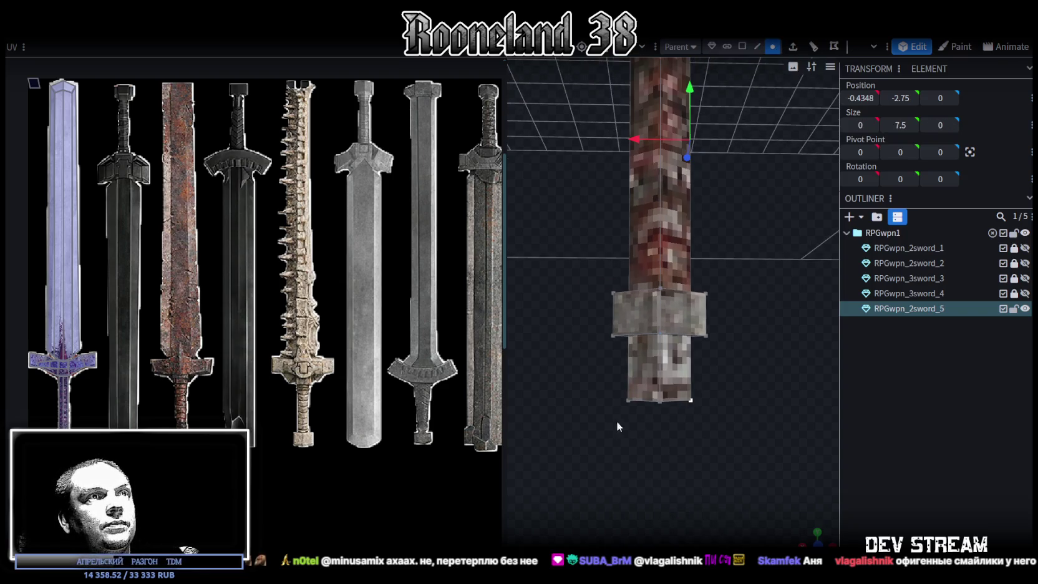
- Box-select the grip's bottom vertex ring and lower it from Y -5.7 to -5.8
{"action": "mouse_move", "coordinate": [620, 423]}
{"action": "left_mouse_down"}
{"action": "mouse_move", "coordinate": [698, 380]}
{"action": "mouse_move", "coordinate": [662, 306]}
{"action": "left_mouse_up"}
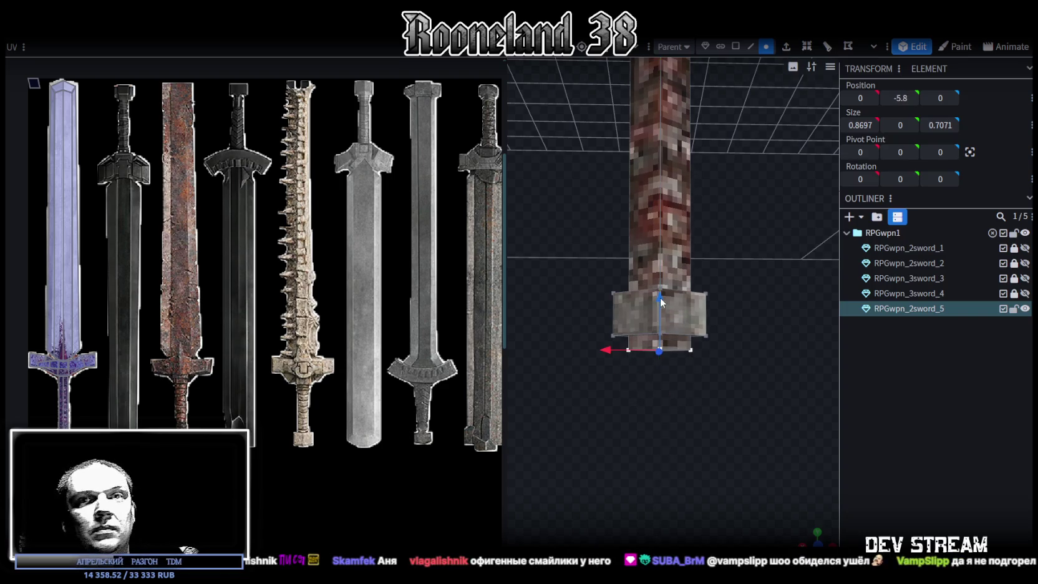
{"action": "mouse_move", "coordinate": [673, 461]}
{"action": "left_mouse_down"}
{"action": "mouse_move", "coordinate": [726, 494]}
{"action": "mouse_move", "coordinate": [687, 492]}
{"action": "left_mouse_up"}
{"action": "scroll", "coordinate": [687, 492], "scroll_direction": "up", "scroll_amount": 5}
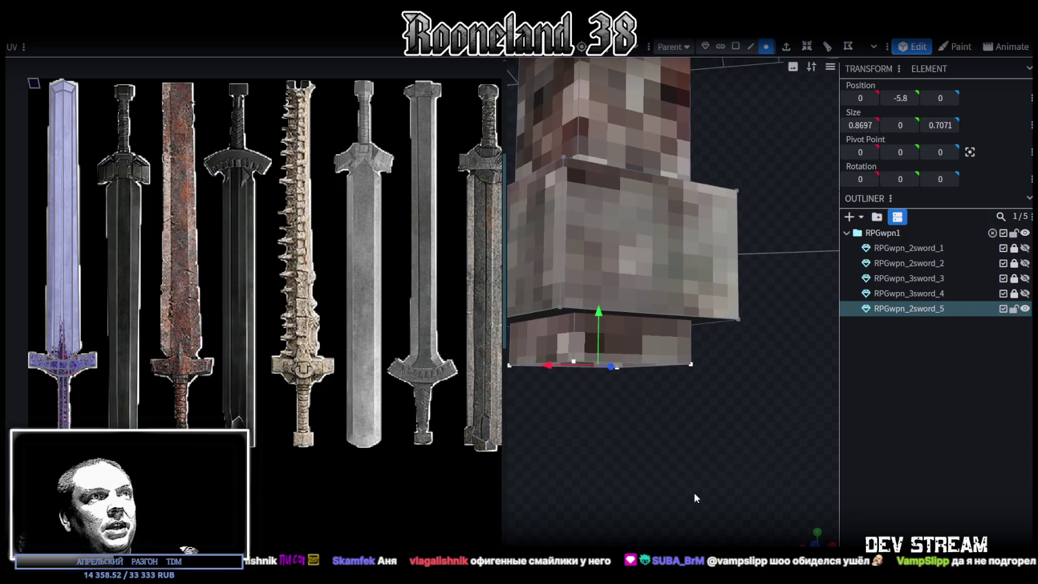
- Inspect the grip's bottom edges from below and above, ending in face mode
{"action": "left_click", "coordinate": [753, 47]}
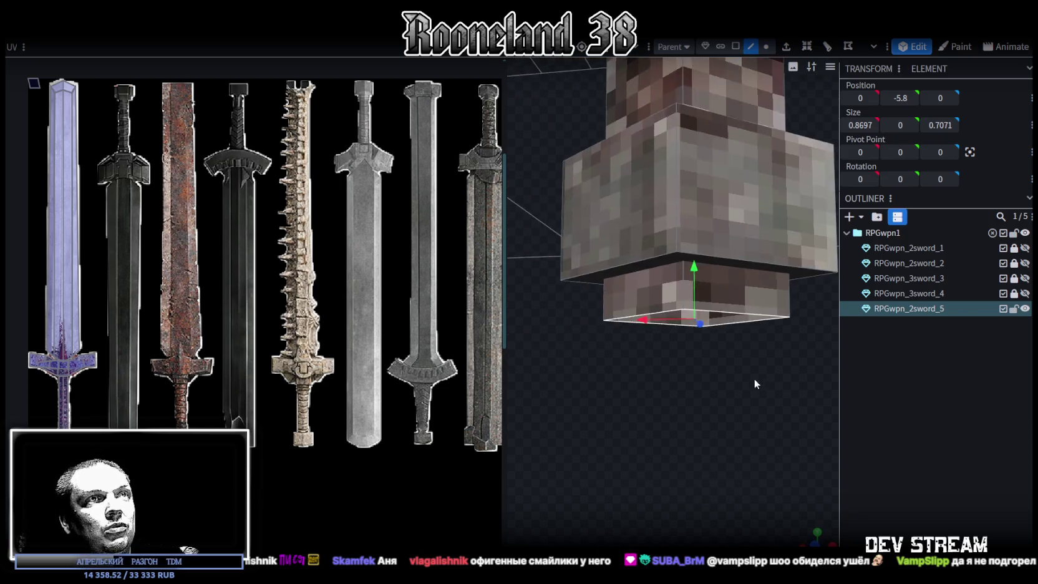
{"action": "left_click_drag", "start_coordinate": [742, 328], "coordinate": [719, 247]}
{"action": "left_click", "coordinate": [715, 211]}
{"action": "mouse_move", "coordinate": [644, 247]}
{"action": "left_mouse_down"}
{"action": "mouse_move", "coordinate": [705, 404]}
{"action": "mouse_move", "coordinate": [758, 294]}
{"action": "mouse_move", "coordinate": [732, 271]}
{"action": "mouse_move", "coordinate": [728, 283]}
{"action": "left_mouse_up"}
{"action": "left_click", "coordinate": [729, 46]}
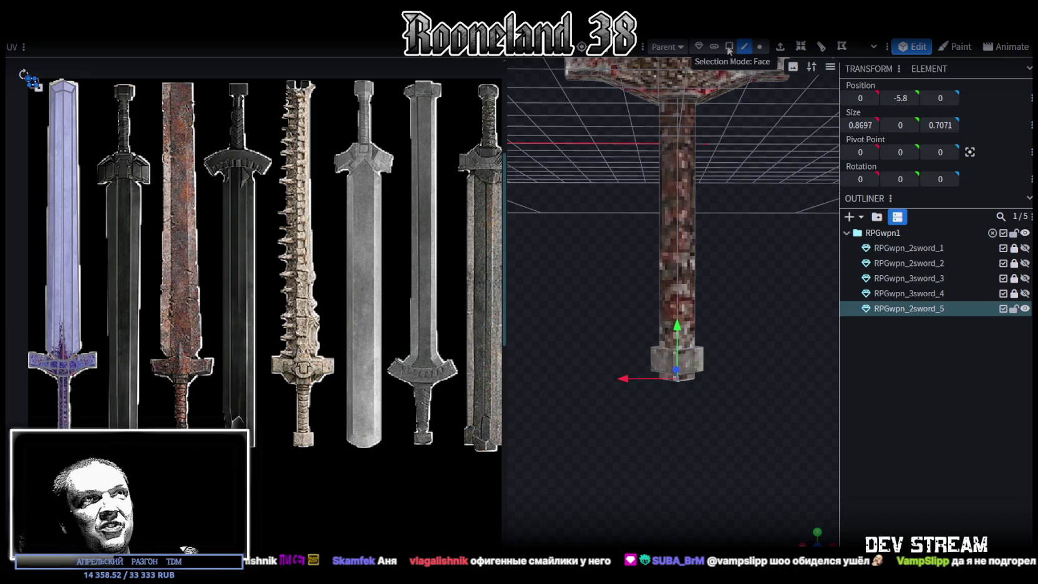
{"action": "scroll", "coordinate": [706, 494], "scroll_direction": "down", "scroll_amount": 3}
{"action": "scroll", "coordinate": [710, 292], "scroll_direction": "up", "scroll_amount": 3}
{"action": "scroll", "coordinate": [656, 425], "scroll_direction": "up", "scroll_amount": 2}
{"action": "scroll", "coordinate": [657, 424], "scroll_direction": "up", "scroll_amount": 2}
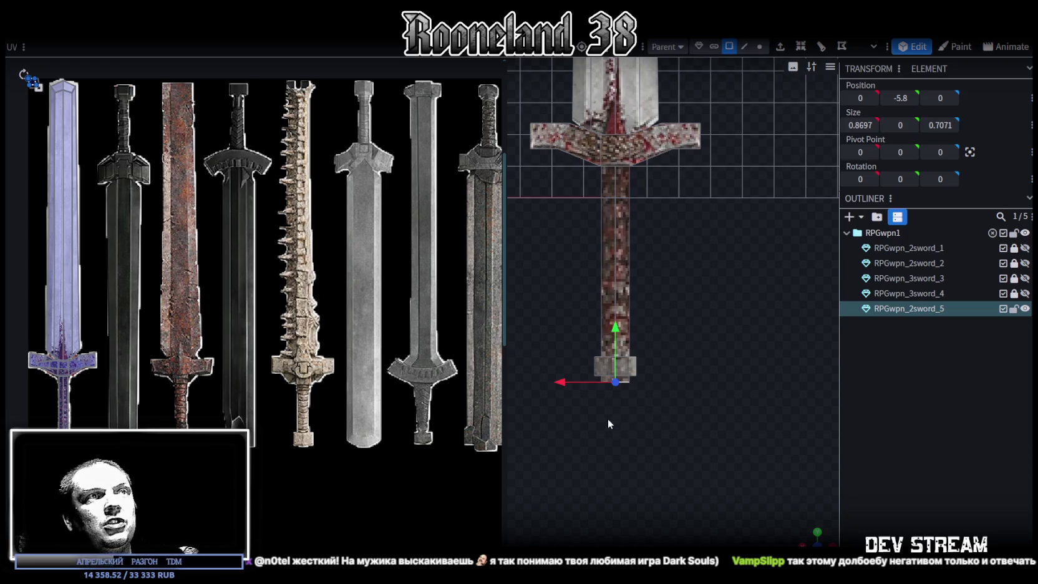
- Select all grip faces and scale them along X to a width of 0.6697
{"action": "left_click", "coordinate": [624, 304]}
{"action": "left_click_drag", "start_coordinate": [564, 224], "coordinate": [677, 276]}
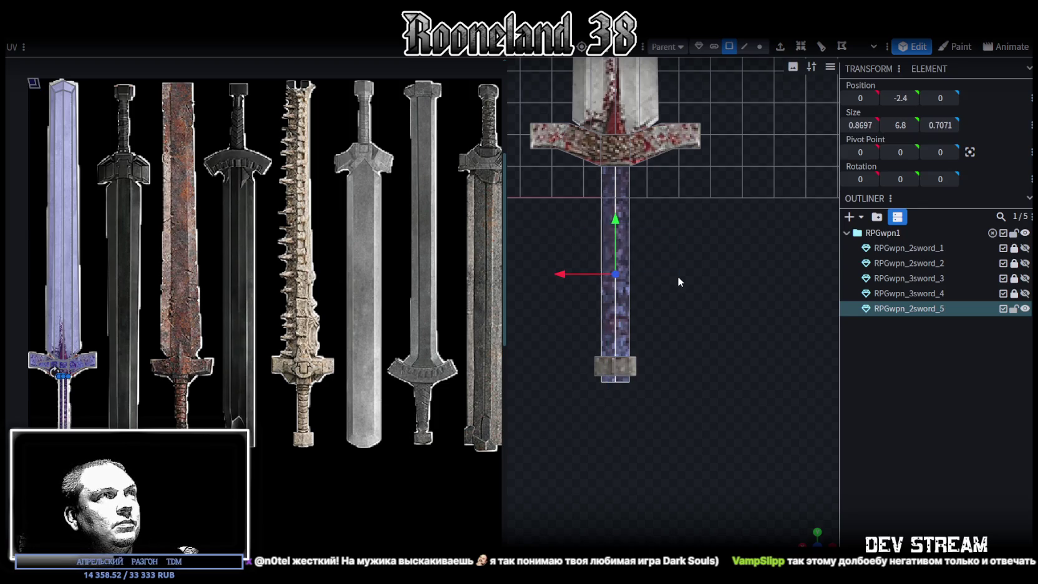
{"action": "scroll", "coordinate": [316, 284], "scroll_direction": "down", "scroll_amount": 2}
{"action": "scroll", "coordinate": [181, 272], "scroll_direction": "up", "scroll_amount": 4}
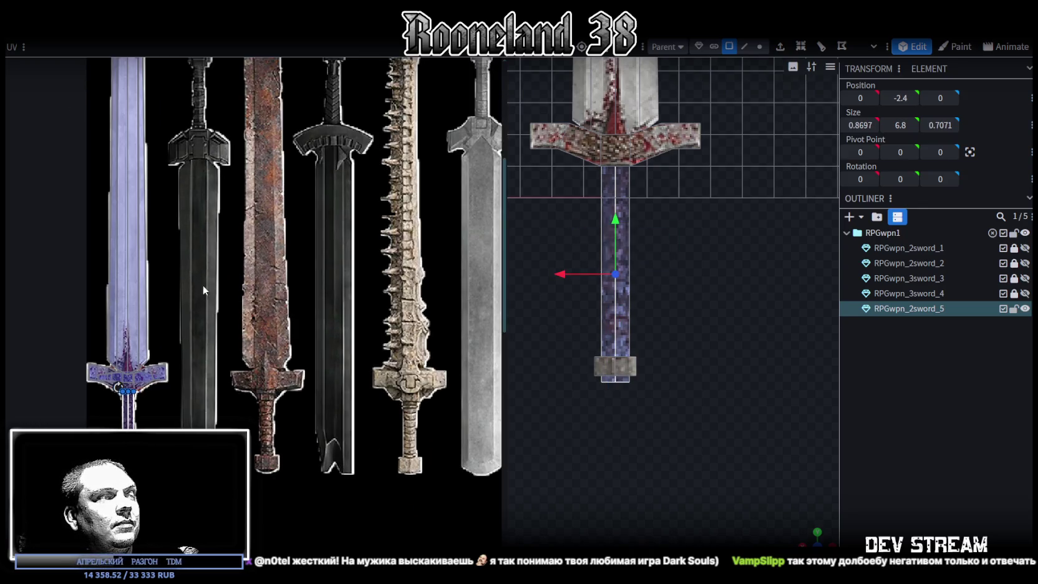
{"action": "scroll", "coordinate": [223, 305], "scroll_direction": "down", "scroll_amount": 3}
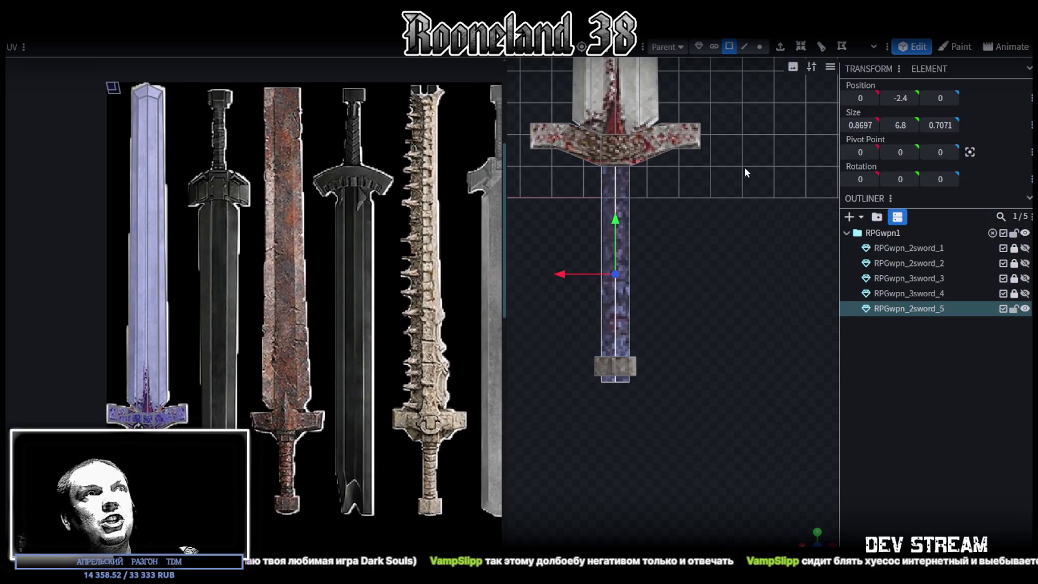
{"action": "scroll", "coordinate": [683, 268], "scroll_direction": "up", "scroll_amount": 2}
{"action": "scroll", "coordinate": [683, 264], "scroll_direction": "up", "scroll_amount": 1}
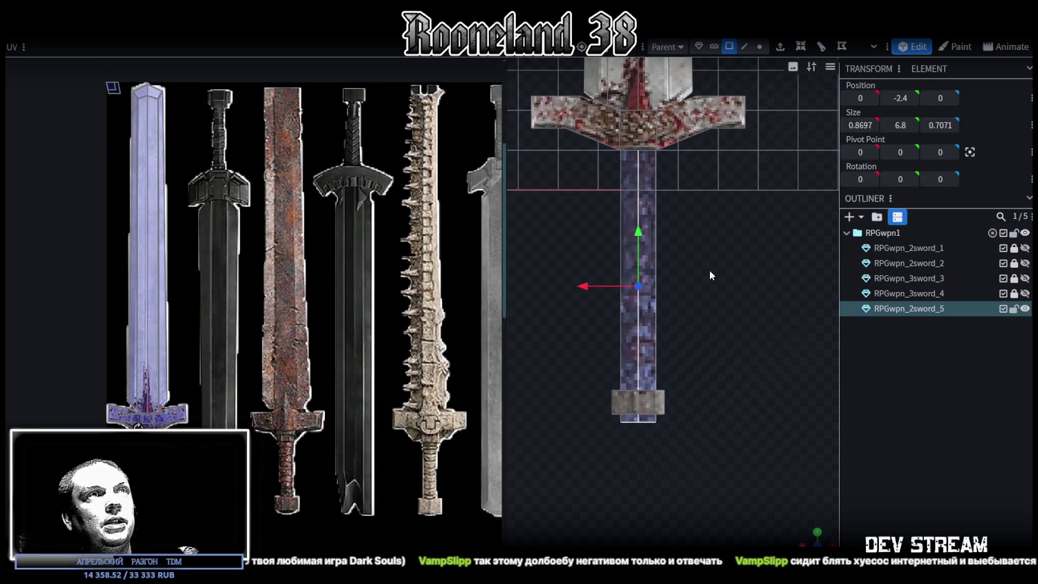
{"action": "key", "text": "s"}
{"action": "left_click_drag", "start_coordinate": [694, 285], "coordinate": [690, 285]}
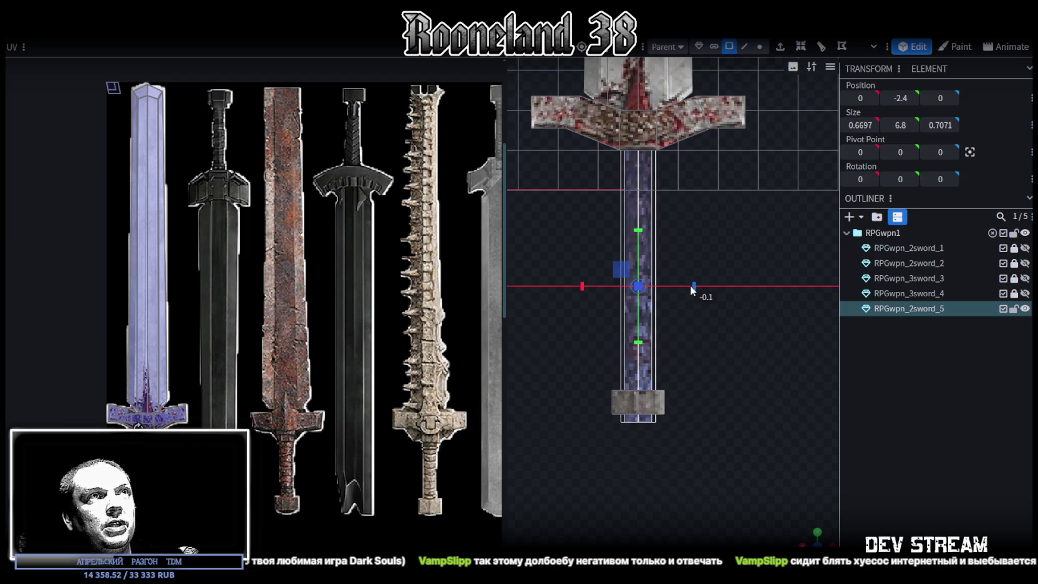
{"action": "right_click_drag", "start_coordinate": [716, 309], "coordinate": [803, 410]}
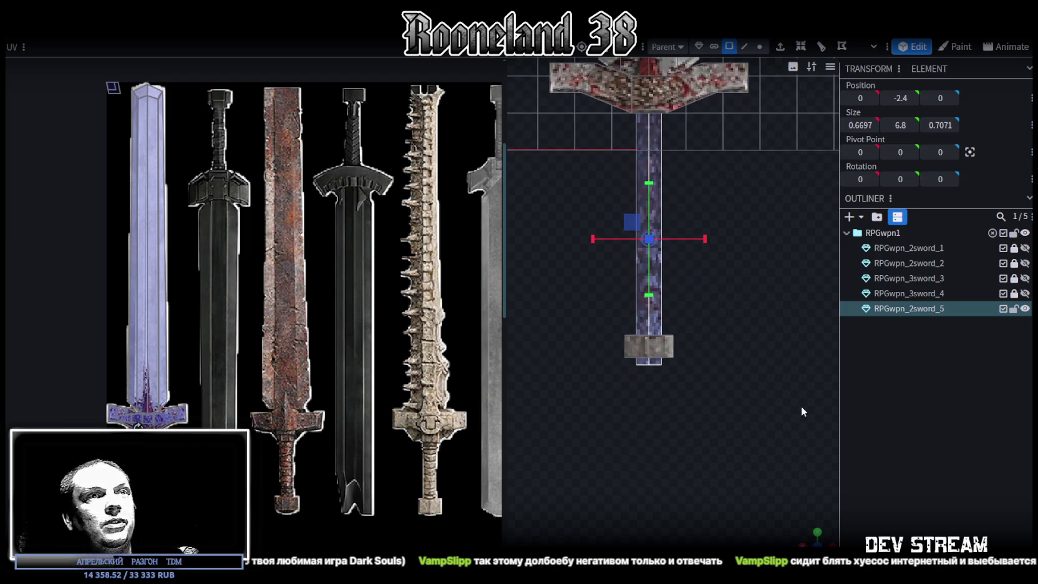
{"action": "mouse_move", "coordinate": [816, 538]}
{"action": "left_mouse_down"}
{"action": "mouse_move", "coordinate": [648, 387]}
{"action": "mouse_move", "coordinate": [578, 395]}
{"action": "mouse_move", "coordinate": [635, 414]}
{"action": "mouse_move", "coordinate": [722, 374]}
{"action": "mouse_move", "coordinate": [692, 393]}
{"action": "left_mouse_up"}
{"action": "left_click", "coordinate": [745, 46]}
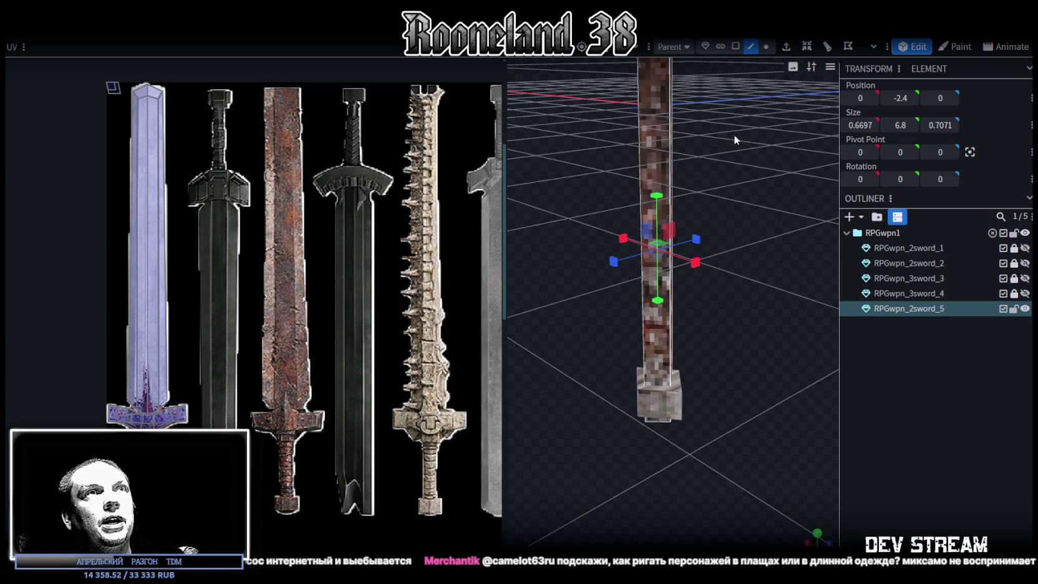
{"action": "left_click", "coordinate": [637, 399]}
{"action": "mouse_move", "coordinate": [637, 400]}
{"action": "left_mouse_down"}
{"action": "mouse_move", "coordinate": [729, 341]}
{"action": "mouse_move", "coordinate": [683, 391]}
{"action": "left_mouse_up"}
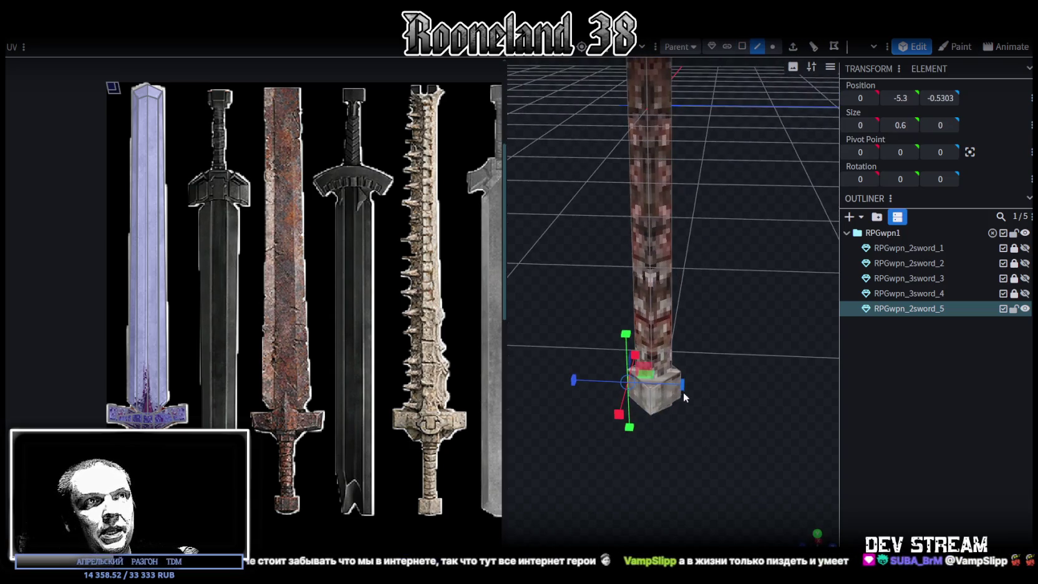
{"action": "scroll", "coordinate": [733, 400], "scroll_direction": "up", "scroll_amount": 3}
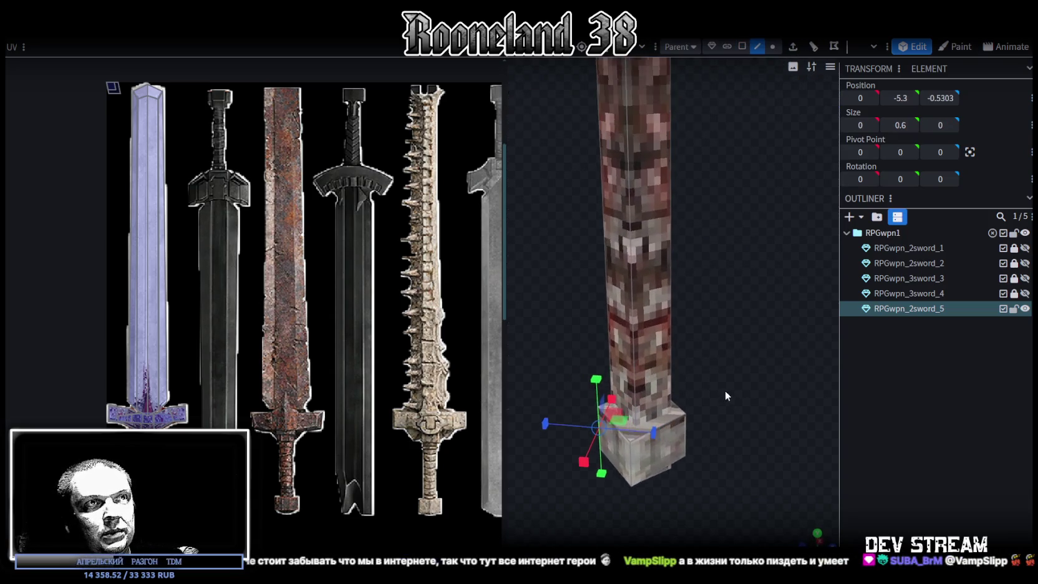
{"action": "left_click", "coordinate": [687, 426]}
{"action": "mouse_move", "coordinate": [734, 402]}
{"action": "left_mouse_down"}
{"action": "mouse_move", "coordinate": [710, 416]}
{"action": "mouse_move", "coordinate": [717, 214]}
{"action": "mouse_move", "coordinate": [708, 191]}
{"action": "mouse_move", "coordinate": [669, 157]}
{"action": "mouse_move", "coordinate": [652, 168]}
{"action": "left_mouse_up"}
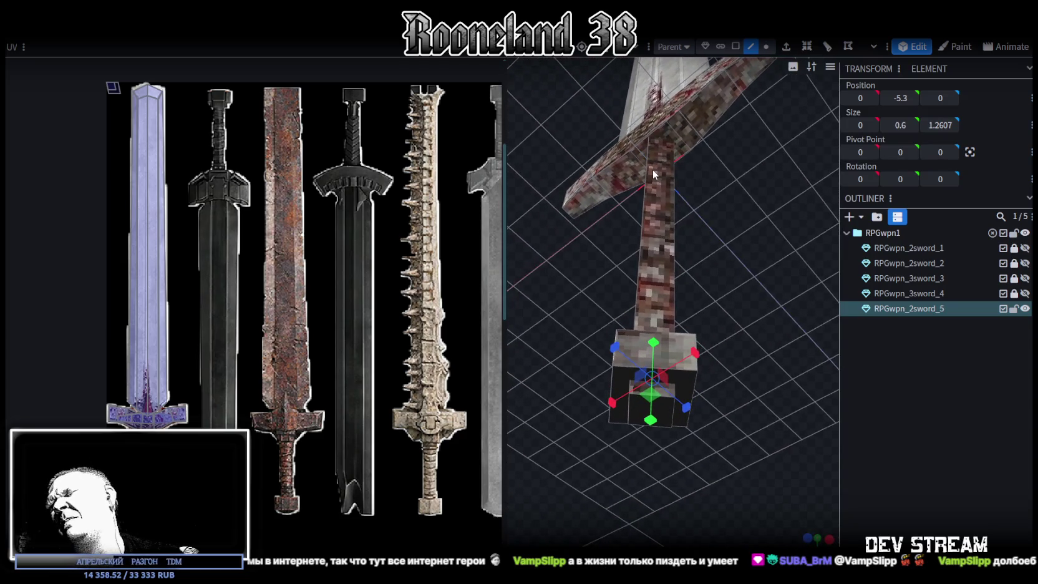
{"action": "left_click_drag", "start_coordinate": [653, 168], "coordinate": [647, 175]}
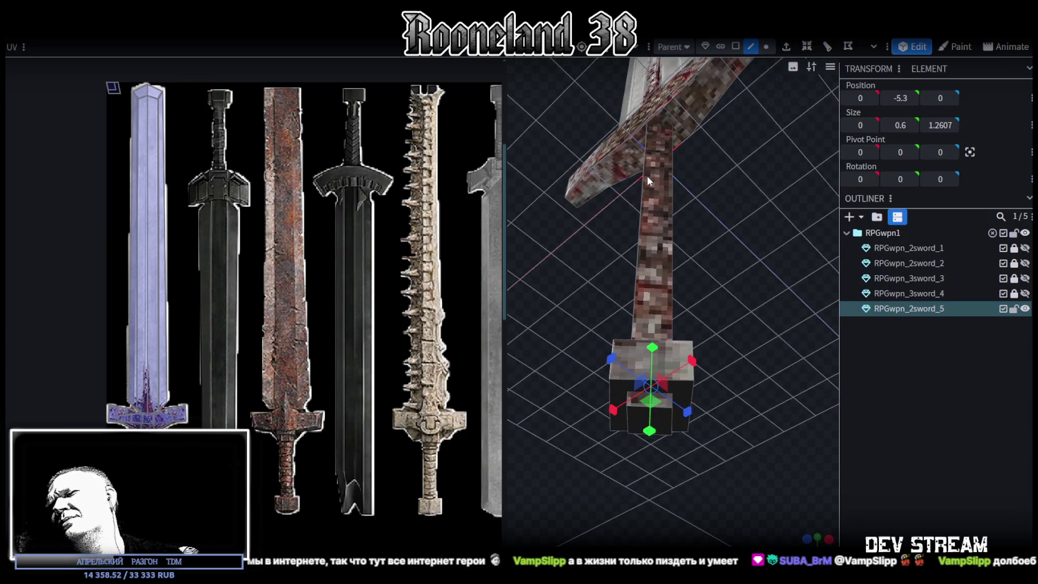
{"action": "mouse_move", "coordinate": [647, 175]}
{"action": "left_mouse_down"}
{"action": "mouse_move", "coordinate": [646, 219]}
{"action": "mouse_move", "coordinate": [685, 280]}
{"action": "mouse_move", "coordinate": [716, 255]}
{"action": "mouse_move", "coordinate": [697, 263]}
{"action": "mouse_move", "coordinate": [689, 296]}
{"action": "mouse_move", "coordinate": [690, 253]}
{"action": "mouse_move", "coordinate": [684, 270]}
{"action": "mouse_move", "coordinate": [748, 294]}
{"action": "left_mouse_up"}
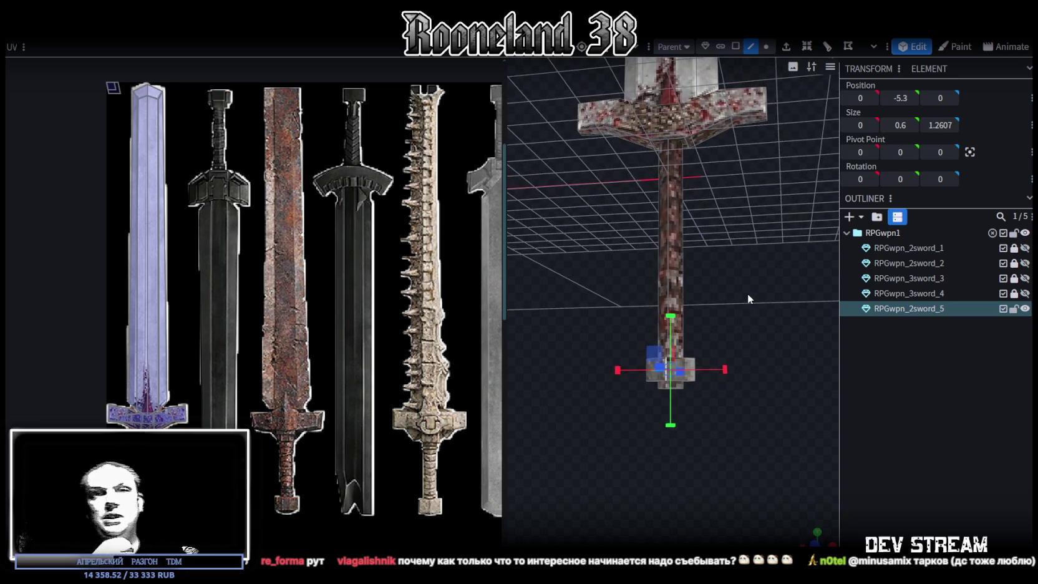
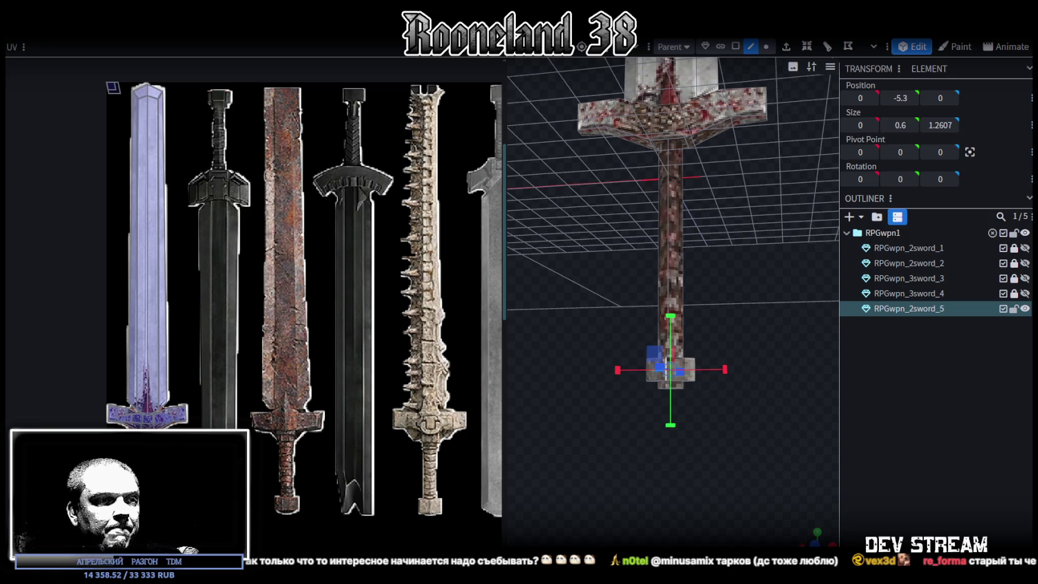
- Save and close RPGweapon.bbmodel, then open RPGchars.bbmodel from the Recent list
{"action": "key", "text": "ctrl+s"}
{"action": "key", "text": "ctrl+w"}
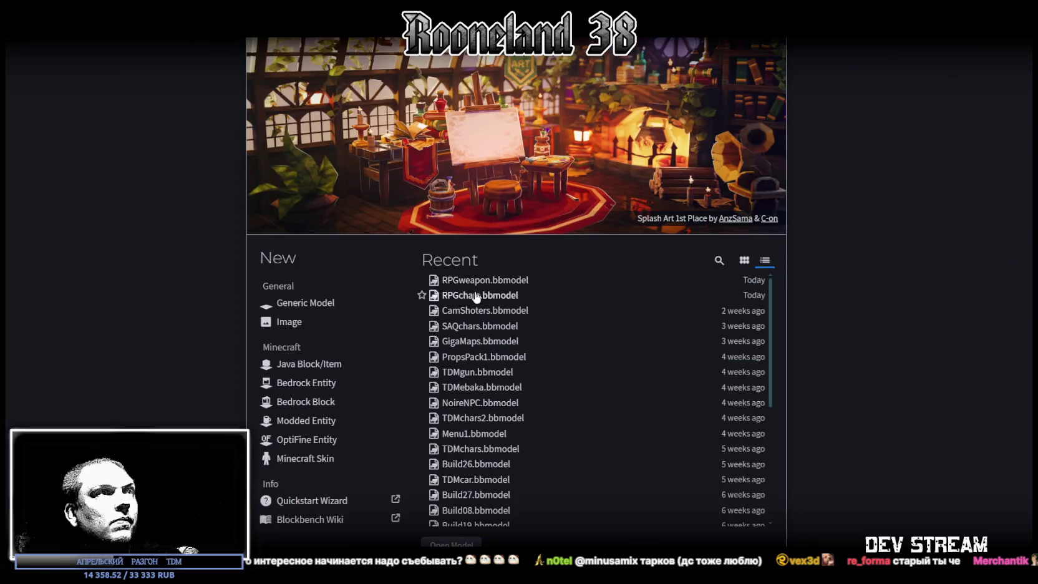
{"action": "left_click", "coordinate": [743, 295]}
{"action": "mouse_move", "coordinate": [827, 296]}
{"action": "left_mouse_down"}
{"action": "mouse_move", "coordinate": [694, 326]}
{"action": "mouse_move", "coordinate": [786, 386]}
{"action": "mouse_move", "coordinate": [581, 346]}
{"action": "left_mouse_up"}
{"action": "scroll", "coordinate": [491, 294], "scroll_direction": "up", "scroll_amount": 3}
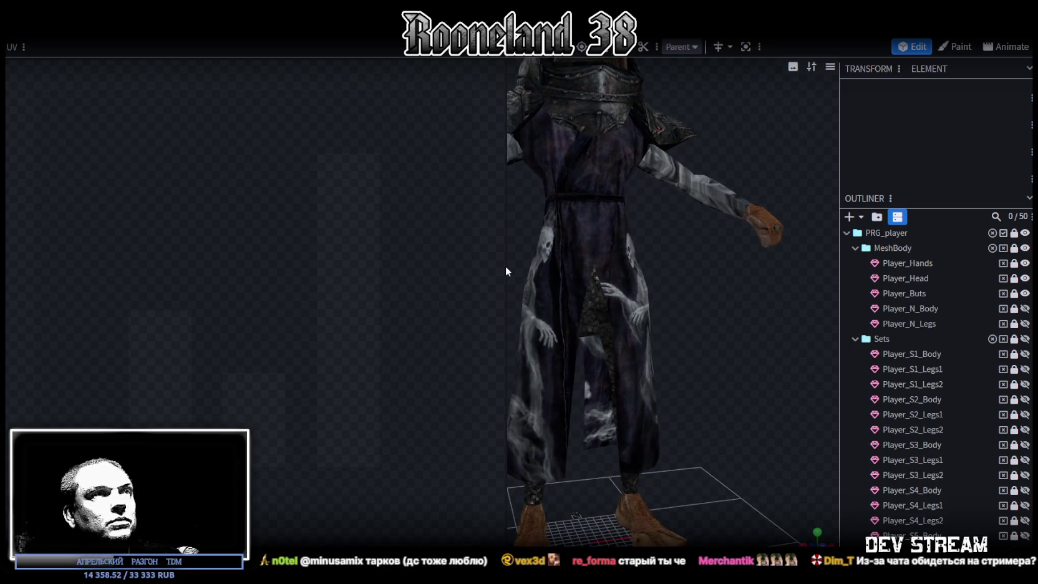
- Widen the 3D view to reveal the Textures list and orbit around the player model
{"action": "left_click_drag", "start_coordinate": [505, 266], "coordinate": [212, 281]}
{"action": "scroll", "coordinate": [674, 363], "scroll_direction": "up", "scroll_amount": 2}
{"action": "scroll", "coordinate": [650, 328], "scroll_direction": "up", "scroll_amount": 2}
{"action": "mouse_move", "coordinate": [651, 328]}
{"action": "left_mouse_down"}
{"action": "mouse_move", "coordinate": [661, 301]}
{"action": "mouse_move", "coordinate": [331, 348]}
{"action": "mouse_move", "coordinate": [367, 356]}
{"action": "mouse_move", "coordinate": [554, 300]}
{"action": "mouse_move", "coordinate": [622, 344]}
{"action": "mouse_move", "coordinate": [568, 304]}
{"action": "left_mouse_up"}
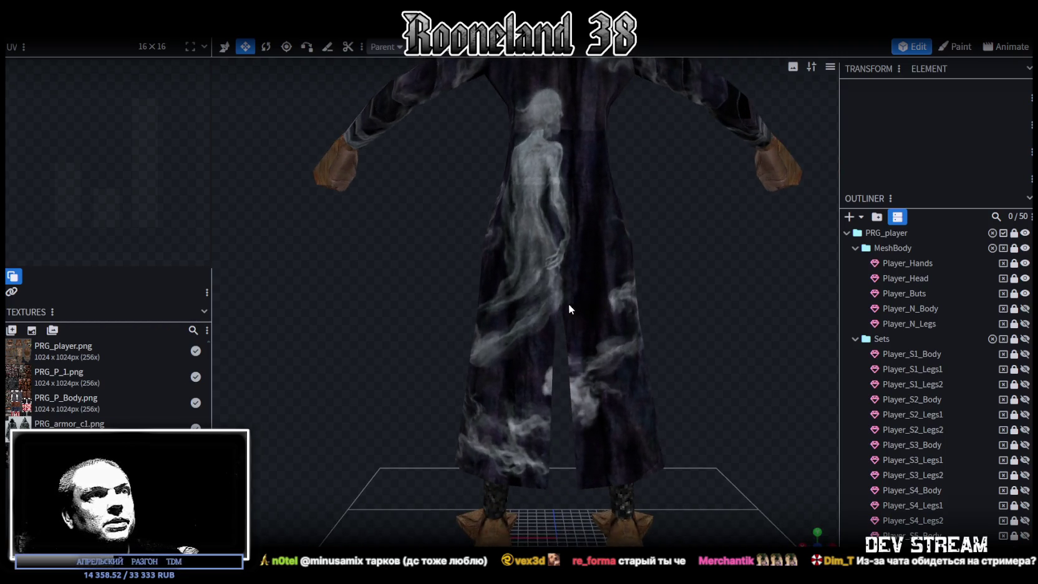
{"action": "mouse_move", "coordinate": [665, 360]}
{"action": "left_mouse_down"}
{"action": "mouse_move", "coordinate": [418, 315]}
{"action": "mouse_move", "coordinate": [407, 306]}
{"action": "mouse_move", "coordinate": [419, 298]}
{"action": "mouse_move", "coordinate": [403, 298]}
{"action": "mouse_move", "coordinate": [525, 298]}
{"action": "left_mouse_up"}
{"action": "mouse_move", "coordinate": [624, 335]}
{"action": "left_mouse_down"}
{"action": "mouse_move", "coordinate": [629, 310]}
{"action": "mouse_move", "coordinate": [468, 271]}
{"action": "left_mouse_up"}
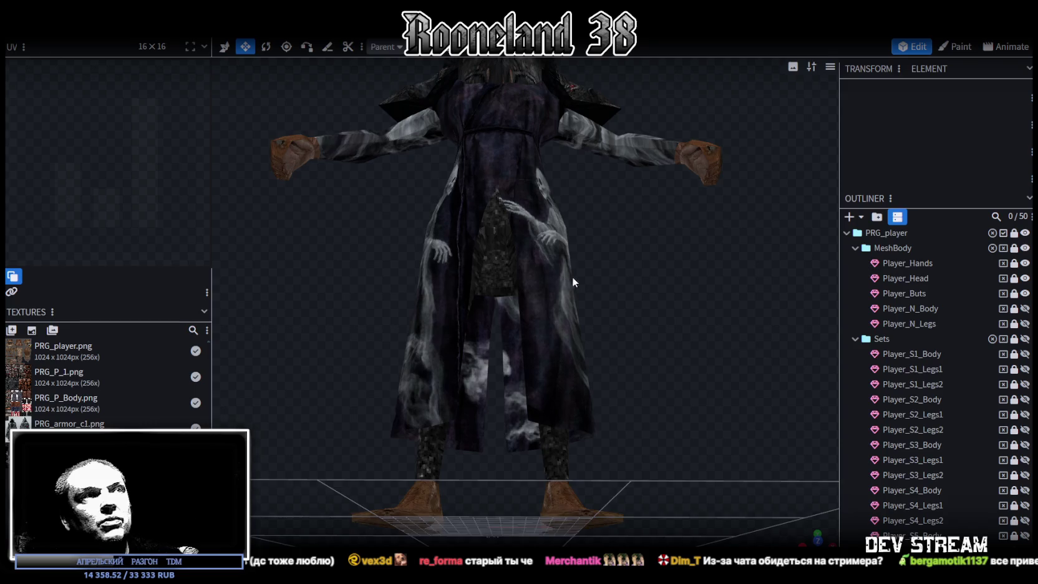
{"action": "scroll", "coordinate": [572, 276], "scroll_direction": "up", "scroll_amount": 3}
{"action": "scroll", "coordinate": [596, 347], "scroll_direction": "up", "scroll_amount": 3}
{"action": "scroll", "coordinate": [628, 286], "scroll_direction": "up", "scroll_amount": 2}
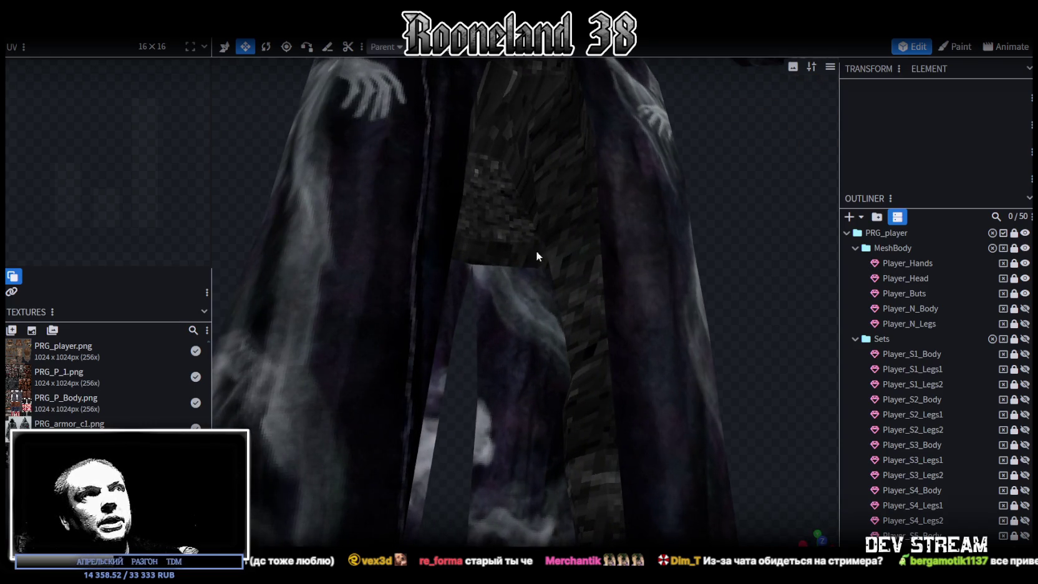
{"action": "scroll", "coordinate": [535, 243], "scroll_direction": "down", "scroll_amount": 3}
- Inspect the robed model's front, legs, feet and back, then close the RPGchars project
{"action": "left_click_drag", "start_coordinate": [535, 233], "coordinate": [700, 249]}
{"action": "mouse_move", "coordinate": [444, 263]}
{"action": "left_mouse_down"}
{"action": "mouse_move", "coordinate": [782, 216]}
{"action": "mouse_move", "coordinate": [750, 247]}
{"action": "left_mouse_up"}
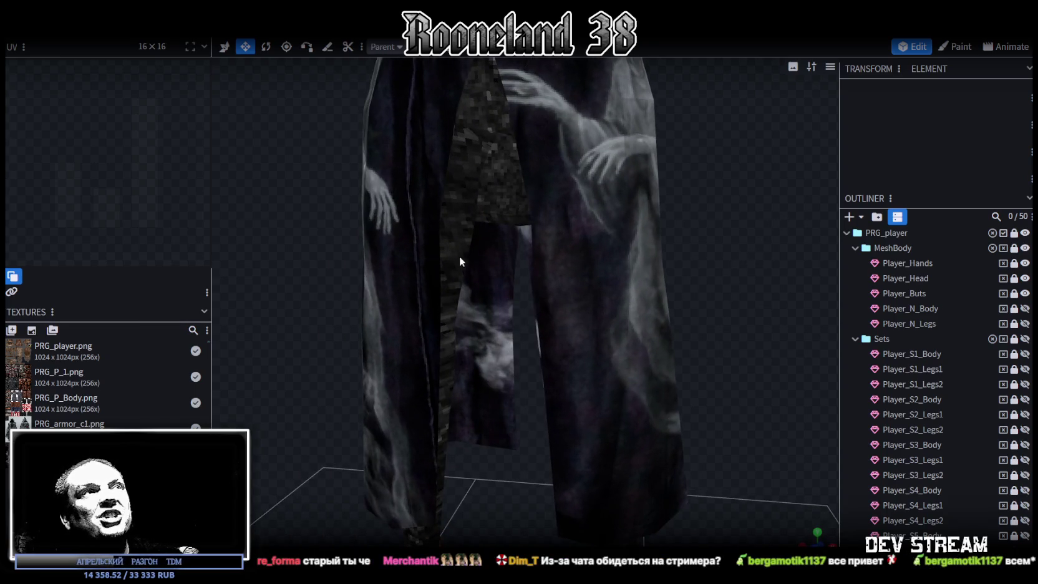
{"action": "left_click_drag", "start_coordinate": [469, 236], "coordinate": [747, 217]}
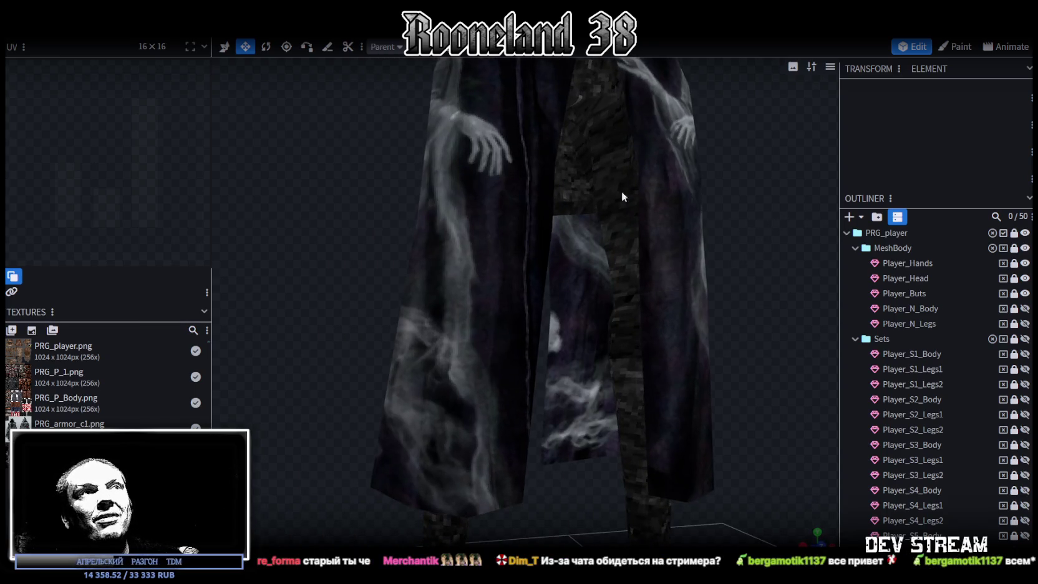
{"action": "scroll", "coordinate": [604, 189], "scroll_direction": "down", "scroll_amount": 2}
{"action": "mouse_move", "coordinate": [610, 205]}
{"action": "left_mouse_down"}
{"action": "mouse_move", "coordinate": [689, 229]}
{"action": "mouse_move", "coordinate": [694, 246]}
{"action": "mouse_move", "coordinate": [653, 216]}
{"action": "mouse_move", "coordinate": [678, 237]}
{"action": "mouse_move", "coordinate": [662, 252]}
{"action": "mouse_move", "coordinate": [875, 384]}
{"action": "left_mouse_up"}
{"action": "scroll", "coordinate": [875, 384], "scroll_direction": "down", "scroll_amount": 5}
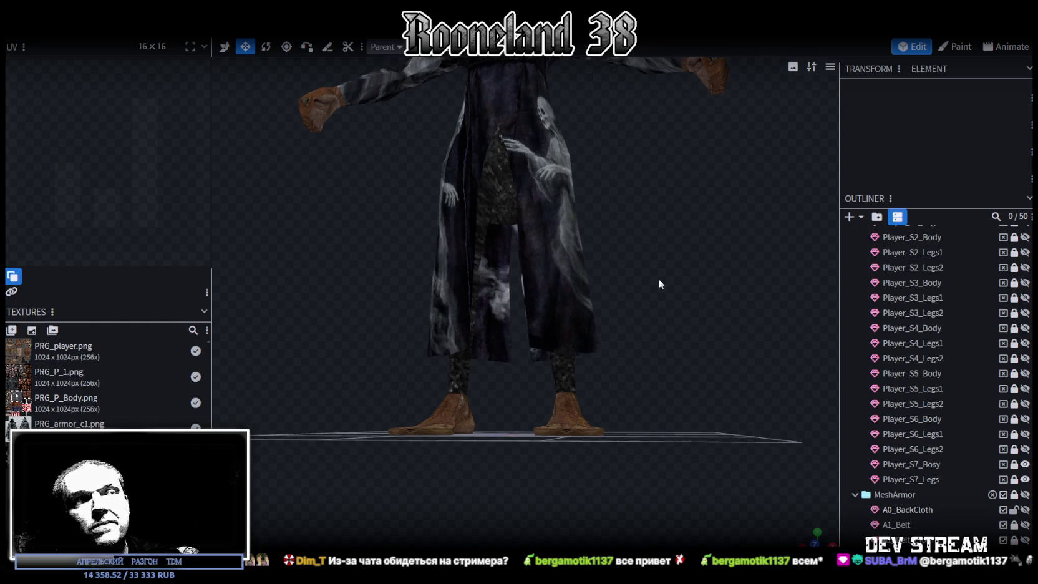
{"action": "left_click_drag", "start_coordinate": [658, 278], "coordinate": [683, 302]}
{"action": "key", "text": "ctrl+w"}
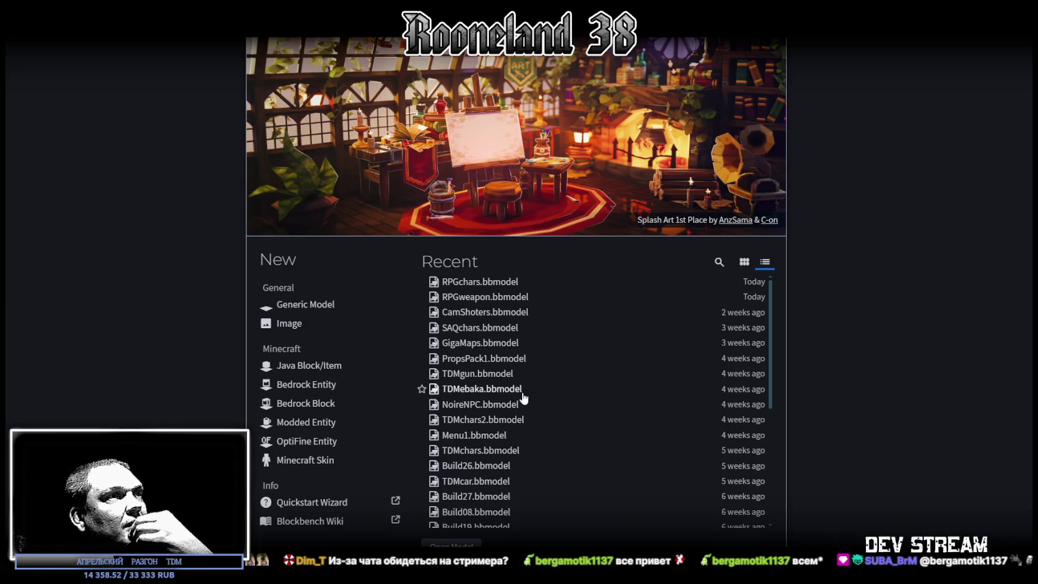
- Switch over to Unity and back to Blockbench's coat character project
{"action": "key", "text": "alt+Tab"}
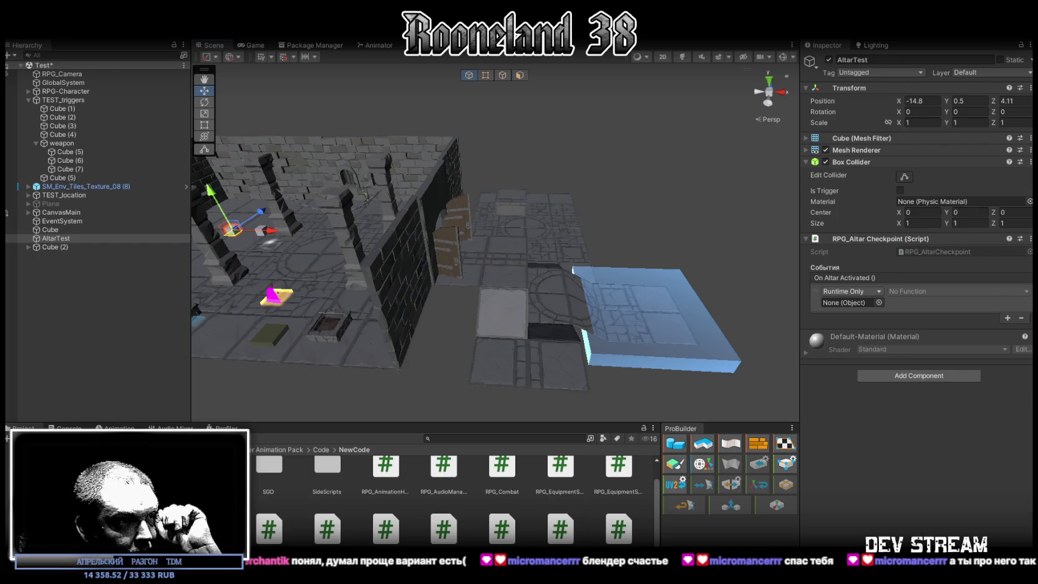
{"action": "key", "text": "alt+Tab"}
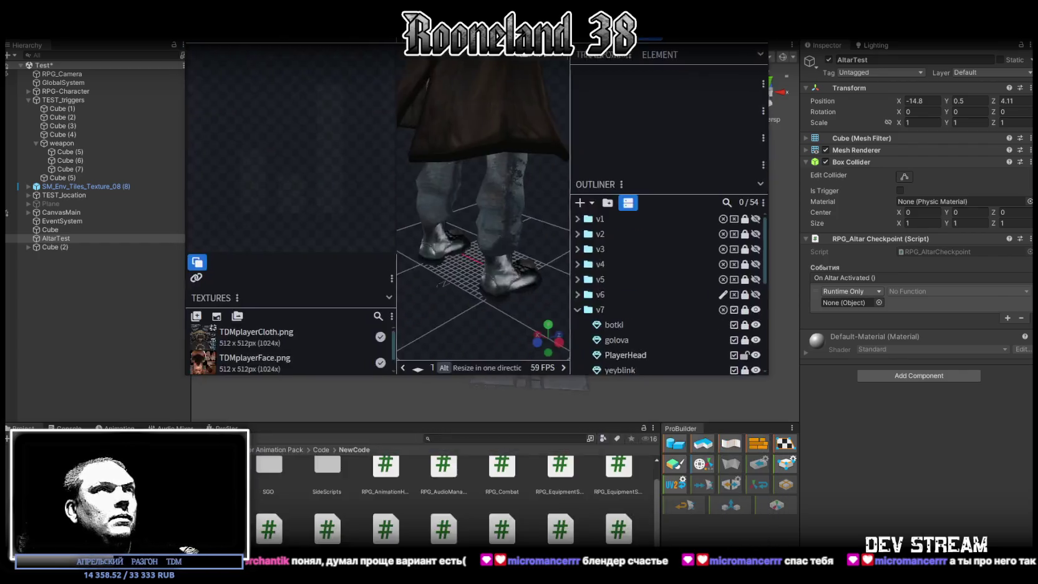
- Orbit and zoom around the coat character from front to back
{"action": "mouse_move", "coordinate": [490, 161]}
{"action": "left_mouse_down"}
{"action": "mouse_move", "coordinate": [634, 289]}
{"action": "mouse_move", "coordinate": [564, 314]}
{"action": "mouse_move", "coordinate": [453, 289]}
{"action": "left_mouse_up"}
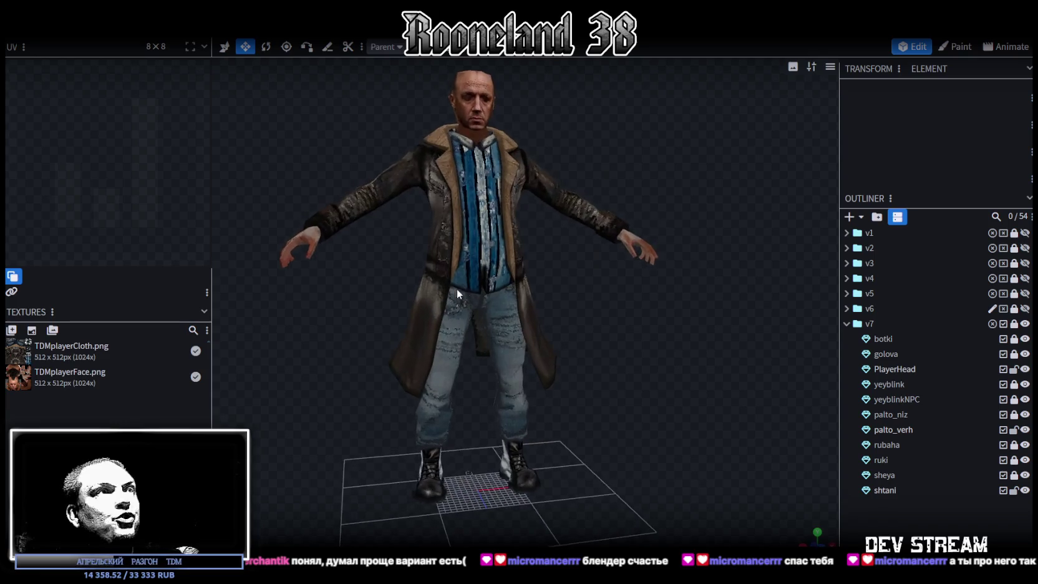
{"action": "scroll", "coordinate": [586, 308], "scroll_direction": "up", "scroll_amount": 4}
{"action": "scroll", "coordinate": [620, 230], "scroll_direction": "up", "scroll_amount": 2}
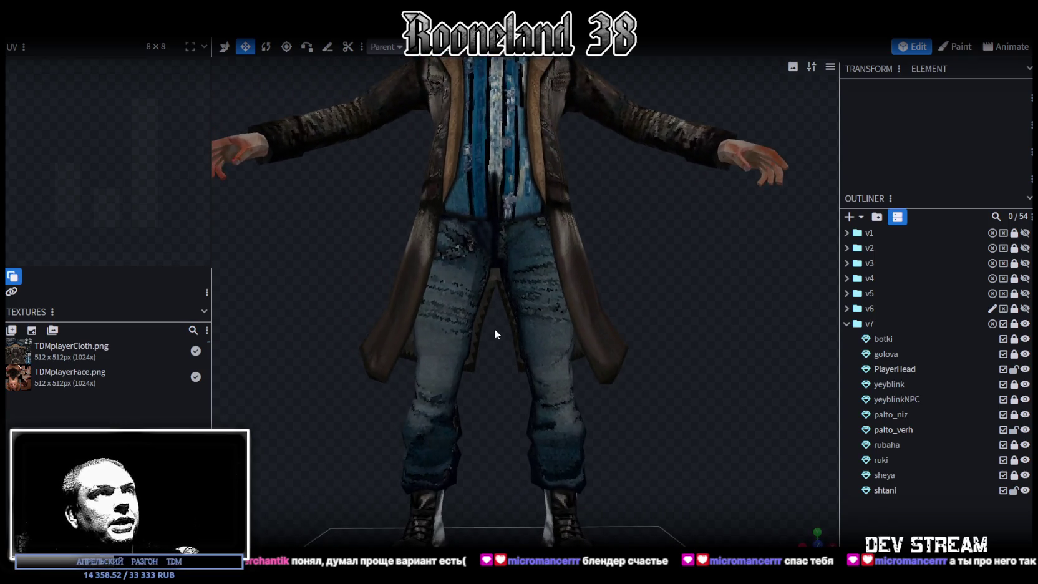
{"action": "scroll", "coordinate": [643, 258], "scroll_direction": "down", "scroll_amount": 2}
{"action": "scroll", "coordinate": [604, 241], "scroll_direction": "down", "scroll_amount": 2}
{"action": "scroll", "coordinate": [575, 285], "scroll_direction": "down", "scroll_amount": 2}
{"action": "mouse_move", "coordinate": [575, 285]}
{"action": "left_mouse_down"}
{"action": "mouse_move", "coordinate": [357, 309]}
{"action": "mouse_move", "coordinate": [714, 291]}
{"action": "left_mouse_up"}
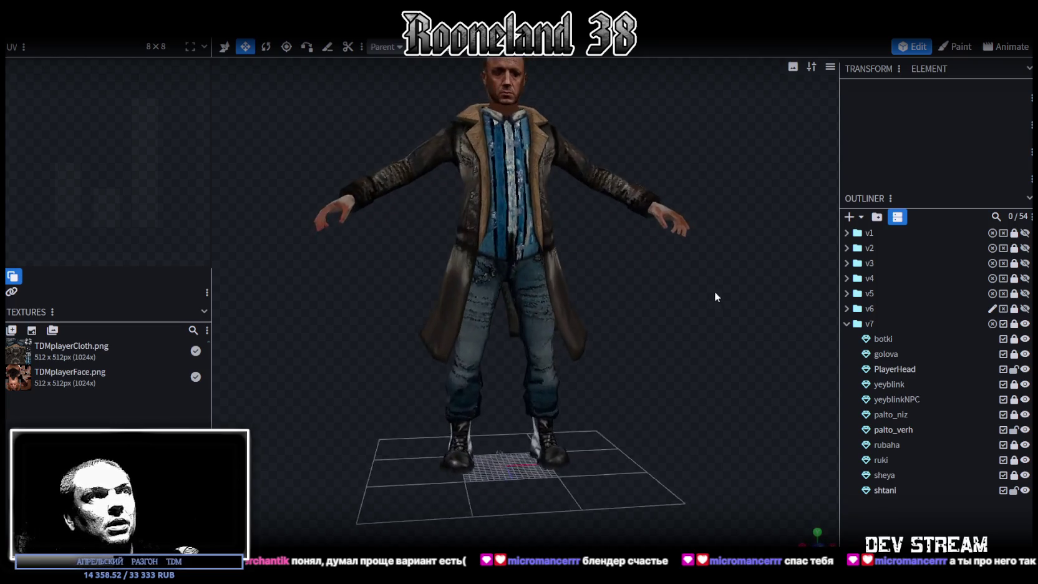
{"action": "scroll", "coordinate": [761, 489], "scroll_direction": "up", "scroll_amount": 5}
- Get a close-up of the legs and select the lower coat mesh palto_niz
{"action": "mouse_move", "coordinate": [762, 489]}
{"action": "left_mouse_down"}
{"action": "mouse_move", "coordinate": [532, 284]}
{"action": "mouse_move", "coordinate": [504, 448]}
{"action": "mouse_move", "coordinate": [514, 219]}
{"action": "left_mouse_up"}
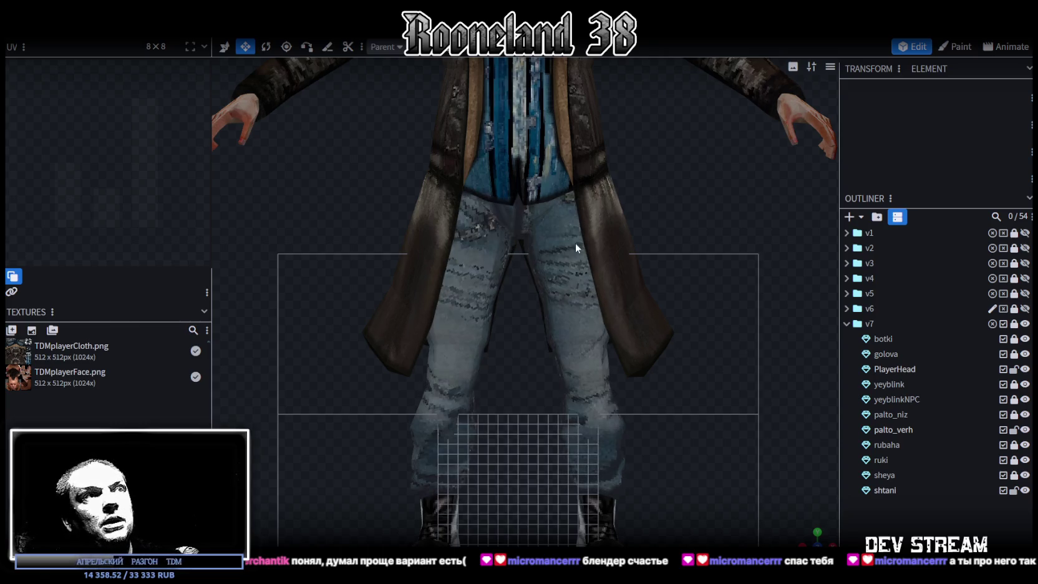
{"action": "scroll", "coordinate": [694, 391], "scroll_direction": "down", "scroll_amount": 3}
{"action": "left_click_drag", "start_coordinate": [791, 499], "coordinate": [636, 306]}
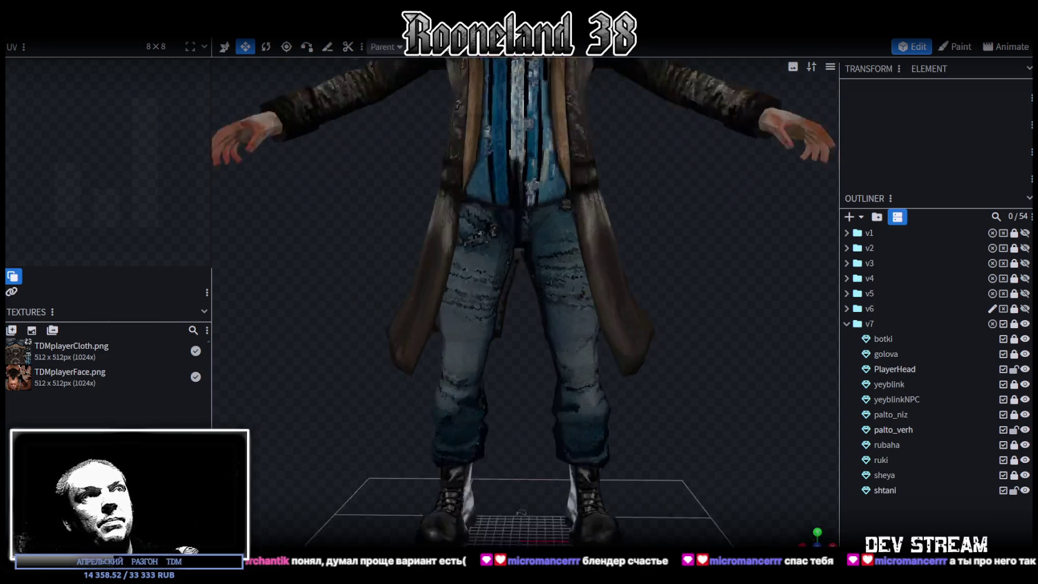
{"action": "scroll", "coordinate": [636, 305], "scroll_direction": "up", "scroll_amount": 3}
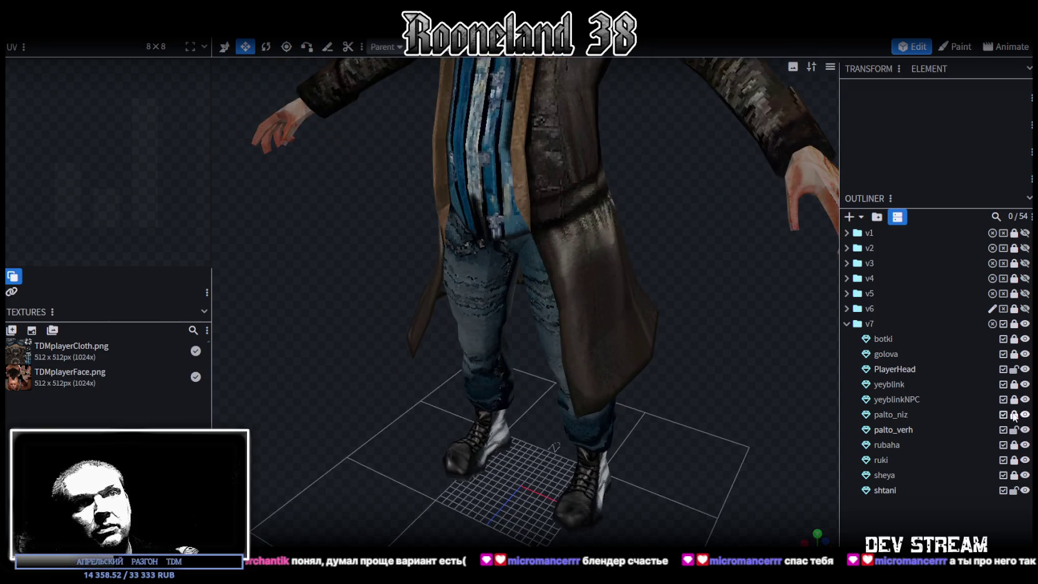
{"action": "left_click", "coordinate": [905, 416]}
{"action": "mouse_move", "coordinate": [744, 369]}
{"action": "left_mouse_down"}
{"action": "mouse_move", "coordinate": [788, 337]}
{"action": "mouse_move", "coordinate": [460, 328]}
{"action": "mouse_move", "coordinate": [554, 318]}
{"action": "mouse_move", "coordinate": [771, 356]}
{"action": "left_mouse_up"}
{"action": "left_click", "coordinate": [1025, 414]}
{"action": "left_click", "coordinate": [1024, 414]}
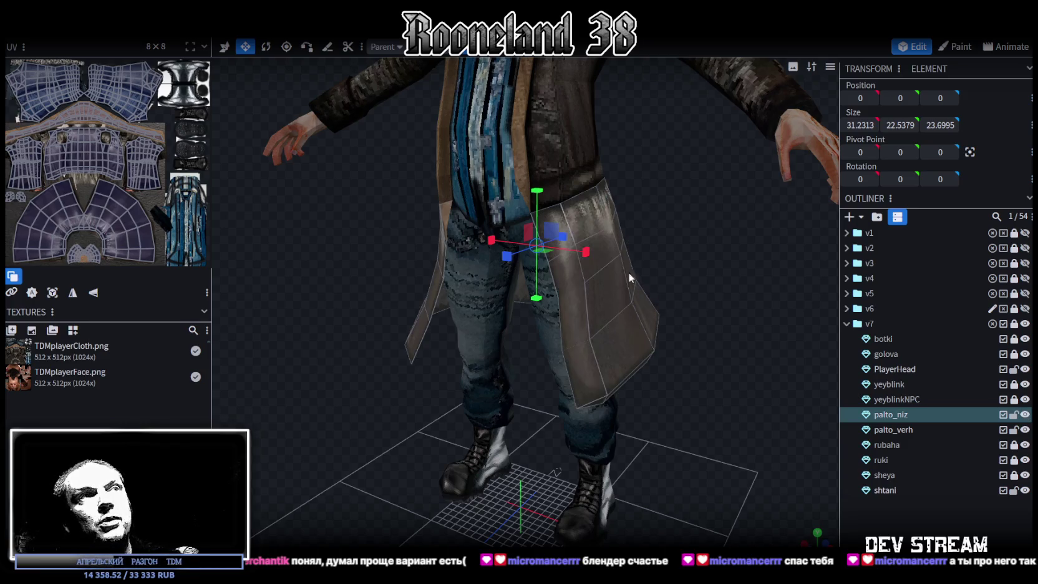
{"action": "left_click_drag", "start_coordinate": [630, 277], "coordinate": [581, 239]}
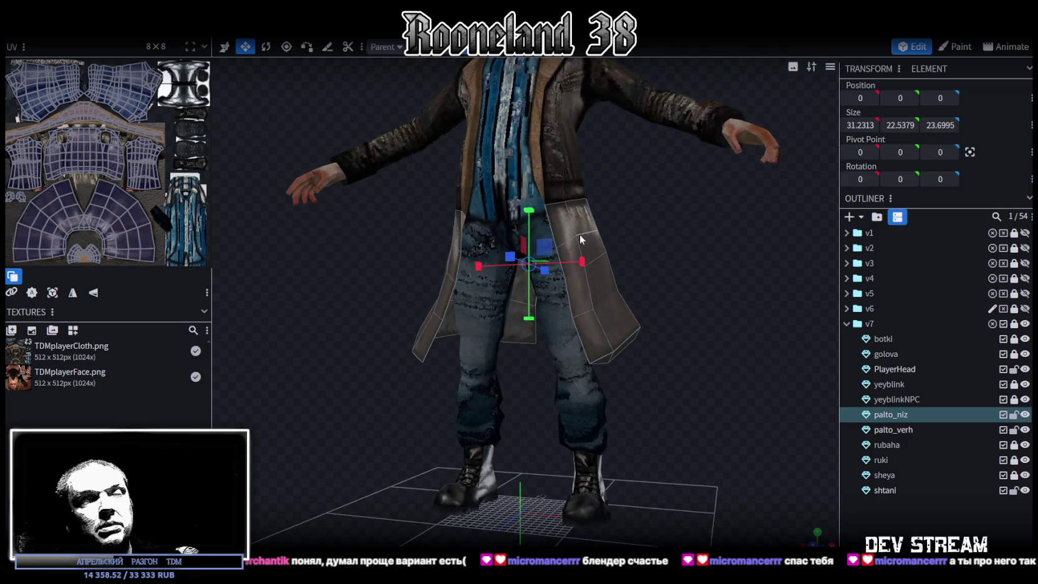
{"action": "mouse_move", "coordinate": [580, 212]}
{"action": "left_mouse_down"}
{"action": "mouse_move", "coordinate": [362, 208]}
{"action": "mouse_move", "coordinate": [746, 387]}
{"action": "mouse_move", "coordinate": [713, 379]}
{"action": "mouse_move", "coordinate": [701, 316]}
{"action": "left_mouse_up"}
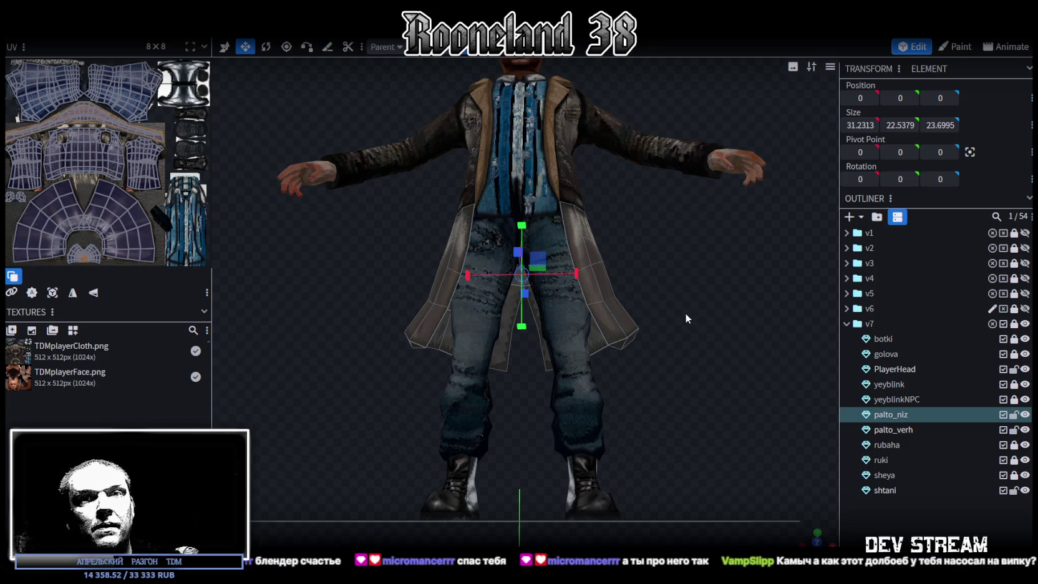
{"action": "mouse_move", "coordinate": [685, 312]}
{"action": "left_mouse_down"}
{"action": "mouse_move", "coordinate": [681, 326]}
{"action": "mouse_move", "coordinate": [693, 328]}
{"action": "mouse_move", "coordinate": [697, 314]}
{"action": "left_mouse_up"}
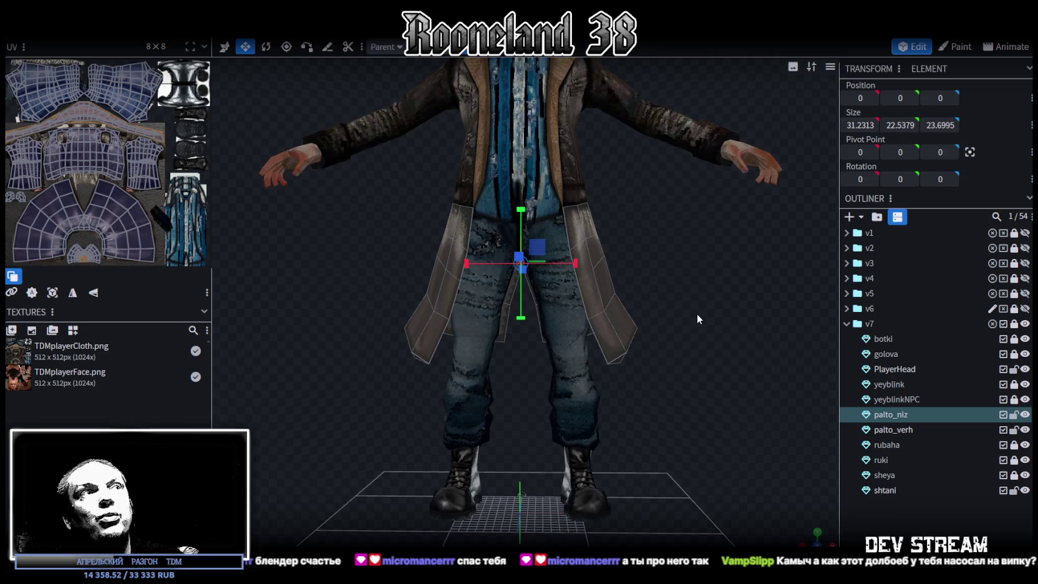
{"action": "left_click_drag", "start_coordinate": [697, 313], "coordinate": [697, 312]}
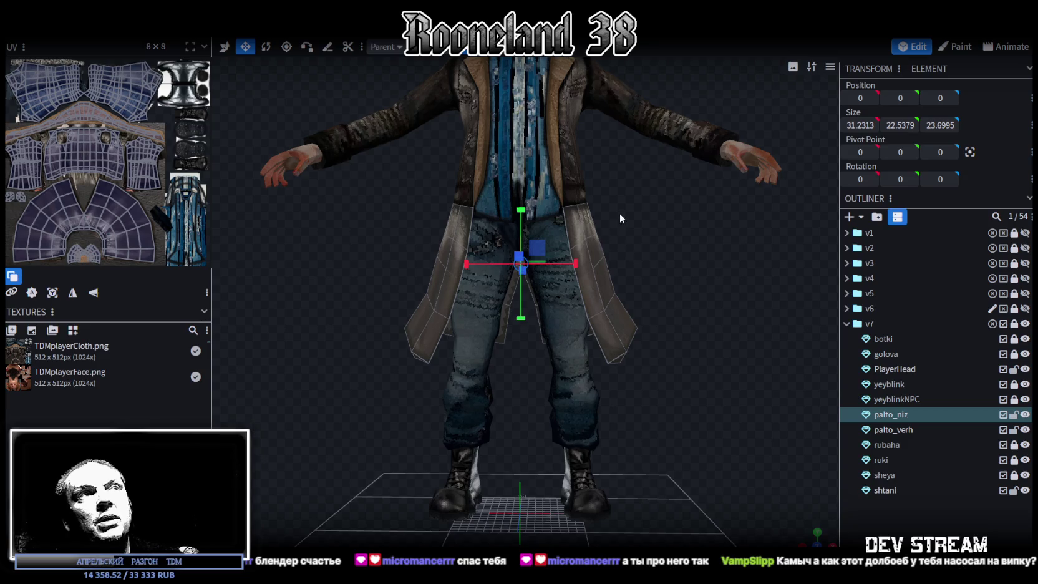
{"action": "mouse_move", "coordinate": [691, 247]}
{"action": "left_mouse_down"}
{"action": "mouse_move", "coordinate": [400, 267]}
{"action": "mouse_move", "coordinate": [424, 256]}
{"action": "mouse_move", "coordinate": [782, 244]}
{"action": "mouse_move", "coordinate": [708, 225]}
{"action": "mouse_move", "coordinate": [456, 293]}
{"action": "left_mouse_up"}
{"action": "mouse_move", "coordinate": [377, 325]}
{"action": "left_mouse_down"}
{"action": "mouse_move", "coordinate": [325, 395]}
{"action": "mouse_move", "coordinate": [499, 324]}
{"action": "mouse_move", "coordinate": [596, 322]}
{"action": "mouse_move", "coordinate": [641, 338]}
{"action": "mouse_move", "coordinate": [623, 342]}
{"action": "mouse_move", "coordinate": [625, 361]}
{"action": "left_mouse_up"}
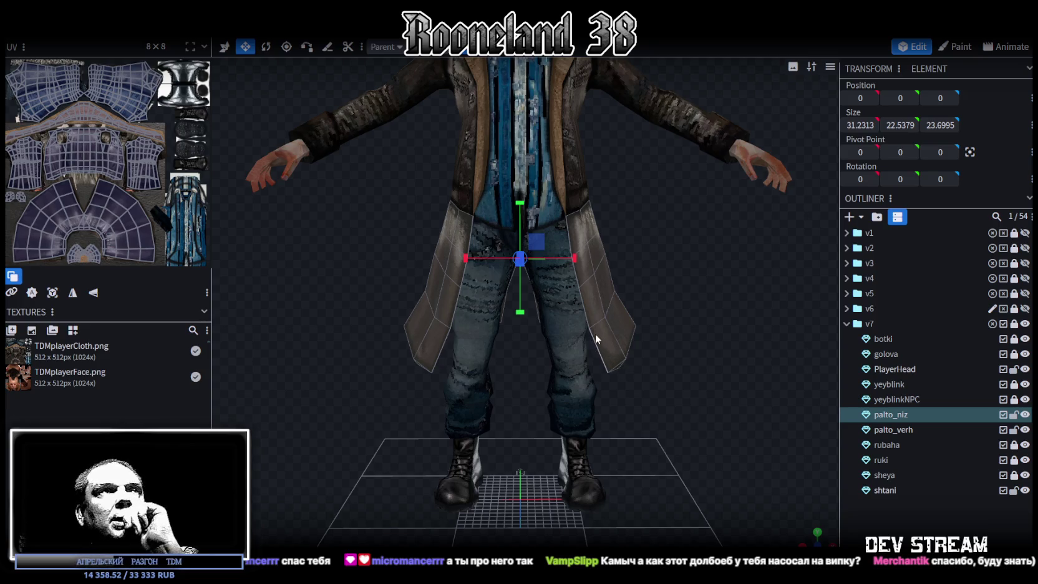
{"action": "scroll", "coordinate": [720, 303], "scroll_direction": "down", "scroll_amount": 4}
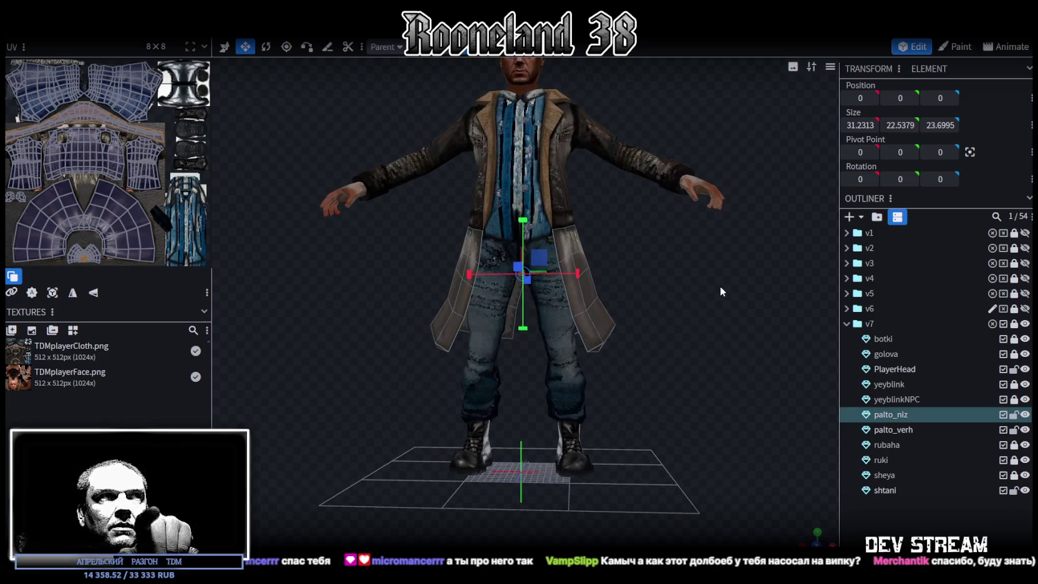
{"action": "left_click_drag", "start_coordinate": [720, 285], "coordinate": [728, 278]}
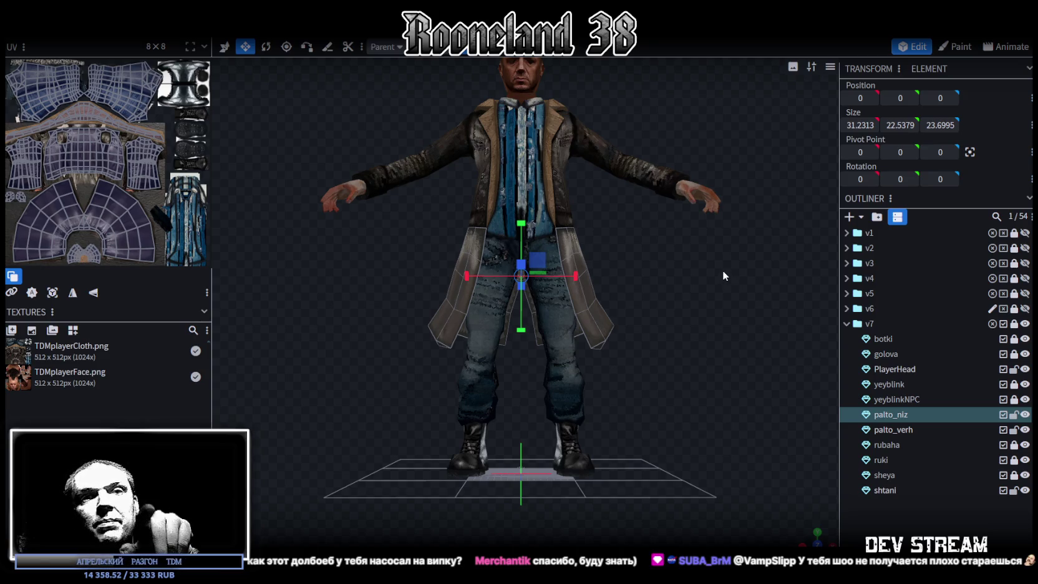
{"action": "mouse_move", "coordinate": [721, 269]}
{"action": "left_mouse_down"}
{"action": "mouse_move", "coordinate": [688, 263]}
{"action": "mouse_move", "coordinate": [701, 257]}
{"action": "mouse_move", "coordinate": [800, 310]}
{"action": "left_mouse_up"}
{"action": "scroll", "coordinate": [690, 263], "scroll_direction": "up", "scroll_amount": 2}
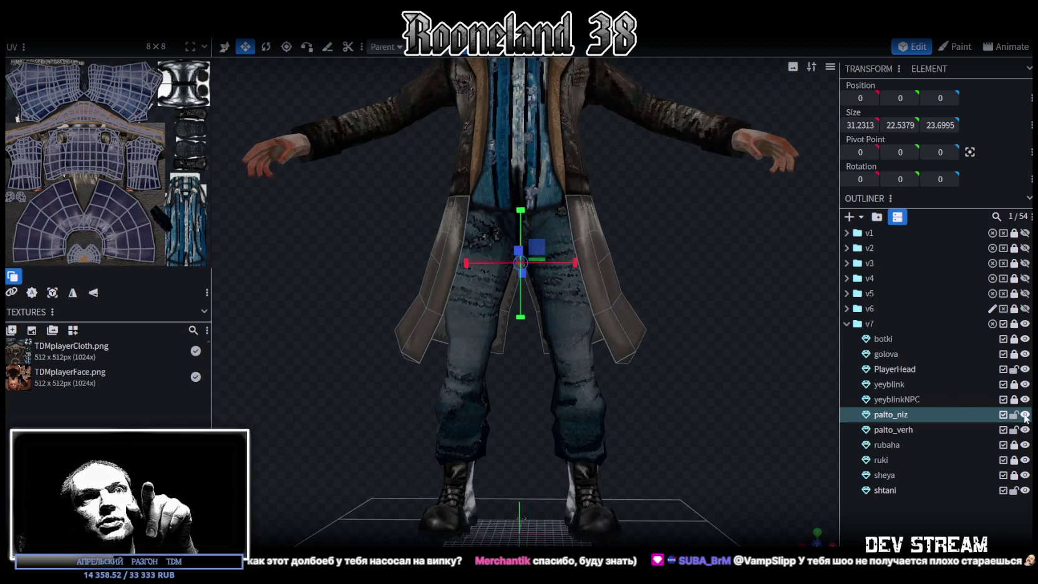
- Hide palto_niz to check the model underneath, then show it again
{"action": "left_click", "coordinate": [1025, 415]}
{"action": "mouse_move", "coordinate": [717, 312]}
{"action": "left_mouse_down"}
{"action": "mouse_move", "coordinate": [425, 272]}
{"action": "mouse_move", "coordinate": [448, 288]}
{"action": "mouse_move", "coordinate": [586, 298]}
{"action": "mouse_move", "coordinate": [677, 288]}
{"action": "mouse_move", "coordinate": [701, 274]}
{"action": "left_mouse_up"}
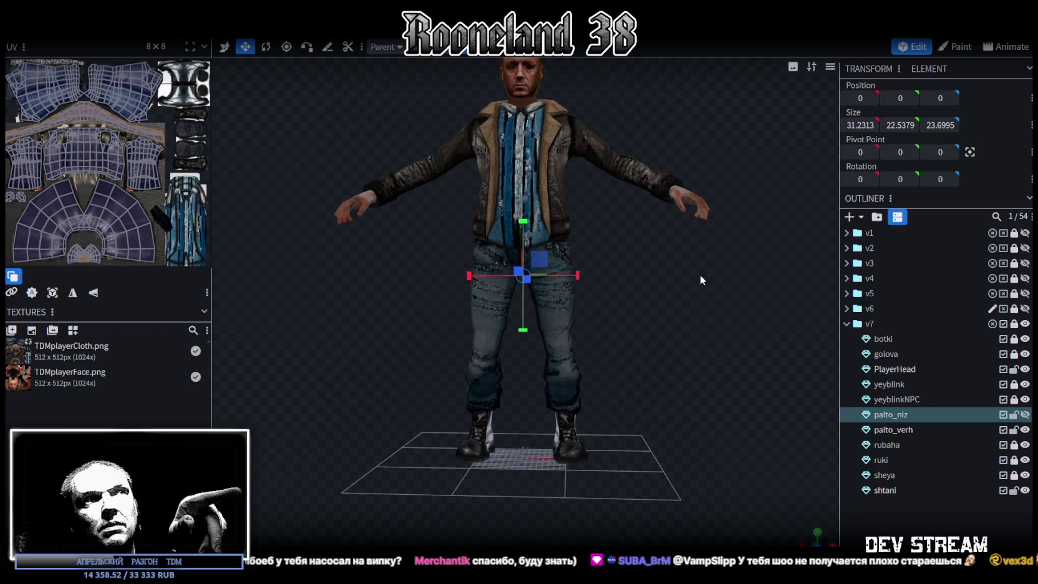
{"action": "scroll", "coordinate": [700, 274], "scroll_direction": "up", "scroll_amount": 3}
{"action": "left_click", "coordinate": [1025, 415]}
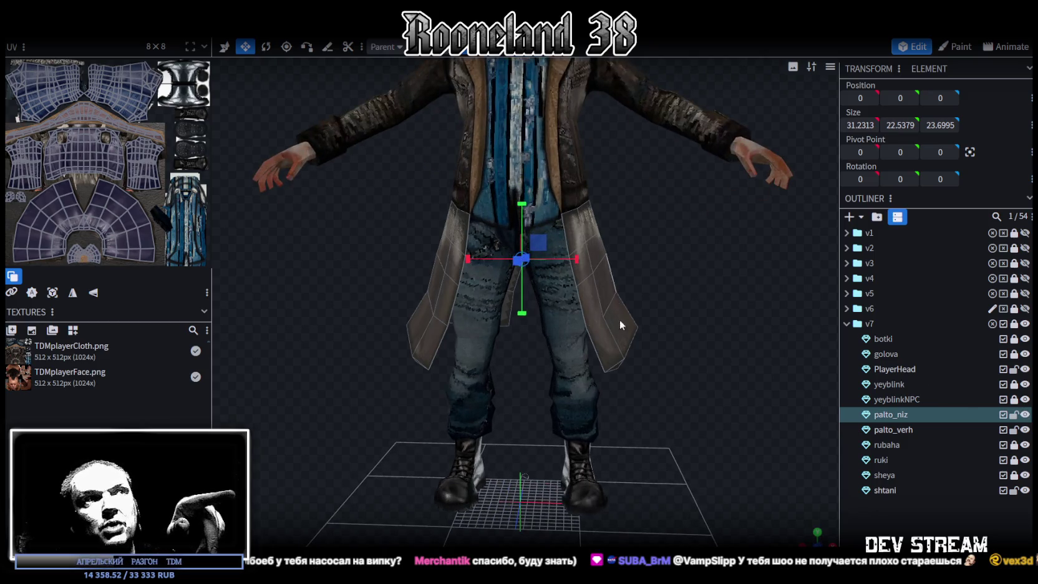
- Inspect the coat from front, sides and back, then switch to the PRG_player project
{"action": "left_click_drag", "start_coordinate": [626, 210], "coordinate": [589, 244]}
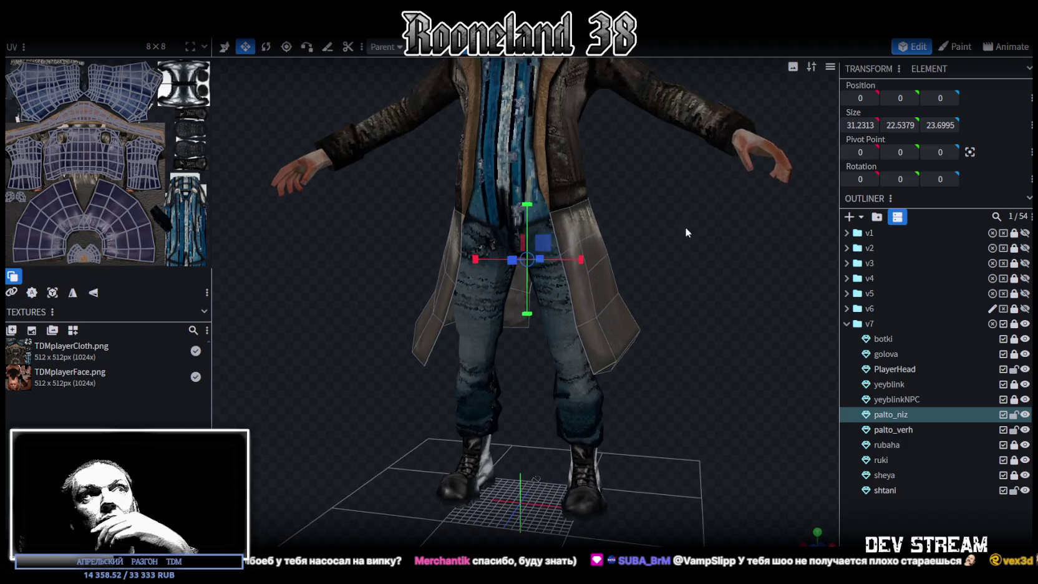
{"action": "left_click_drag", "start_coordinate": [685, 226], "coordinate": [578, 216]}
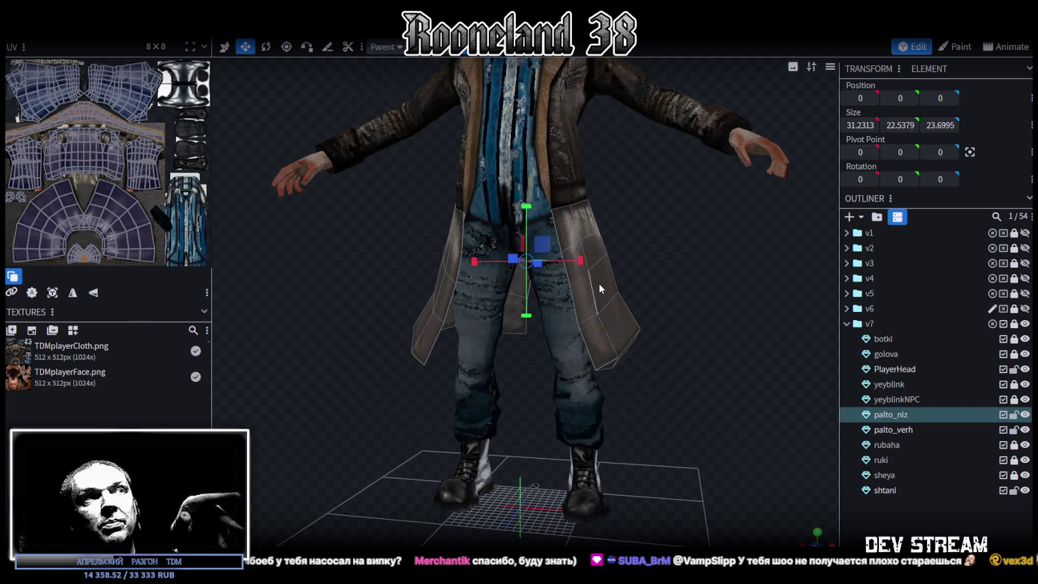
{"action": "mouse_move", "coordinate": [713, 289]}
{"action": "left_mouse_down"}
{"action": "mouse_move", "coordinate": [506, 280]}
{"action": "mouse_move", "coordinate": [478, 292]}
{"action": "mouse_move", "coordinate": [727, 289]}
{"action": "left_mouse_up"}
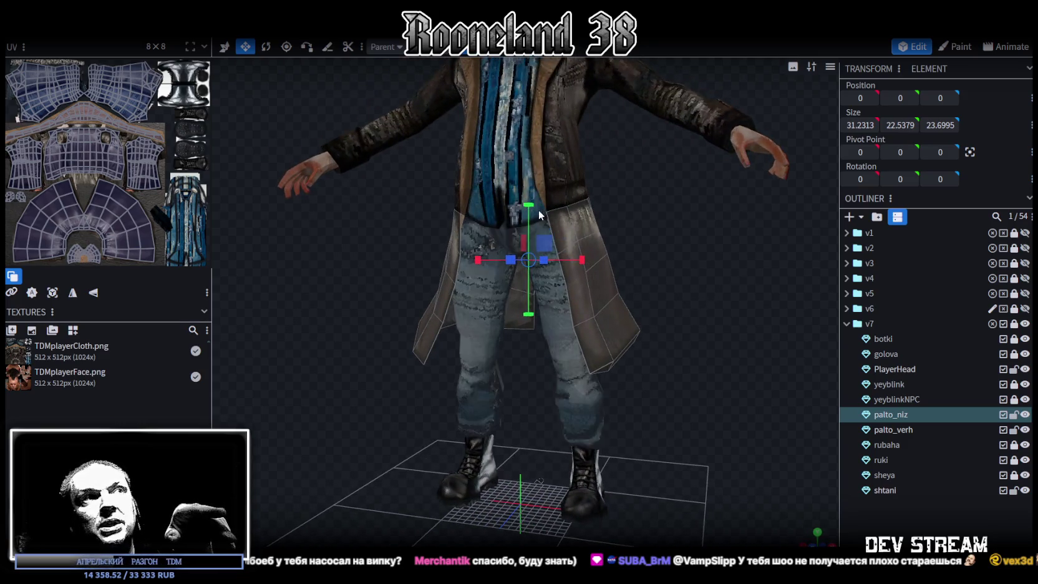
{"action": "mouse_move", "coordinate": [597, 201]}
{"action": "left_mouse_down"}
{"action": "mouse_move", "coordinate": [473, 214]}
{"action": "mouse_move", "coordinate": [569, 200]}
{"action": "left_mouse_up"}
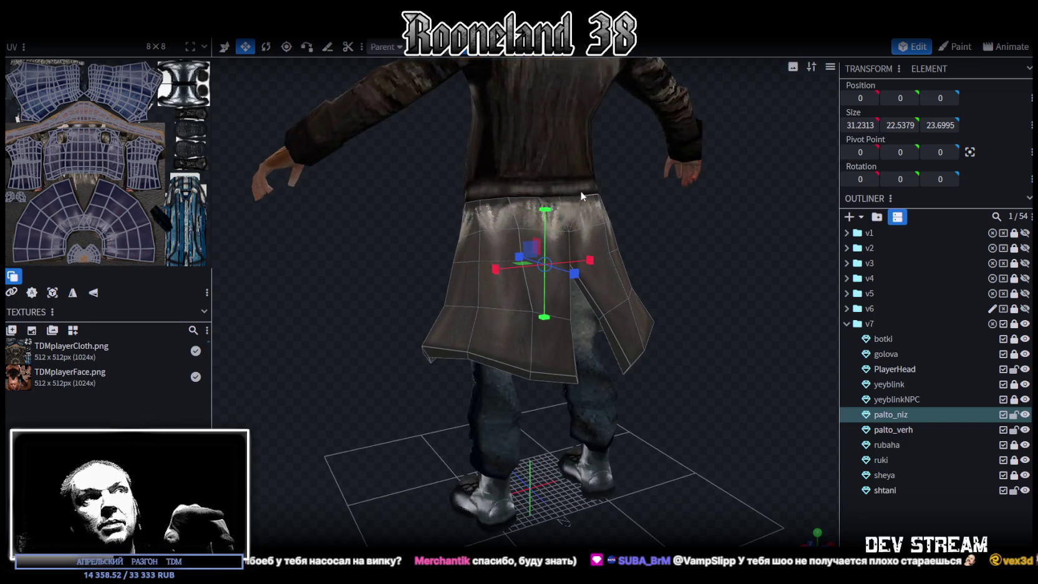
{"action": "mouse_move", "coordinate": [379, 256]}
{"action": "left_mouse_down"}
{"action": "mouse_move", "coordinate": [653, 241]}
{"action": "mouse_move", "coordinate": [600, 208]}
{"action": "left_mouse_up"}
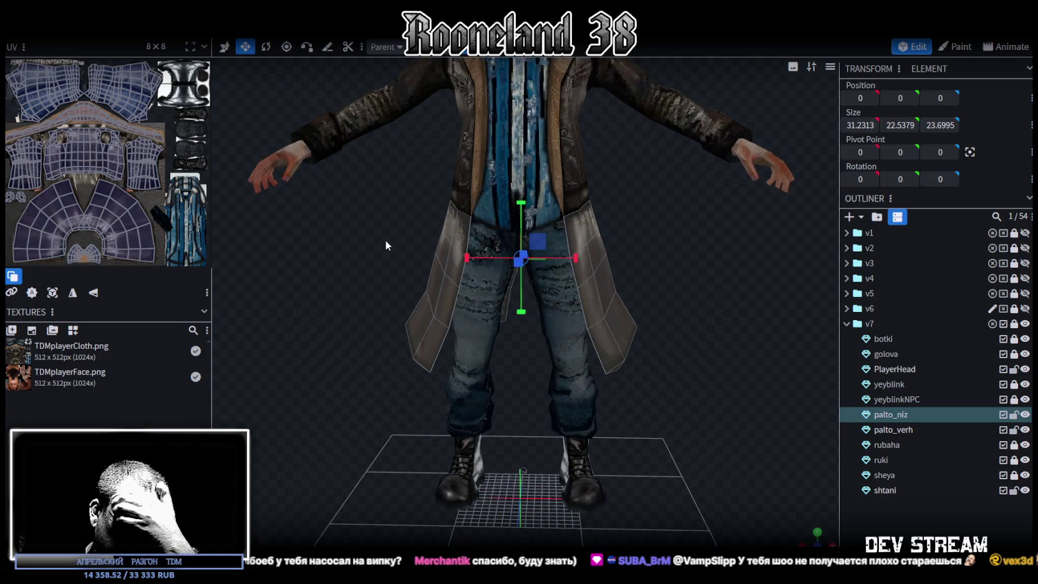
{"action": "mouse_move", "coordinate": [578, 182]}
{"action": "left_mouse_down"}
{"action": "mouse_move", "coordinate": [648, 188]}
{"action": "mouse_move", "coordinate": [585, 185]}
{"action": "mouse_move", "coordinate": [499, 207]}
{"action": "left_mouse_up"}
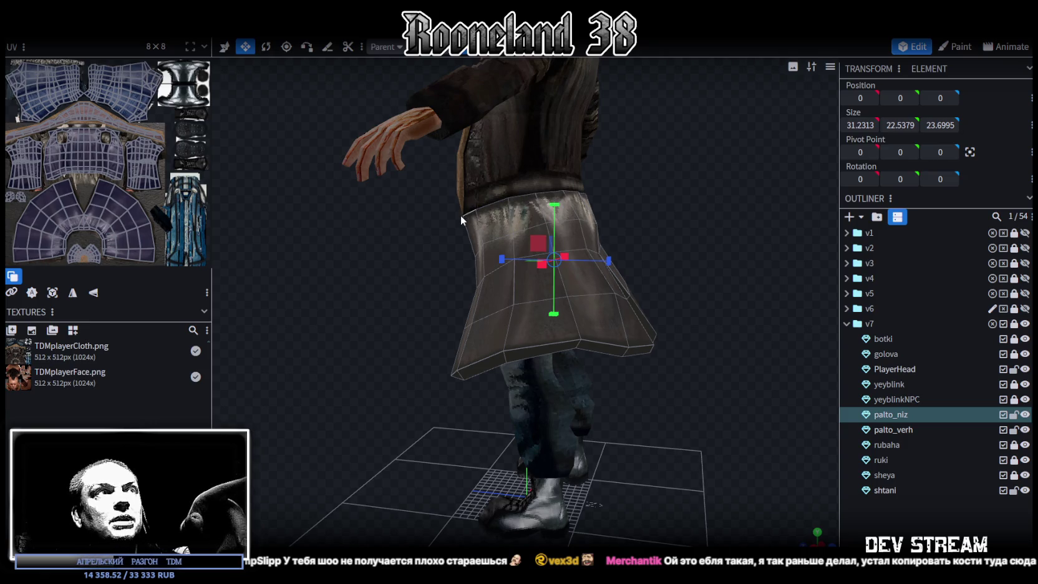
{"action": "left_click_drag", "start_coordinate": [616, 196], "coordinate": [508, 193]}
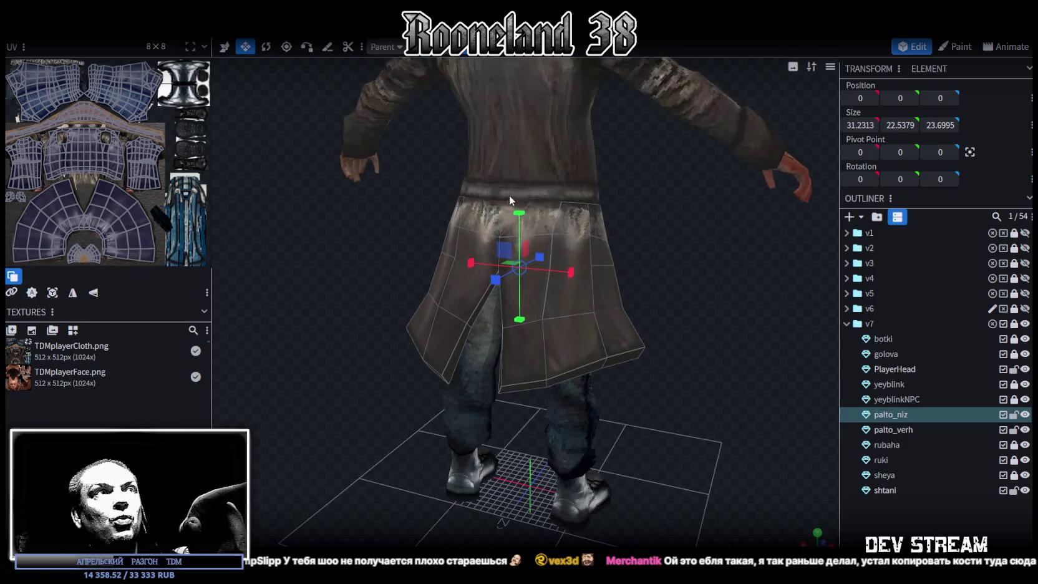
{"action": "mouse_move", "coordinate": [624, 209]}
{"action": "left_mouse_down"}
{"action": "mouse_move", "coordinate": [467, 184]}
{"action": "mouse_move", "coordinate": [580, 217]}
{"action": "left_mouse_up"}
{"action": "mouse_move", "coordinate": [444, 191]}
{"action": "left_mouse_down"}
{"action": "mouse_move", "coordinate": [619, 203]}
{"action": "mouse_move", "coordinate": [612, 195]}
{"action": "left_mouse_up"}
{"action": "left_click_drag", "start_coordinate": [465, 191], "coordinate": [513, 194]}
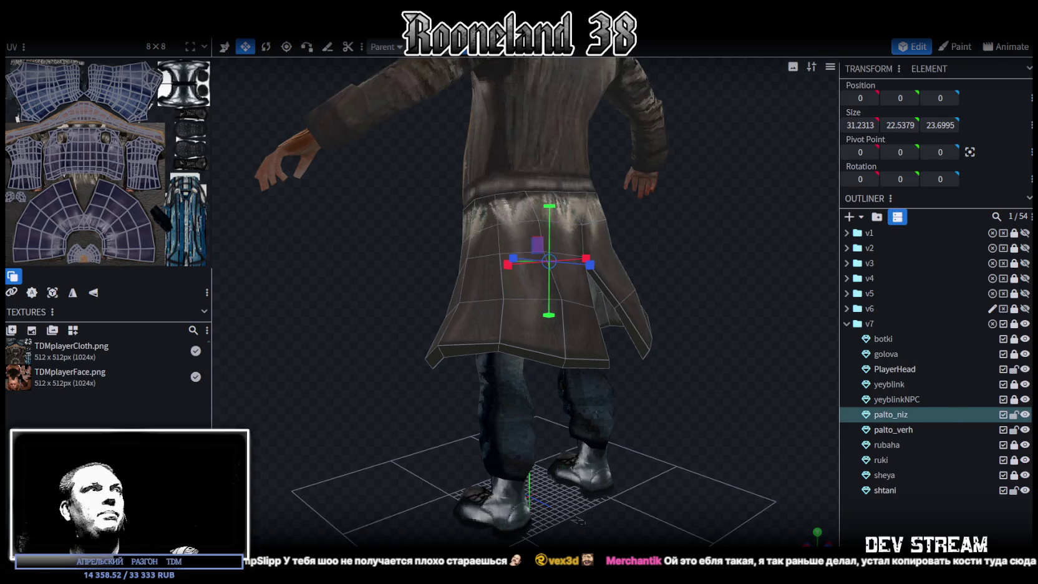
{"action": "key", "text": "ctrl+Tab"}
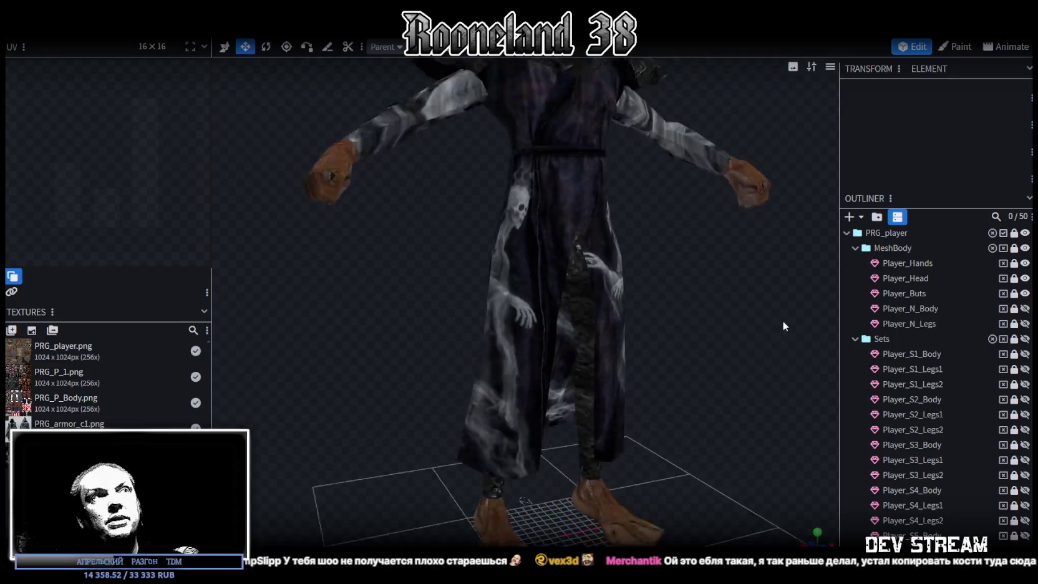
- Go to the RPGwpn1 project, widen the UV panel, and box-select the fifth sword's bottom cube
{"action": "scroll", "coordinate": [754, 321], "scroll_direction": "down", "scroll_amount": 3}
{"action": "left_click_drag", "start_coordinate": [699, 347], "coordinate": [736, 346]}
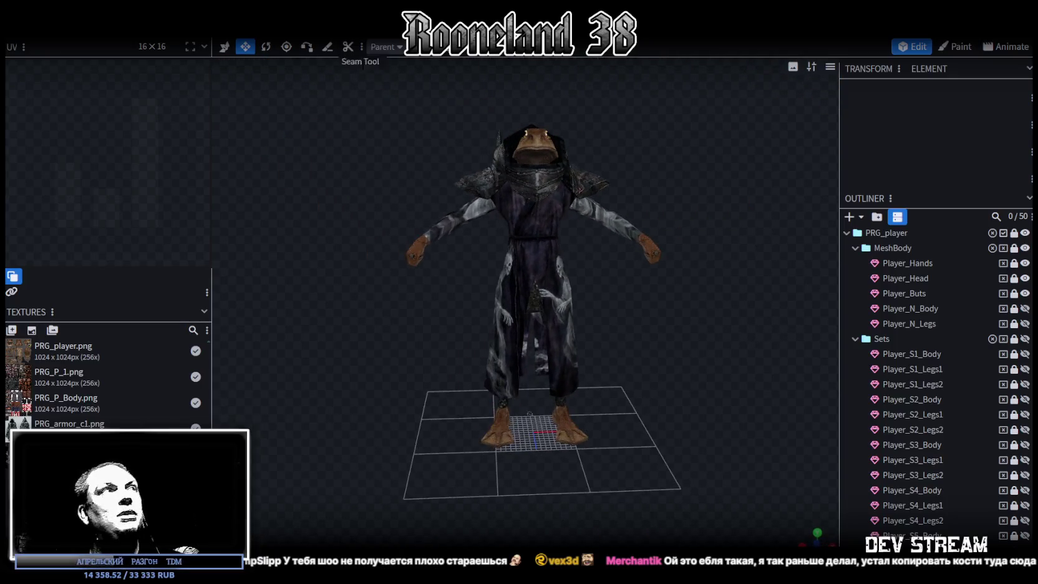
{"action": "key", "text": "ctrl+Tab"}
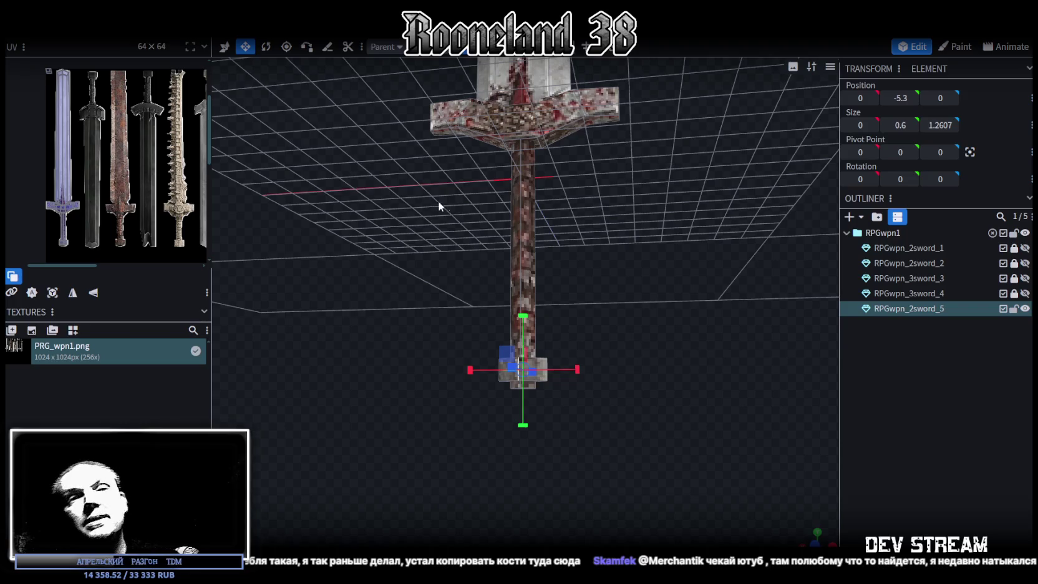
{"action": "left_click_drag", "start_coordinate": [580, 218], "coordinate": [600, 251]}
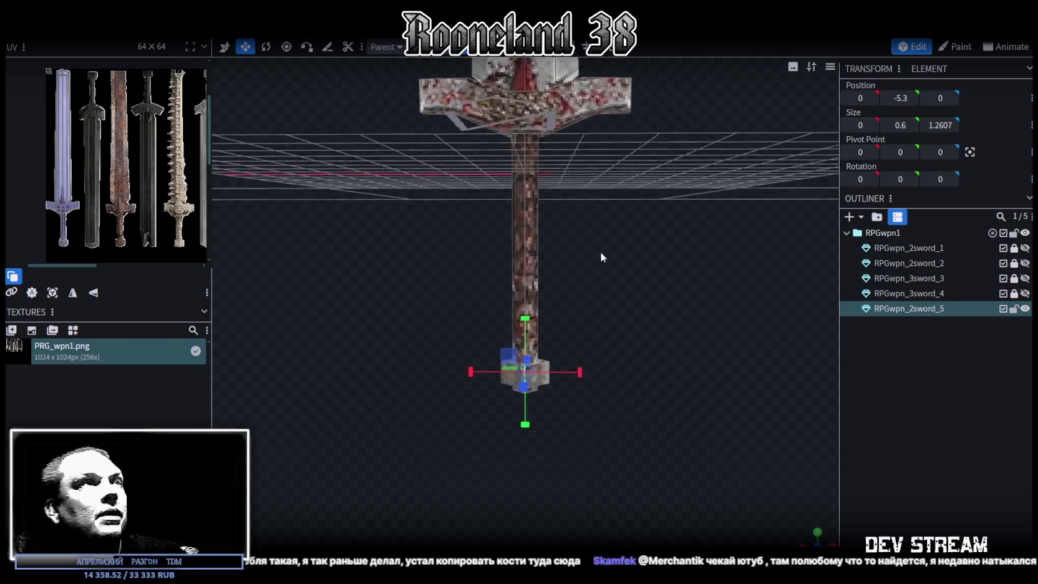
{"action": "left_click_drag", "start_coordinate": [211, 138], "coordinate": [458, 184]}
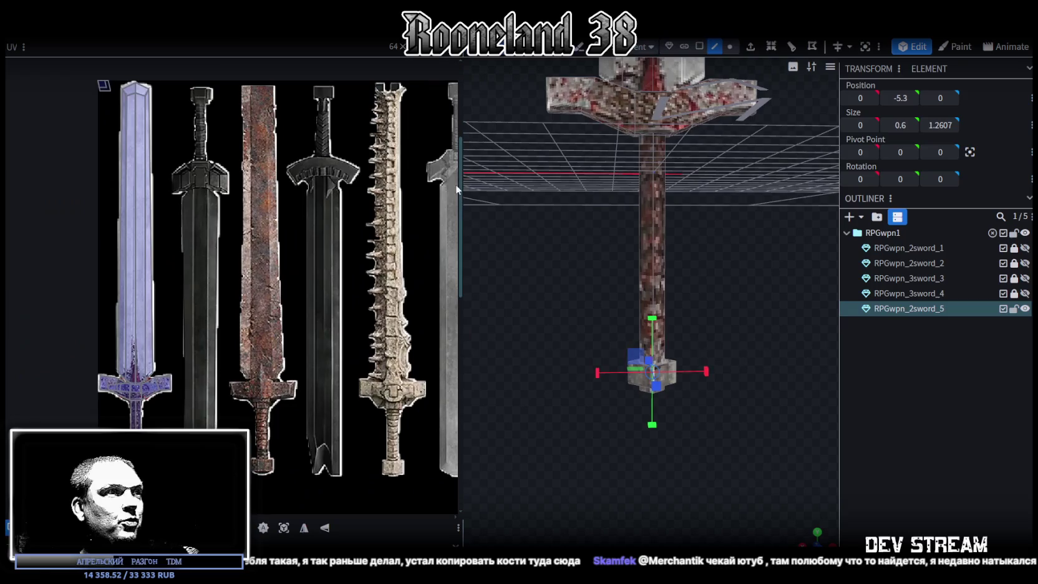
{"action": "left_click_drag", "start_coordinate": [594, 227], "coordinate": [599, 250]}
- In vertex mode, select the fifth sword's bottom-end vertices and raise the pommel toward the grip
{"action": "left_click", "coordinate": [730, 47]}
{"action": "left_click_drag", "start_coordinate": [575, 465], "coordinate": [744, 332]}
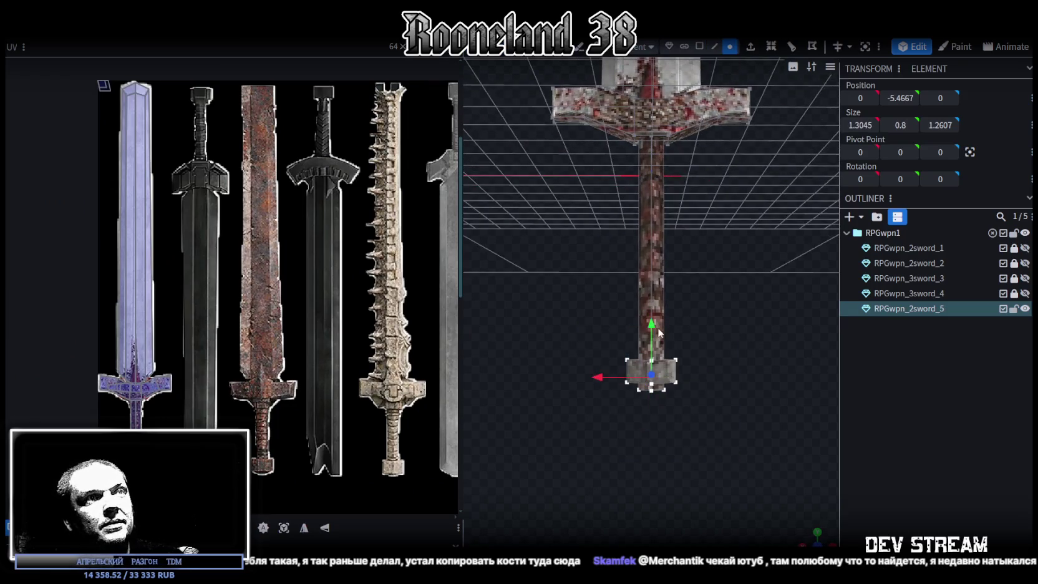
{"action": "mouse_move", "coordinate": [653, 325]}
{"action": "left_mouse_down"}
{"action": "mouse_move", "coordinate": [683, 292]}
{"action": "mouse_move", "coordinate": [667, 353]}
{"action": "mouse_move", "coordinate": [685, 300]}
{"action": "mouse_move", "coordinate": [701, 353]}
{"action": "mouse_move", "coordinate": [697, 284]}
{"action": "mouse_move", "coordinate": [696, 386]}
{"action": "mouse_move", "coordinate": [714, 376]}
{"action": "mouse_move", "coordinate": [712, 362]}
{"action": "left_mouse_up"}
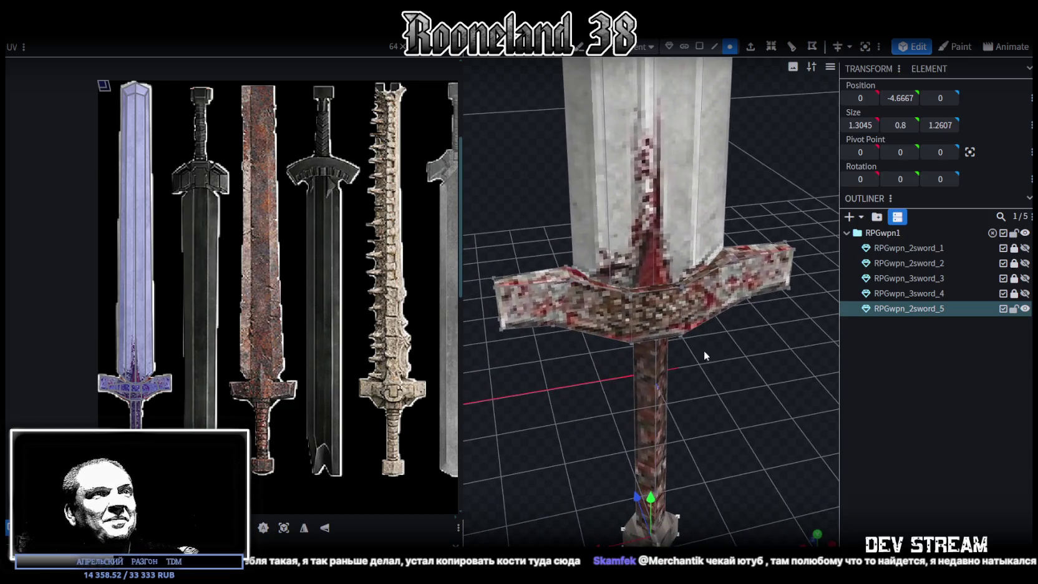
{"action": "scroll", "coordinate": [165, 321], "scroll_direction": "down", "scroll_amount": 2}
{"action": "scroll", "coordinate": [143, 356], "scroll_direction": "down", "scroll_amount": 3}
{"action": "scroll", "coordinate": [141, 338], "scroll_direction": "up", "scroll_amount": 3}
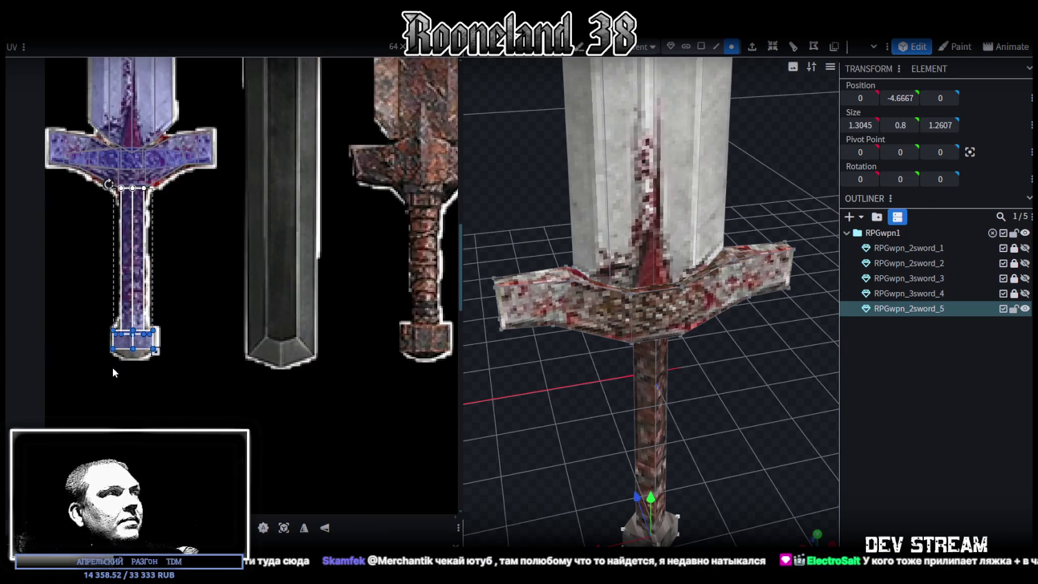
- Select the whole pommel cube in face mode, now 0.6 thick at position 0, -4.5, 0
{"action": "left_click", "coordinate": [112, 367]}
{"action": "scroll", "coordinate": [189, 361], "scroll_direction": "down", "scroll_amount": 2}
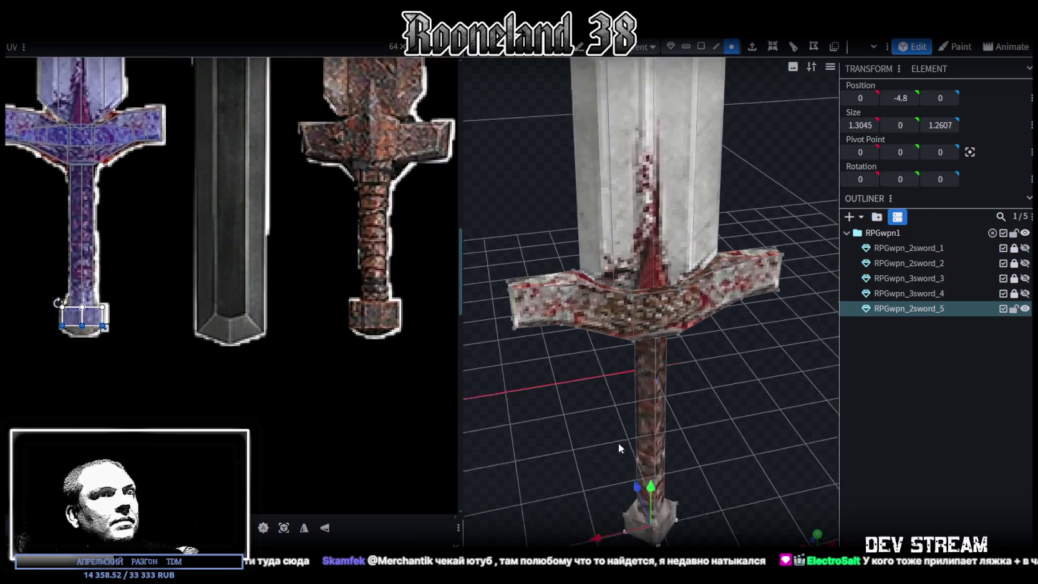
{"action": "left_click_drag", "start_coordinate": [618, 442], "coordinate": [665, 74]}
{"action": "left_click", "coordinate": [701, 47]}
{"action": "left_click_drag", "start_coordinate": [665, 292], "coordinate": [545, 460]}
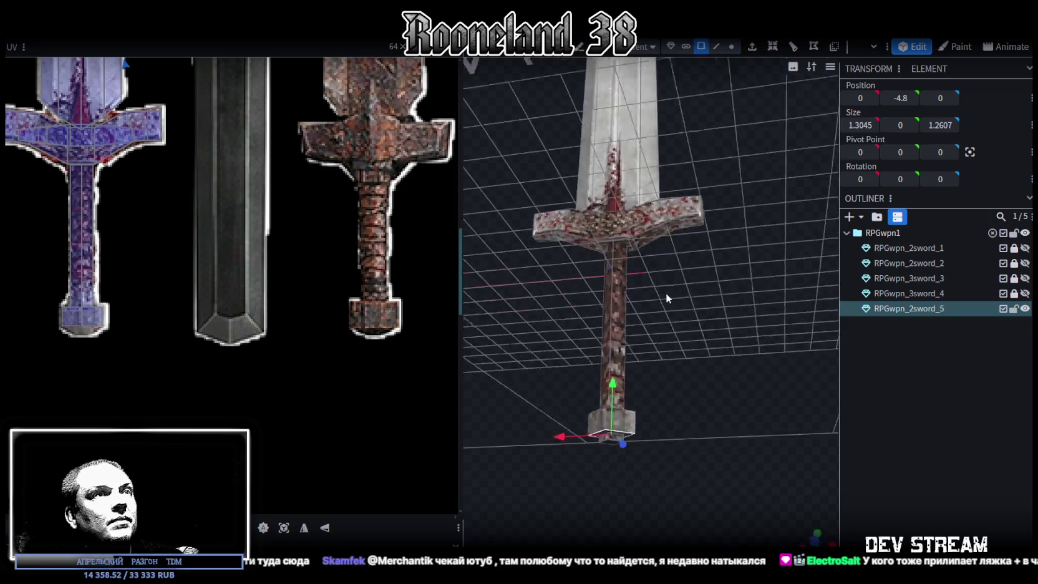
{"action": "left_click", "coordinate": [590, 466]}
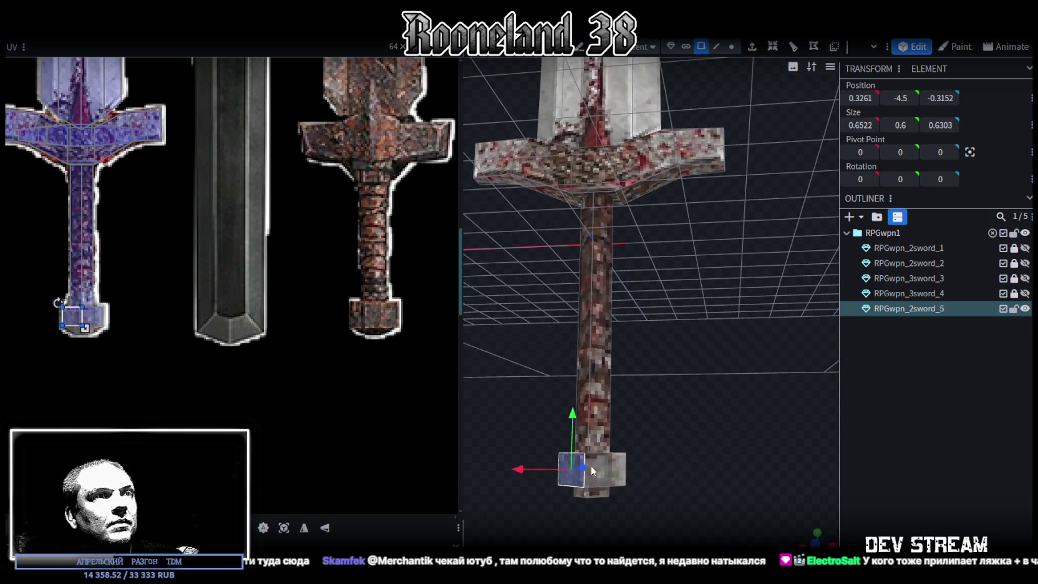
{"action": "mouse_move", "coordinate": [669, 434]}
{"action": "left_mouse_down"}
{"action": "mouse_move", "coordinate": [623, 471]}
{"action": "mouse_move", "coordinate": [734, 412]}
{"action": "left_mouse_up"}
{"action": "scroll", "coordinate": [734, 412], "scroll_direction": "up", "scroll_amount": 2}
{"action": "left_click", "coordinate": [645, 422]}
{"action": "mouse_move", "coordinate": [657, 383]}
{"action": "left_mouse_down"}
{"action": "mouse_move", "coordinate": [726, 350]}
{"action": "mouse_move", "coordinate": [645, 466]}
{"action": "mouse_move", "coordinate": [662, 490]}
{"action": "mouse_move", "coordinate": [695, 406]}
{"action": "mouse_move", "coordinate": [714, 397]}
{"action": "left_mouse_up"}
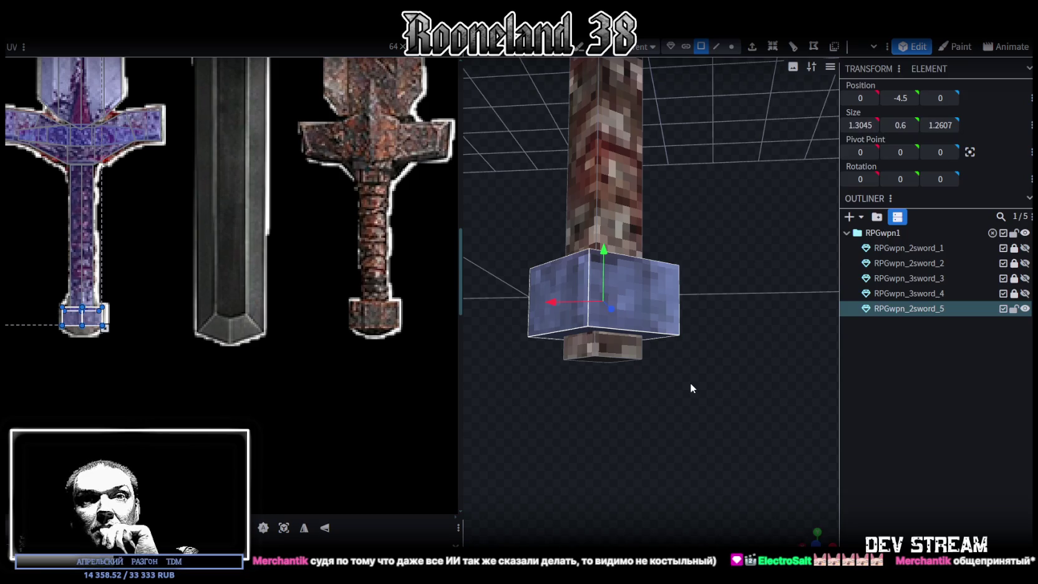
{"action": "left_click", "coordinate": [817, 533]}
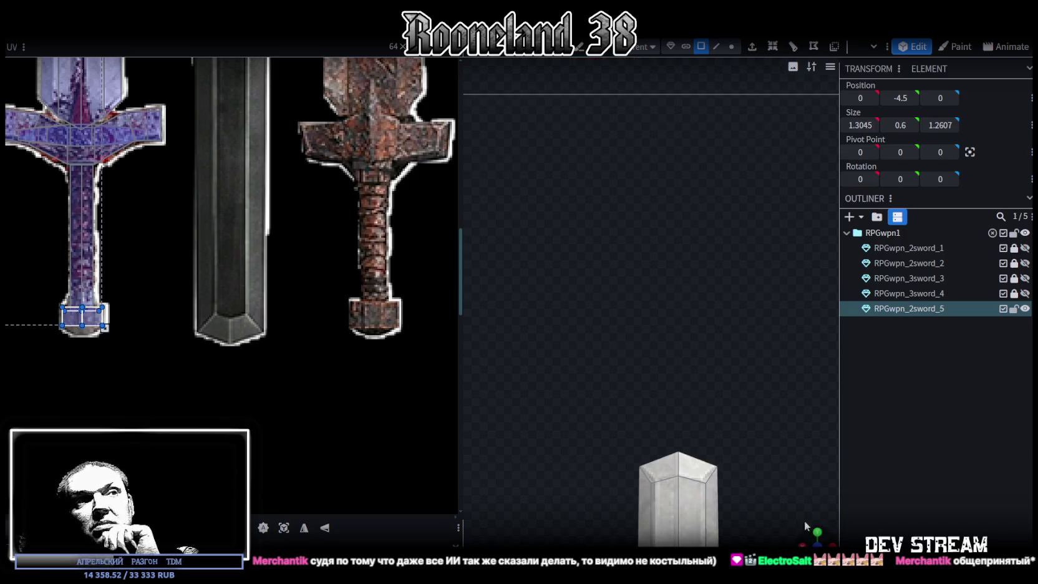
- Project the pommel's UV mapping from the front view
{"action": "scroll", "coordinate": [649, 405], "scroll_direction": "up", "scroll_amount": 3}
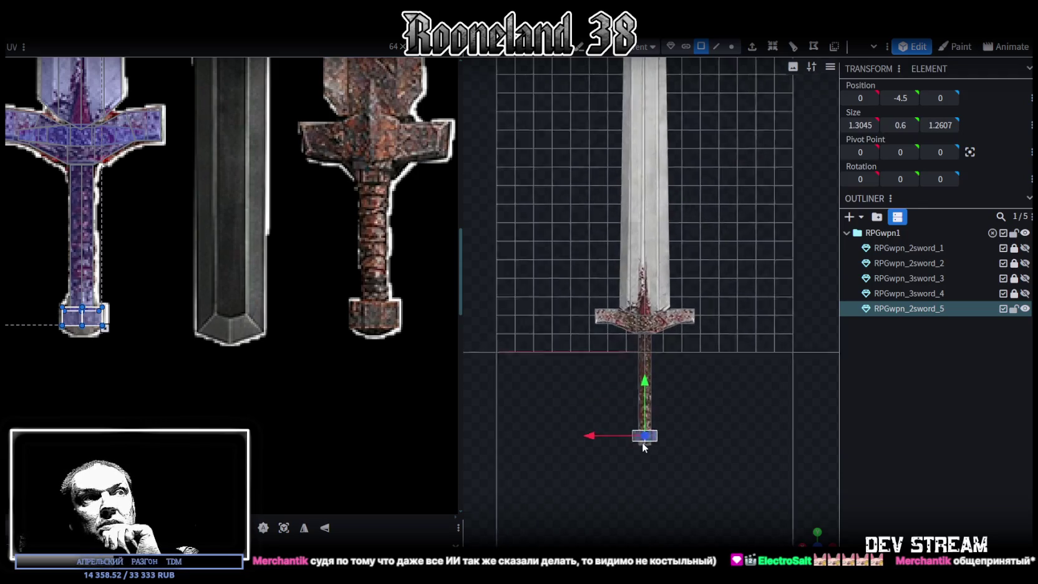
{"action": "scroll", "coordinate": [686, 474], "scroll_direction": "up", "scroll_amount": 3}
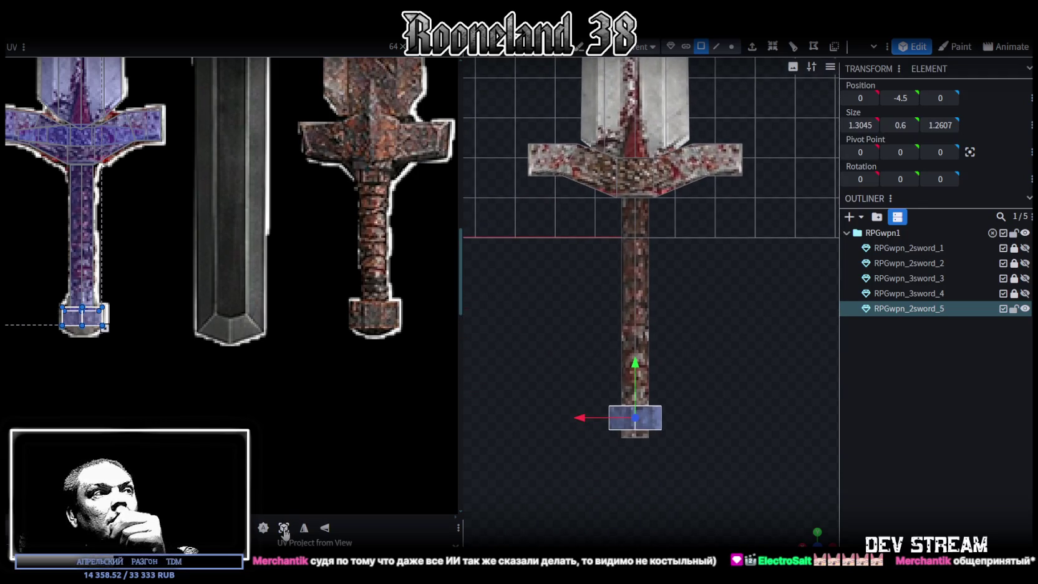
{"action": "left_click", "coordinate": [69, 64]}
{"action": "scroll", "coordinate": [145, 316], "scroll_direction": "down", "scroll_amount": 2}
{"action": "scroll", "coordinate": [135, 312], "scroll_direction": "down", "scroll_amount": 2}
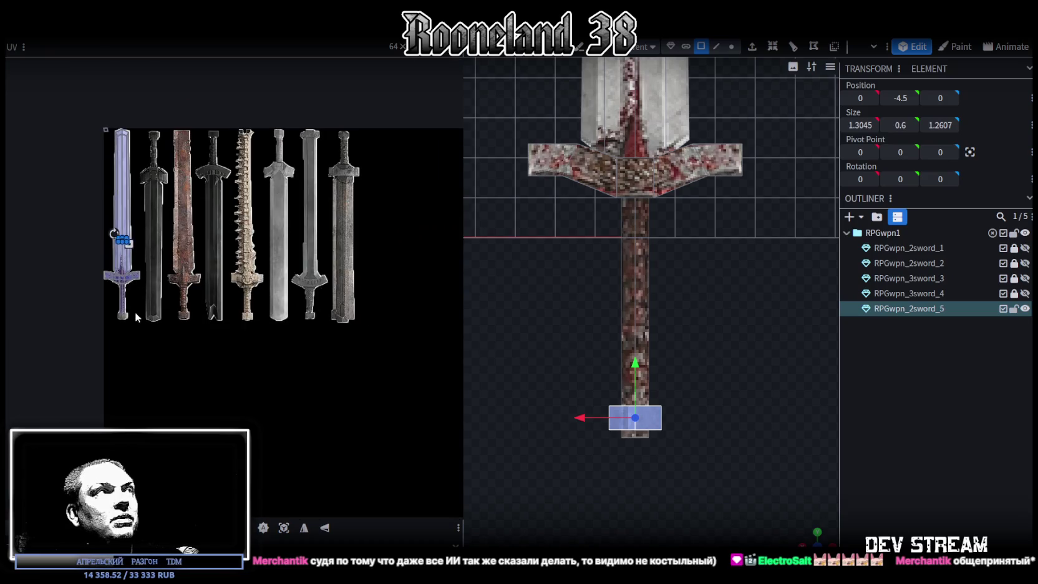
{"action": "scroll", "coordinate": [123, 246], "scroll_direction": "up", "scroll_amount": 2}
{"action": "scroll", "coordinate": [159, 212], "scroll_direction": "up", "scroll_amount": 2}
- Move and stretch the pommel's UV box over the bone sword's pommel on the texture sheet
{"action": "left_click_drag", "start_coordinate": [159, 212], "coordinate": [365, 444]}
{"action": "middle_click_drag", "start_coordinate": [365, 444], "coordinate": [68, 426]}
{"action": "left_click_drag", "start_coordinate": [61, 404], "coordinate": [223, 411]}
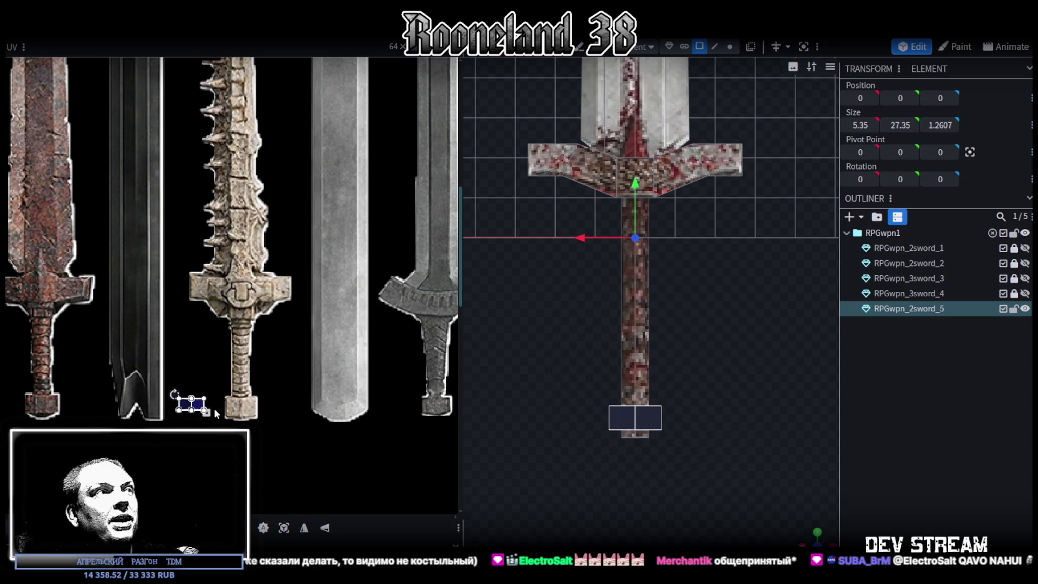
{"action": "scroll", "coordinate": [221, 412], "scroll_direction": "up", "scroll_amount": 3}
{"action": "scroll", "coordinate": [222, 412], "scroll_direction": "up", "scroll_amount": 3}
{"action": "mouse_move", "coordinate": [232, 359]}
{"action": "left_mouse_down"}
{"action": "mouse_move", "coordinate": [288, 387]}
{"action": "mouse_move", "coordinate": [266, 362]}
{"action": "left_mouse_up"}
{"action": "mouse_move", "coordinate": [368, 404]}
{"action": "left_mouse_down"}
{"action": "mouse_move", "coordinate": [393, 418]}
{"action": "mouse_move", "coordinate": [391, 445]}
{"action": "left_mouse_up"}
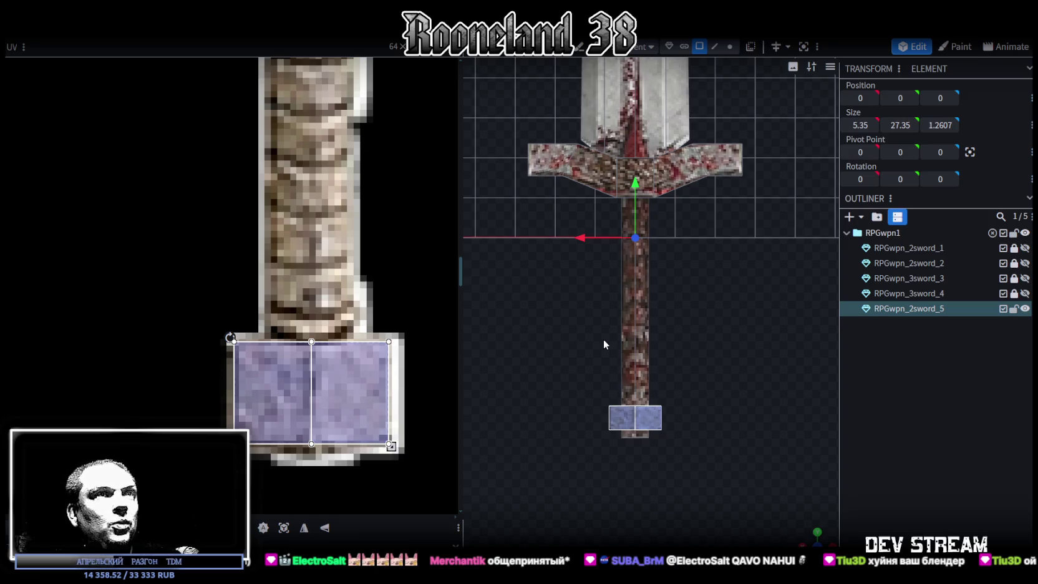
- Zoom in to select a single pommel face, then zoom back out to the whole sword
{"action": "mouse_move", "coordinate": [606, 374]}
{"action": "left_mouse_down"}
{"action": "mouse_move", "coordinate": [806, 525]}
{"action": "mouse_move", "coordinate": [736, 346]}
{"action": "left_mouse_up"}
{"action": "scroll", "coordinate": [736, 346], "scroll_direction": "up", "scroll_amount": 3}
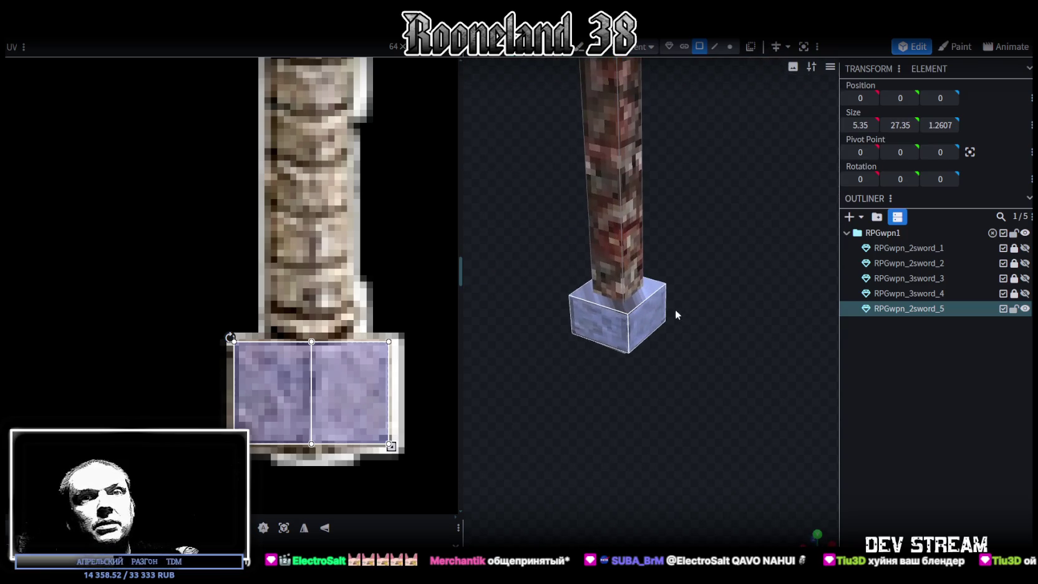
{"action": "left_click", "coordinate": [664, 291]}
{"action": "mouse_move", "coordinate": [620, 243]}
{"action": "left_mouse_down"}
{"action": "mouse_move", "coordinate": [665, 408]}
{"action": "mouse_move", "coordinate": [631, 328]}
{"action": "mouse_move", "coordinate": [656, 384]}
{"action": "left_mouse_up"}
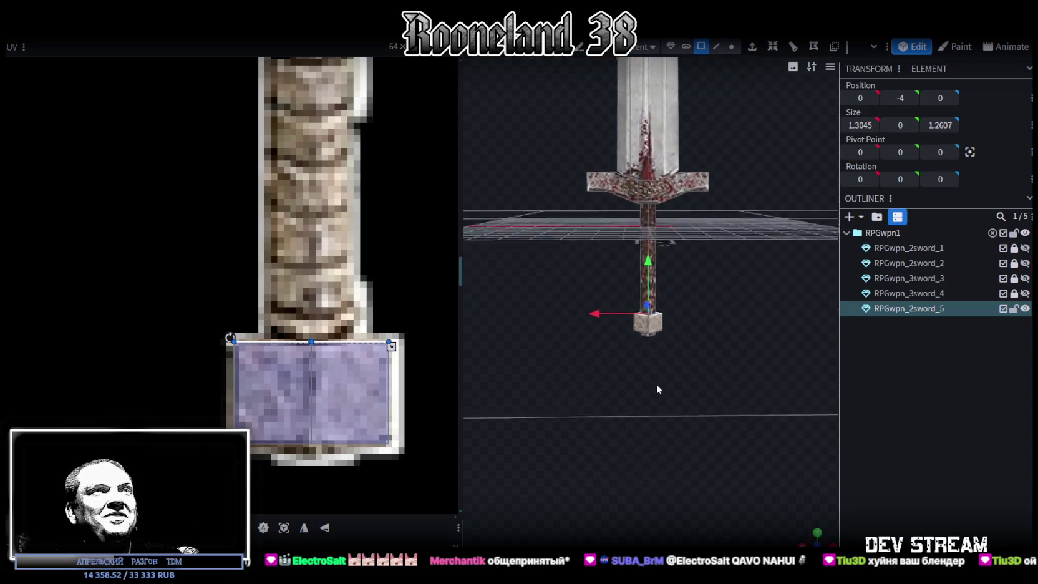
{"action": "scroll", "coordinate": [270, 247], "scroll_direction": "down", "scroll_amount": 5}
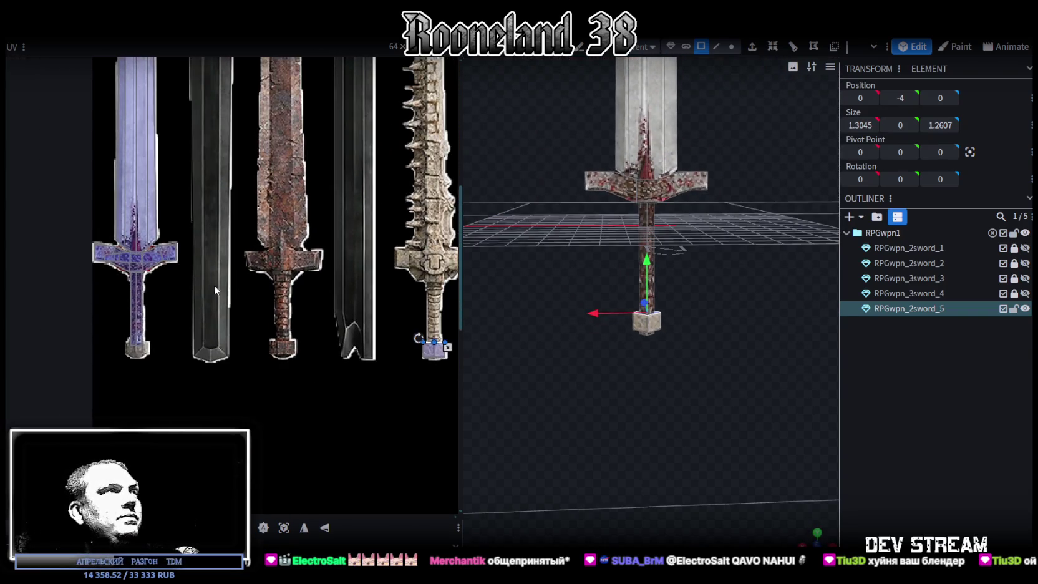
- Select the grip and move its UV area onto the bone sword's wrapped handle
{"action": "middle_click_drag", "start_coordinate": [233, 282], "coordinate": [208, 273]}
{"action": "left_click", "coordinate": [102, 281]}
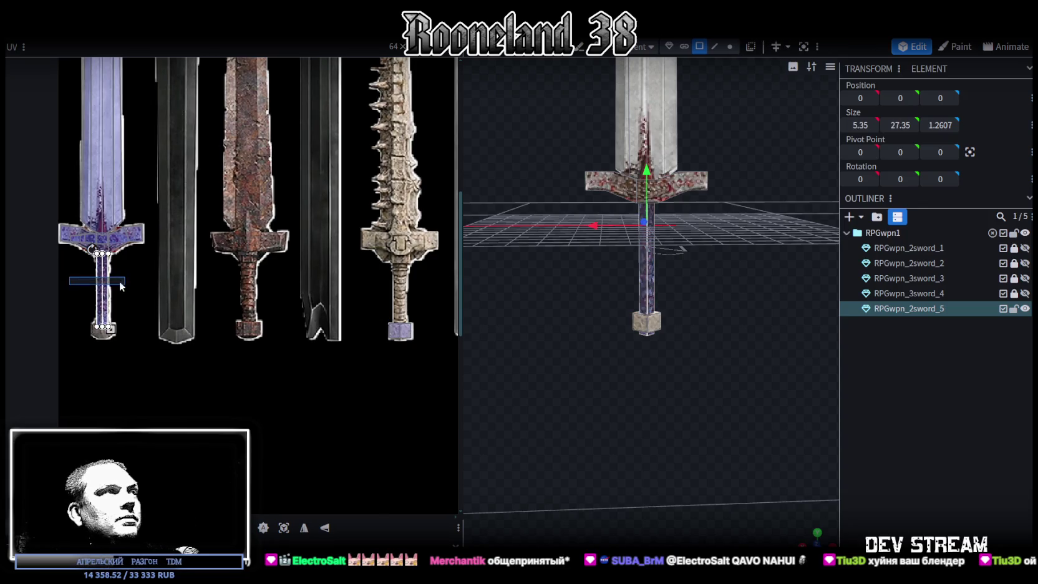
{"action": "left_click_drag", "start_coordinate": [104, 282], "coordinate": [406, 307]}
{"action": "scroll", "coordinate": [406, 307], "scroll_direction": "up", "scroll_amount": 3}
{"action": "scroll", "coordinate": [406, 307], "scroll_direction": "up", "scroll_amount": 3}
{"action": "mouse_move", "coordinate": [340, 218]}
{"action": "left_mouse_down"}
{"action": "mouse_move", "coordinate": [313, 216]}
{"action": "mouse_move", "coordinate": [315, 171]}
{"action": "left_mouse_up"}
- Shift the grip's UV face right and resize it to fit the hilt wrap
{"action": "scroll", "coordinate": [371, 229], "scroll_direction": "down", "scroll_amount": 3}
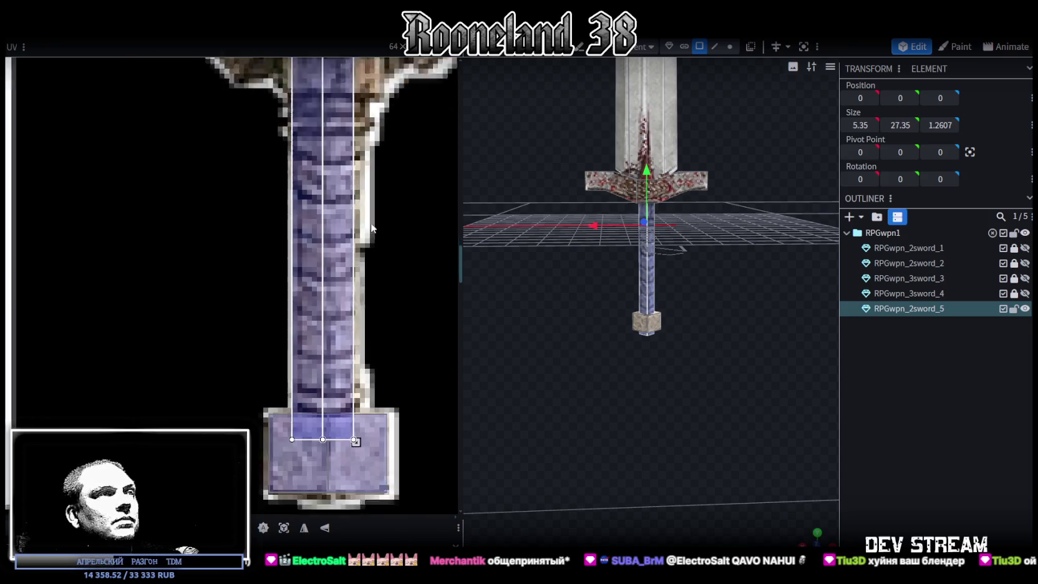
{"action": "scroll", "coordinate": [372, 228], "scroll_direction": "down", "scroll_amount": 2}
{"action": "left_click_drag", "start_coordinate": [356, 388], "coordinate": [356, 449]}
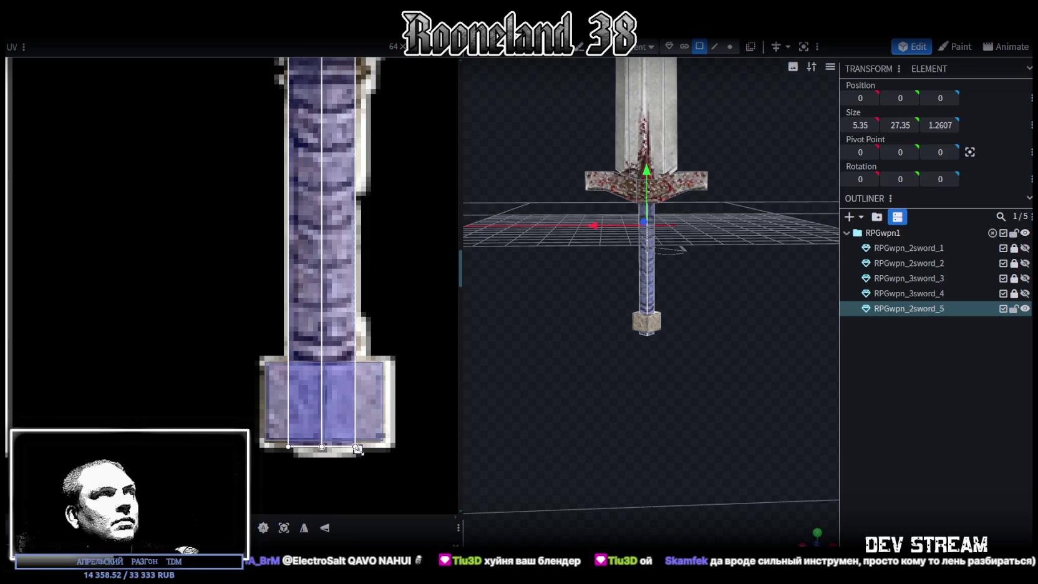
{"action": "left_click_drag", "start_coordinate": [304, 274], "coordinate": [302, 276]}
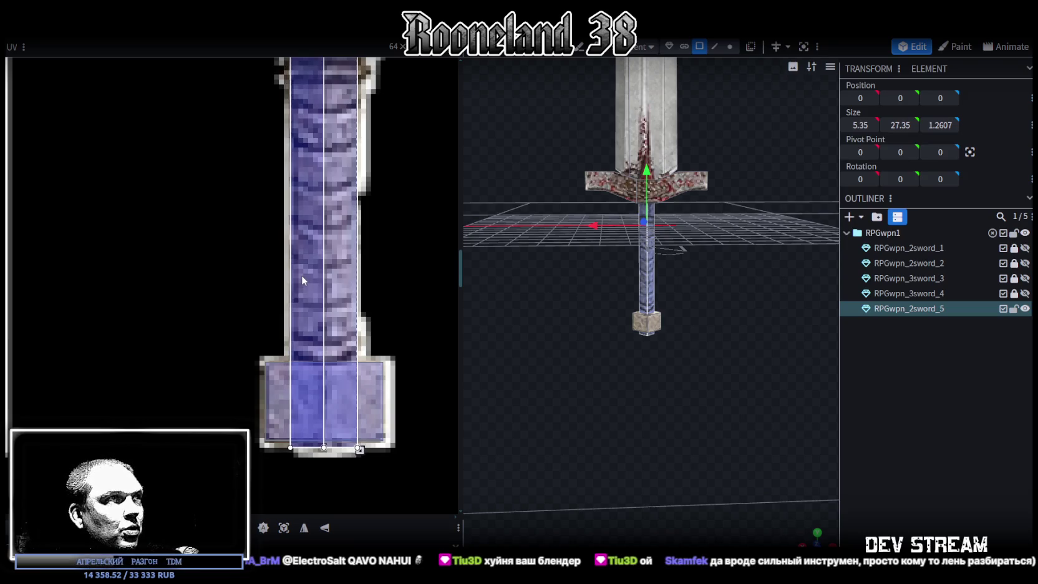
{"action": "left_click_drag", "start_coordinate": [358, 449], "coordinate": [357, 450]}
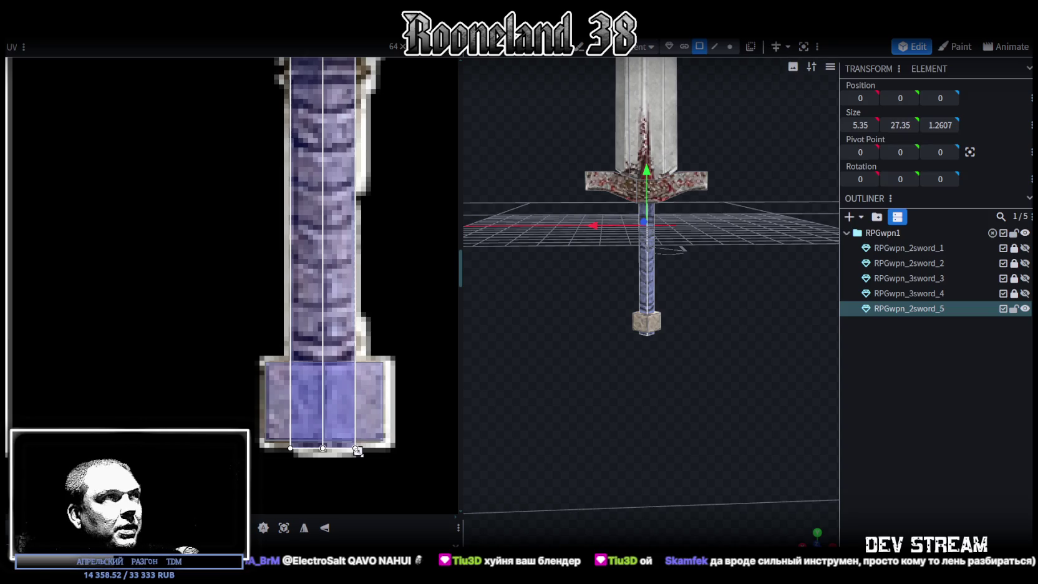
- Deselect and reselect the fifth sword's parts to check the textured grip and pommel
{"action": "left_click_drag", "start_coordinate": [689, 389], "coordinate": [810, 411]}
{"action": "left_click", "coordinate": [887, 433]}
{"action": "mouse_move", "coordinate": [753, 451]}
{"action": "left_mouse_down"}
{"action": "mouse_move", "coordinate": [678, 369]}
{"action": "mouse_move", "coordinate": [710, 319]}
{"action": "mouse_move", "coordinate": [549, 281]}
{"action": "mouse_move", "coordinate": [711, 271]}
{"action": "left_mouse_up"}
{"action": "left_click", "coordinate": [596, 187]}
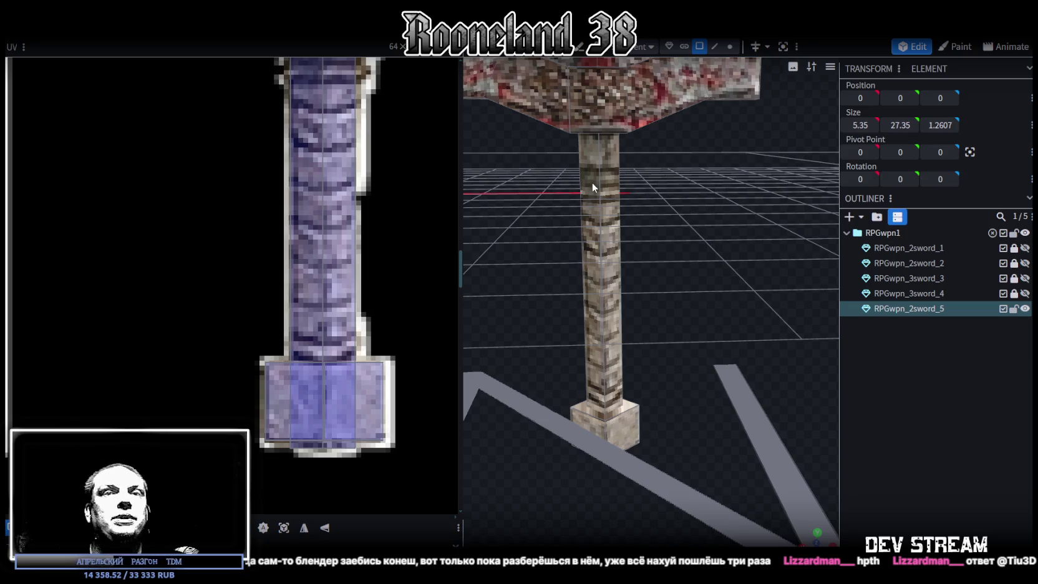
{"action": "scroll", "coordinate": [588, 188], "scroll_direction": "down", "scroll_amount": 5}
{"action": "mouse_move", "coordinate": [662, 297]}
{"action": "left_mouse_down"}
{"action": "mouse_move", "coordinate": [699, 362]}
{"action": "mouse_move", "coordinate": [730, 386]}
{"action": "mouse_move", "coordinate": [679, 325]}
{"action": "mouse_move", "coordinate": [689, 324]}
{"action": "left_mouse_up"}
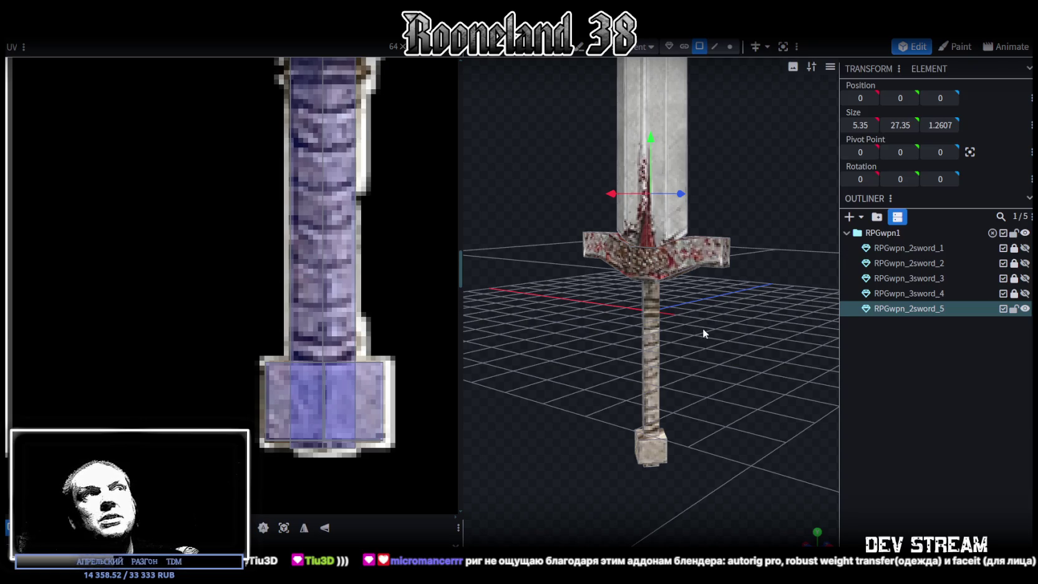
{"action": "mouse_move", "coordinate": [697, 327]}
{"action": "left_mouse_down"}
{"action": "mouse_move", "coordinate": [678, 333]}
{"action": "mouse_move", "coordinate": [586, 307]}
{"action": "mouse_move", "coordinate": [732, 322]}
{"action": "mouse_move", "coordinate": [714, 342]}
{"action": "mouse_move", "coordinate": [689, 344]}
{"action": "mouse_move", "coordinate": [669, 379]}
{"action": "mouse_move", "coordinate": [692, 343]}
{"action": "mouse_move", "coordinate": [719, 419]}
{"action": "left_mouse_up"}
{"action": "left_click", "coordinate": [649, 330]}
{"action": "scroll", "coordinate": [717, 418], "scroll_direction": "up", "scroll_amount": 3}
{"action": "left_click", "coordinate": [512, 340]}
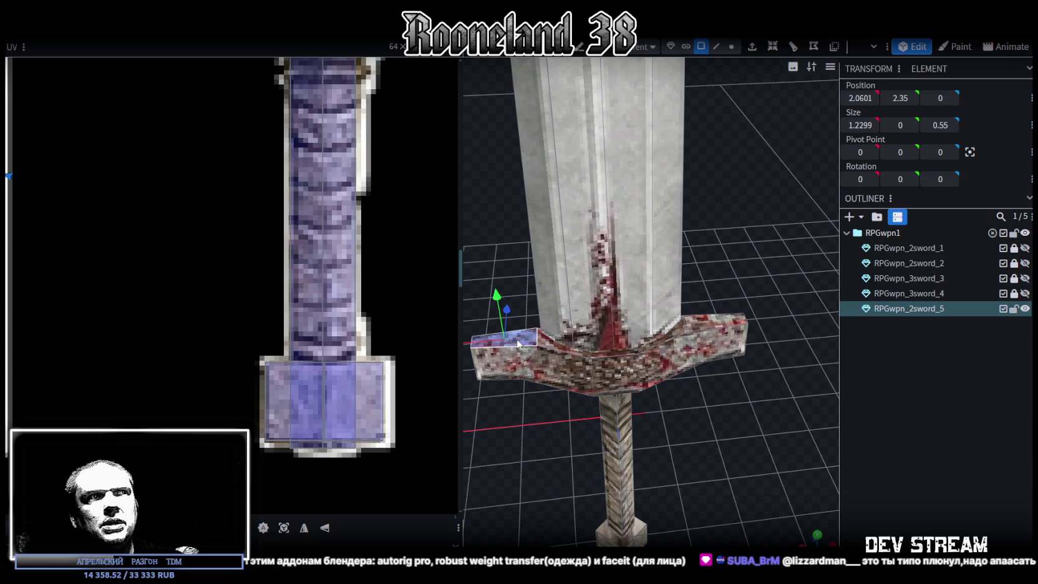
{"action": "left_click", "coordinate": [560, 350]}
{"action": "left_click", "coordinate": [711, 329]}
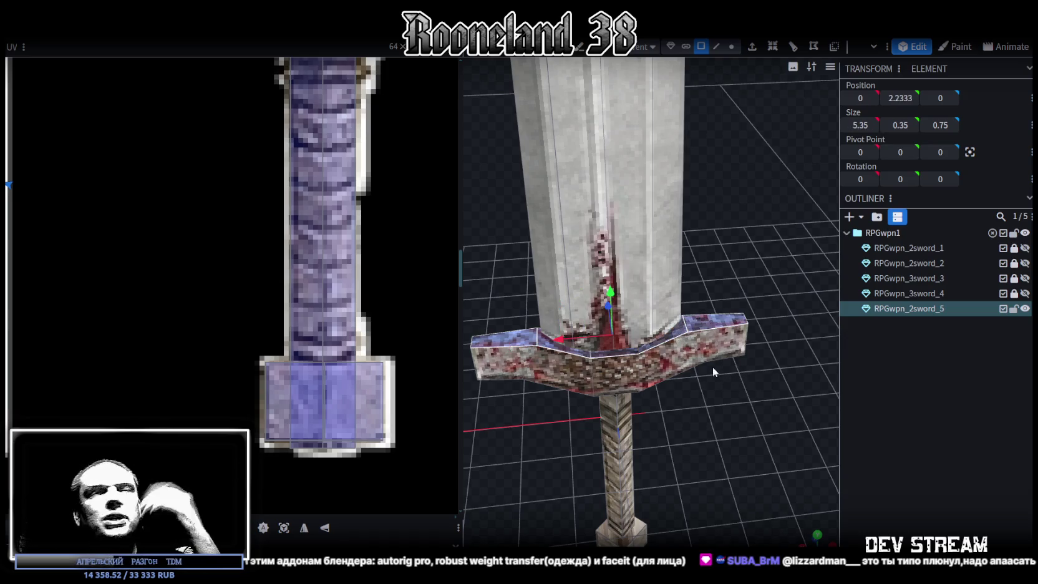
{"action": "mouse_move", "coordinate": [733, 440]}
{"action": "left_mouse_down"}
{"action": "mouse_move", "coordinate": [660, 419]}
{"action": "mouse_move", "coordinate": [657, 397]}
{"action": "left_mouse_up"}
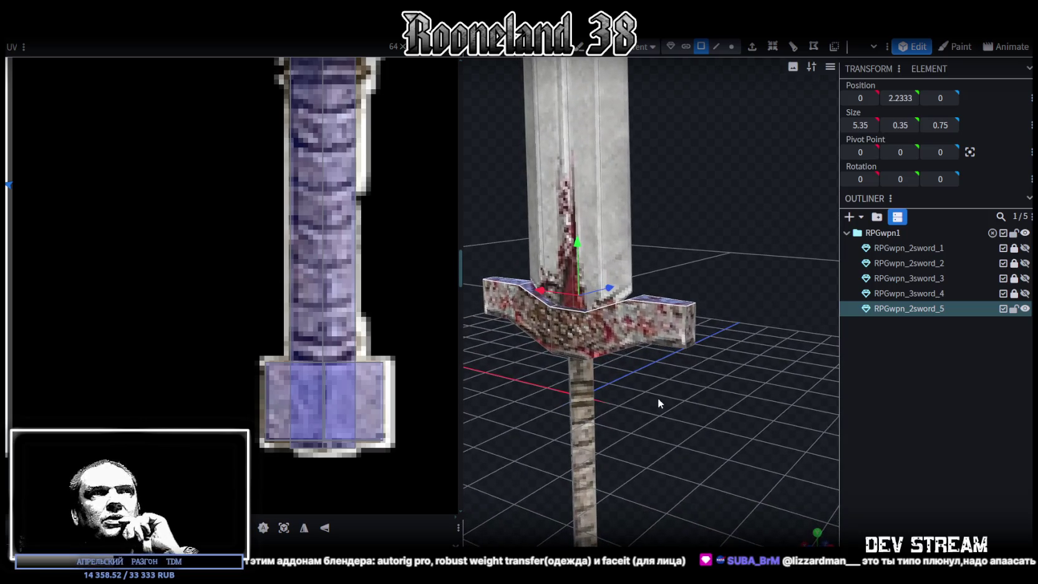
{"action": "left_click_drag", "start_coordinate": [657, 397], "coordinate": [643, 389]}
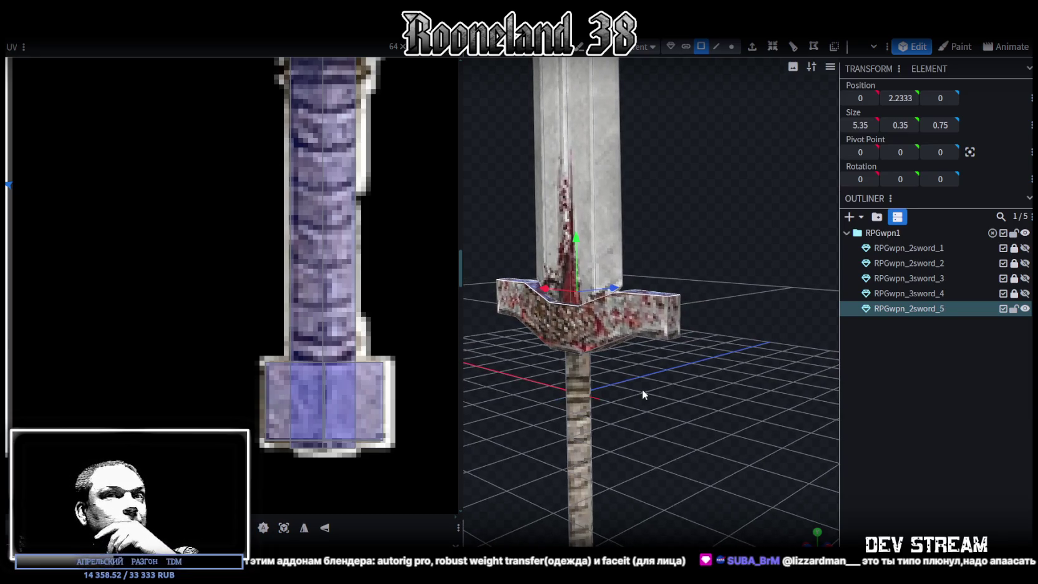
{"action": "left_click_drag", "start_coordinate": [642, 389], "coordinate": [635, 386]}
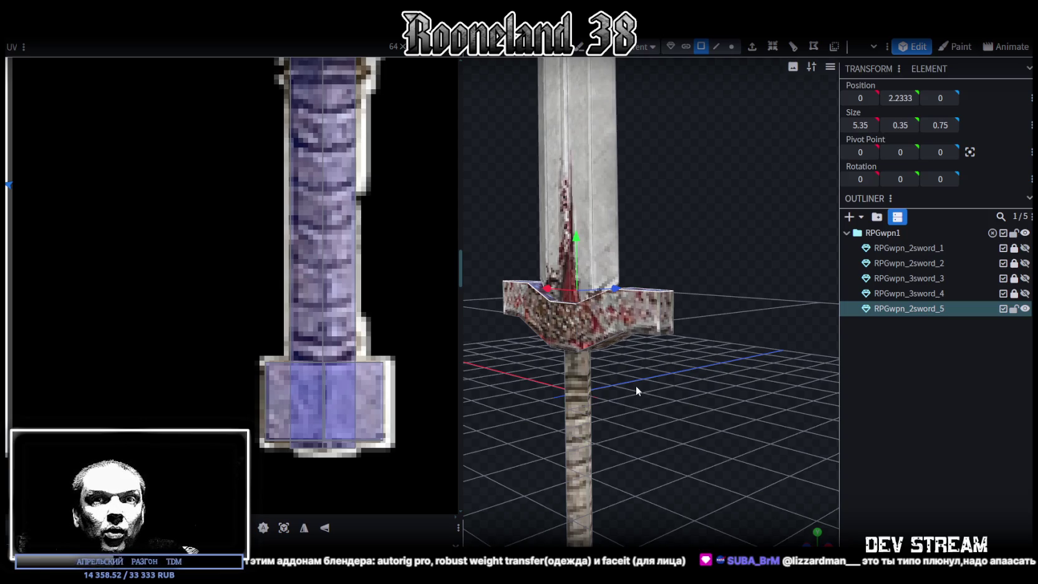
{"action": "scroll", "coordinate": [636, 386], "scroll_direction": "up", "scroll_amount": 2}
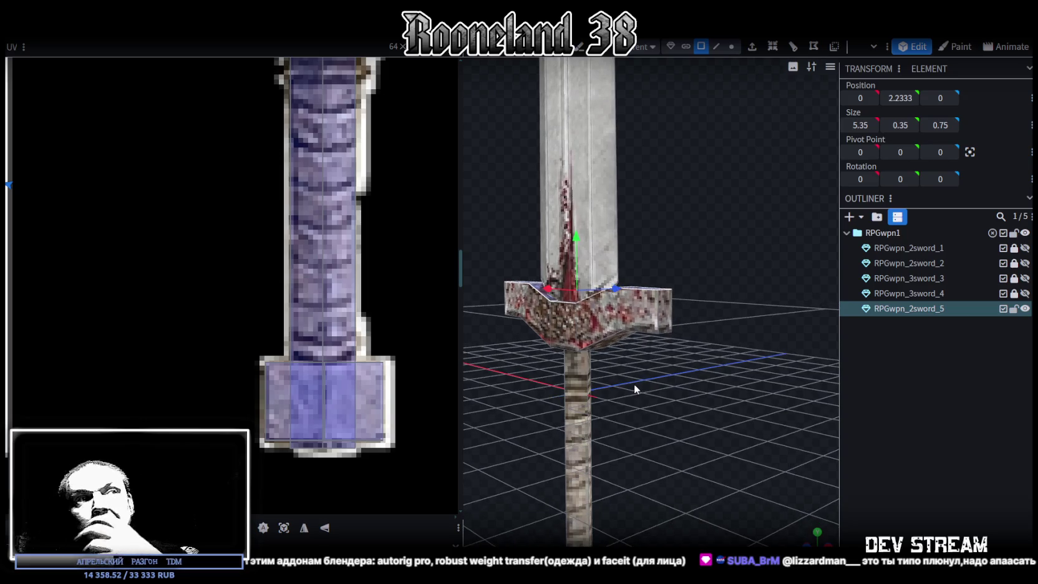
{"action": "left_click_drag", "start_coordinate": [634, 384], "coordinate": [688, 400]}
{"action": "scroll", "coordinate": [687, 400], "scroll_direction": "down", "scroll_amount": 2}
{"action": "scroll", "coordinate": [272, 189], "scroll_direction": "down", "scroll_amount": 2}
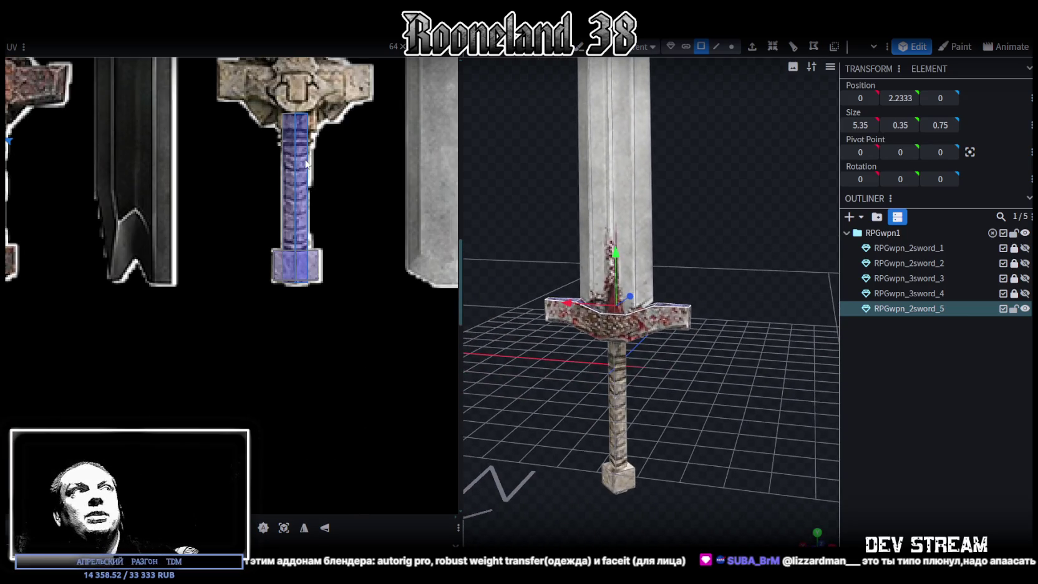
{"action": "scroll", "coordinate": [262, 331], "scroll_direction": "down", "scroll_amount": 2}
{"action": "scroll", "coordinate": [212, 249], "scroll_direction": "down", "scroll_amount": 2}
{"action": "scroll", "coordinate": [209, 246], "scroll_direction": "down", "scroll_amount": 1}
{"action": "scroll", "coordinate": [207, 242], "scroll_direction": "down", "scroll_amount": 1}
{"action": "scroll", "coordinate": [220, 274], "scroll_direction": "down", "scroll_amount": 1}
{"action": "mouse_move", "coordinate": [667, 347]}
{"action": "left_mouse_down"}
{"action": "mouse_move", "coordinate": [676, 404]}
{"action": "mouse_move", "coordinate": [705, 412]}
{"action": "mouse_move", "coordinate": [748, 371]}
{"action": "mouse_move", "coordinate": [774, 364]}
{"action": "left_mouse_up"}
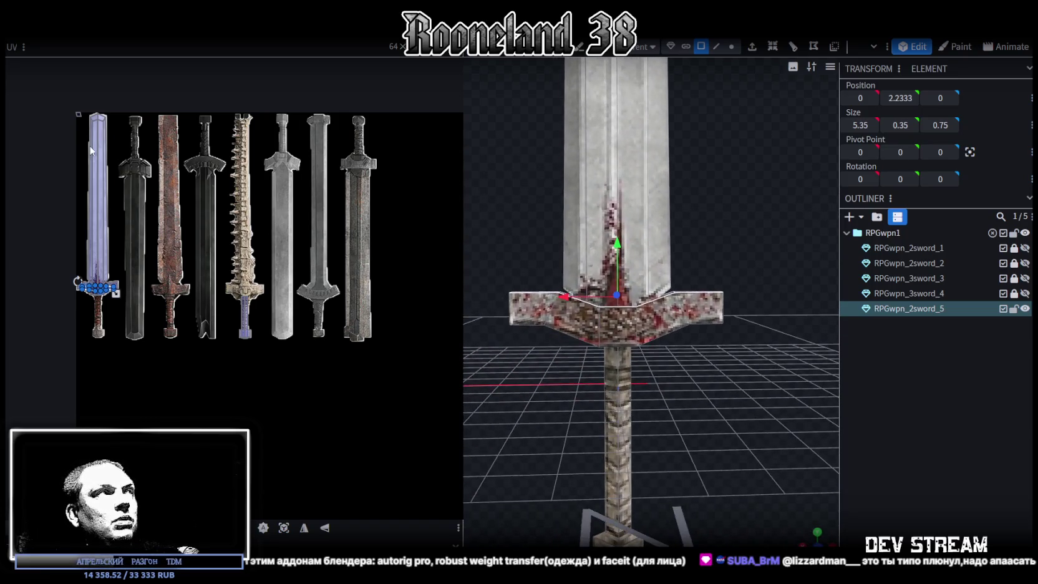
{"action": "scroll", "coordinate": [713, 337], "scroll_direction": "down", "scroll_amount": 5}
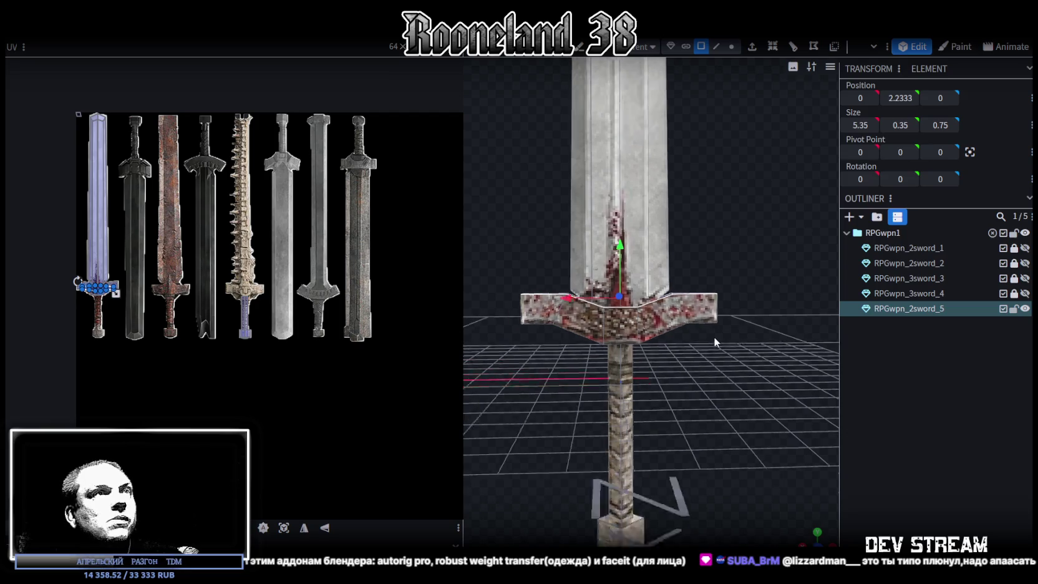
{"action": "mouse_move", "coordinate": [707, 347]}
{"action": "left_mouse_down"}
{"action": "mouse_move", "coordinate": [695, 418]}
{"action": "mouse_move", "coordinate": [679, 371]}
{"action": "mouse_move", "coordinate": [683, 338]}
{"action": "left_mouse_up"}
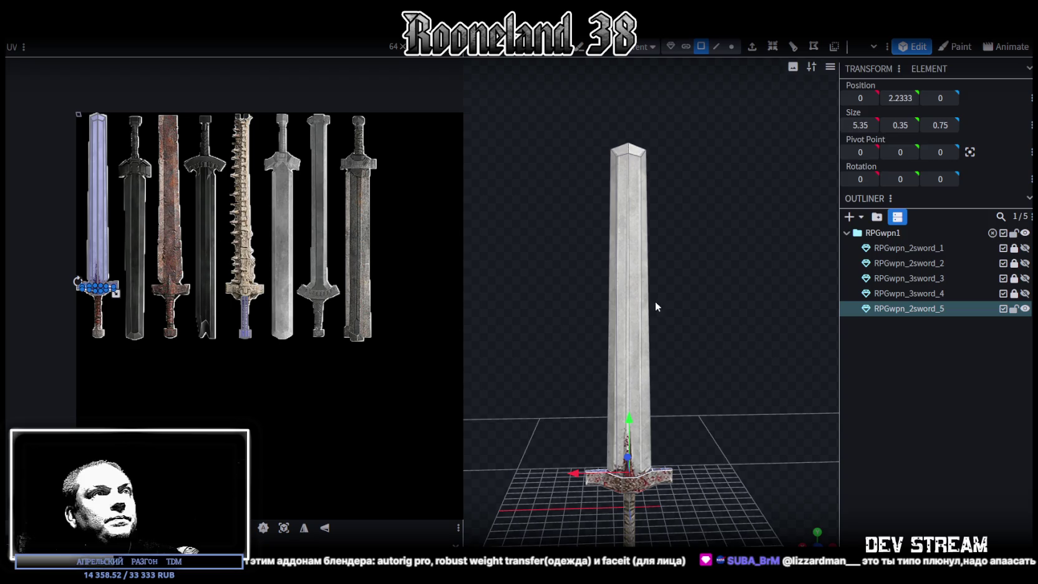
- Orbit around the sword and drag the UV panel's divider left to enlarge the 3D view
{"action": "scroll", "coordinate": [657, 314], "scroll_direction": "up", "scroll_amount": 2}
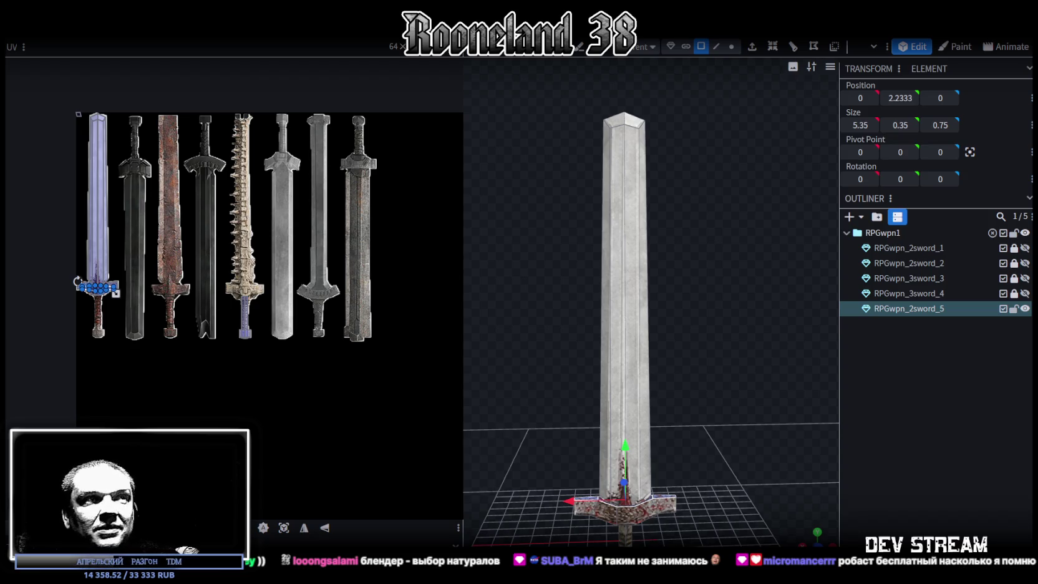
{"action": "scroll", "coordinate": [690, 268], "scroll_direction": "down", "scroll_amount": 2}
{"action": "scroll", "coordinate": [681, 268], "scroll_direction": "down", "scroll_amount": 1}
{"action": "mouse_move", "coordinate": [681, 268]}
{"action": "left_mouse_down"}
{"action": "mouse_move", "coordinate": [689, 254]}
{"action": "mouse_move", "coordinate": [713, 254]}
{"action": "mouse_move", "coordinate": [689, 262]}
{"action": "mouse_move", "coordinate": [704, 257]}
{"action": "left_mouse_up"}
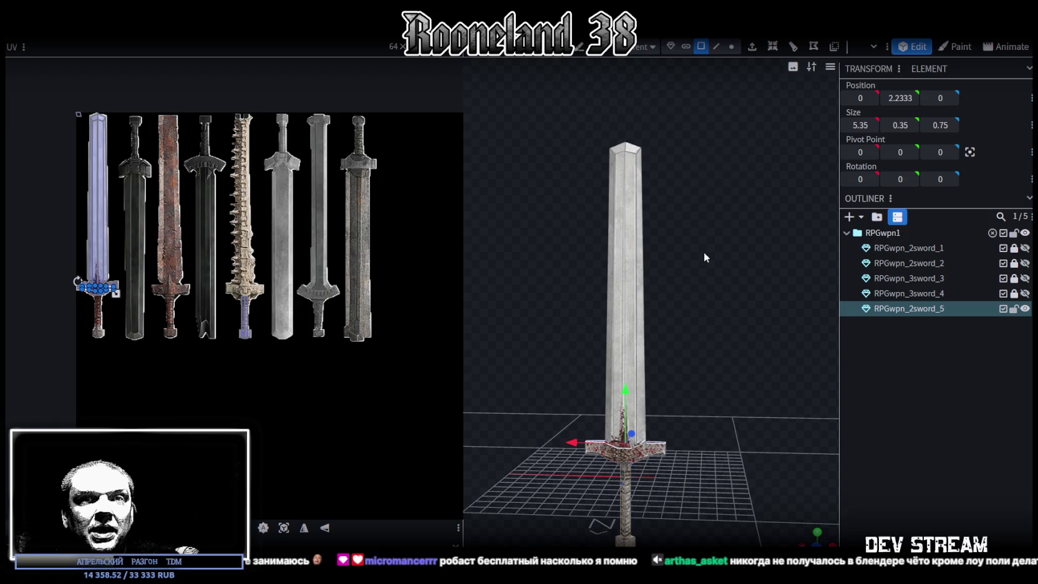
{"action": "mouse_move", "coordinate": [704, 252]}
{"action": "left_mouse_down"}
{"action": "mouse_move", "coordinate": [645, 280]}
{"action": "mouse_move", "coordinate": [731, 264]}
{"action": "mouse_move", "coordinate": [701, 257]}
{"action": "left_mouse_up"}
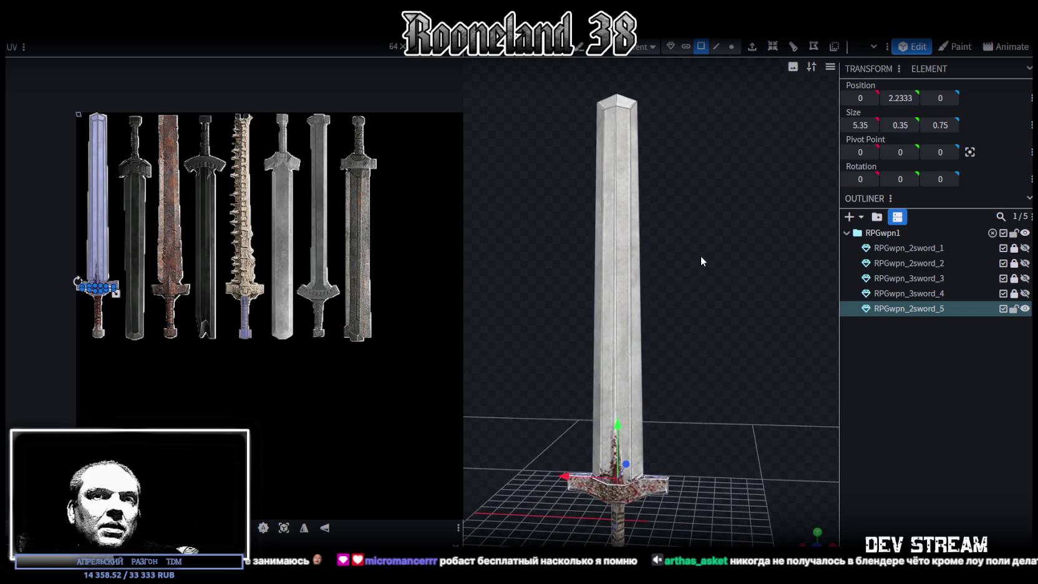
{"action": "left_click_drag", "start_coordinate": [463, 195], "coordinate": [328, 187]}
{"action": "mouse_move", "coordinate": [630, 262]}
{"action": "left_mouse_down"}
{"action": "mouse_move", "coordinate": [646, 249]}
{"action": "mouse_move", "coordinate": [613, 279]}
{"action": "mouse_move", "coordinate": [590, 272]}
{"action": "mouse_move", "coordinate": [640, 257]}
{"action": "mouse_move", "coordinate": [497, 272]}
{"action": "mouse_move", "coordinate": [648, 252]}
{"action": "mouse_move", "coordinate": [638, 244]}
{"action": "left_mouse_up"}
{"action": "scroll", "coordinate": [496, 272], "scroll_direction": "up", "scroll_amount": 3}
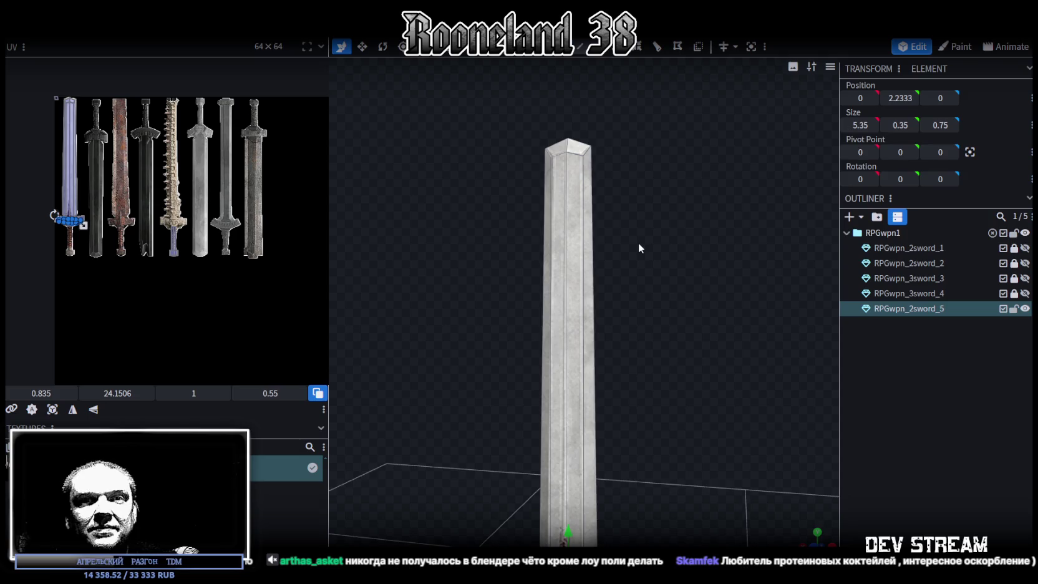
- Map the blade's UV from the front view and move it onto the dark second sword's texture
{"action": "mouse_move", "coordinate": [639, 243]}
{"action": "left_mouse_down"}
{"action": "mouse_move", "coordinate": [657, 302]}
{"action": "mouse_move", "coordinate": [641, 134]}
{"action": "left_mouse_up"}
{"action": "mouse_move", "coordinate": [512, 128]}
{"action": "left_mouse_down"}
{"action": "mouse_move", "coordinate": [676, 264]}
{"action": "mouse_move", "coordinate": [672, 204]}
{"action": "mouse_move", "coordinate": [703, 212]}
{"action": "mouse_move", "coordinate": [677, 198]}
{"action": "mouse_move", "coordinate": [619, 275]}
{"action": "mouse_move", "coordinate": [553, 147]}
{"action": "left_mouse_up"}
{"action": "mouse_move", "coordinate": [651, 281]}
{"action": "left_mouse_down"}
{"action": "mouse_move", "coordinate": [622, 229]}
{"action": "mouse_move", "coordinate": [643, 242]}
{"action": "left_mouse_up"}
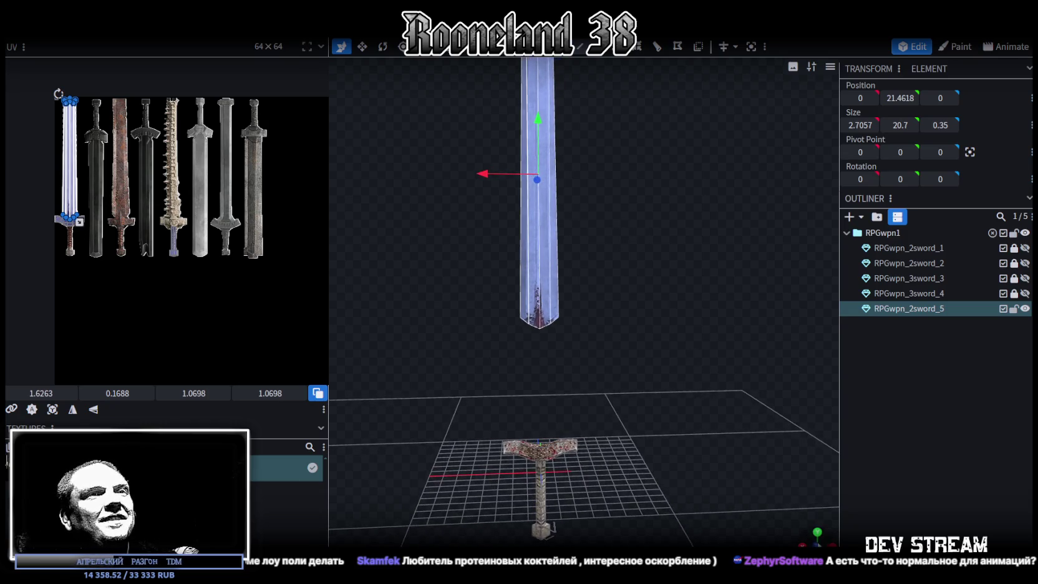
{"action": "scroll", "coordinate": [677, 448], "scroll_direction": "up", "scroll_amount": 5}
{"action": "scroll", "coordinate": [677, 447], "scroll_direction": "down", "scroll_amount": 3}
{"action": "left_click_drag", "start_coordinate": [646, 400], "coordinate": [646, 367]}
{"action": "scroll", "coordinate": [630, 375], "scroll_direction": "down", "scroll_amount": 3}
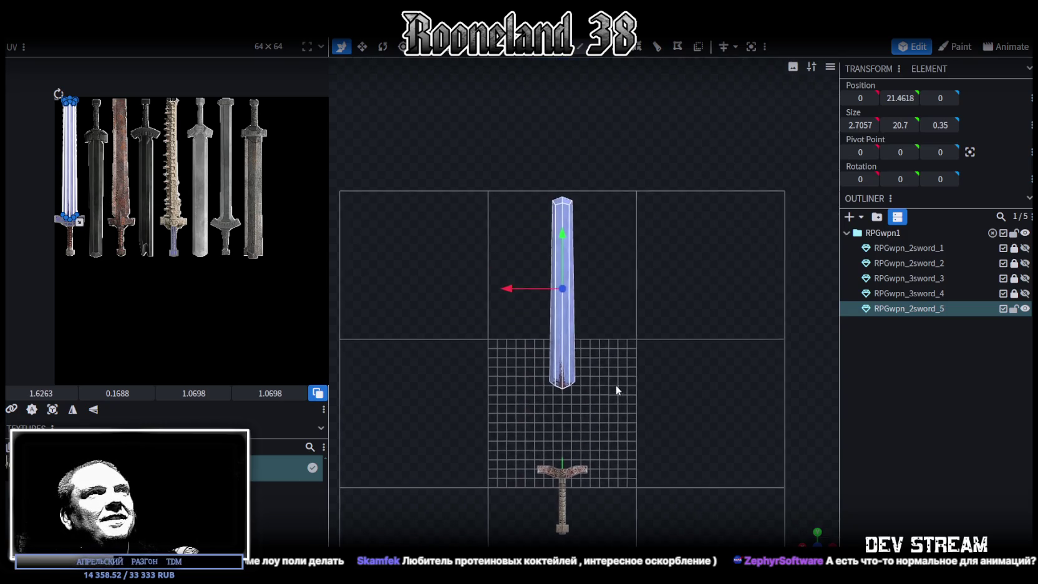
{"action": "left_click_drag", "start_coordinate": [524, 415], "coordinate": [626, 161]}
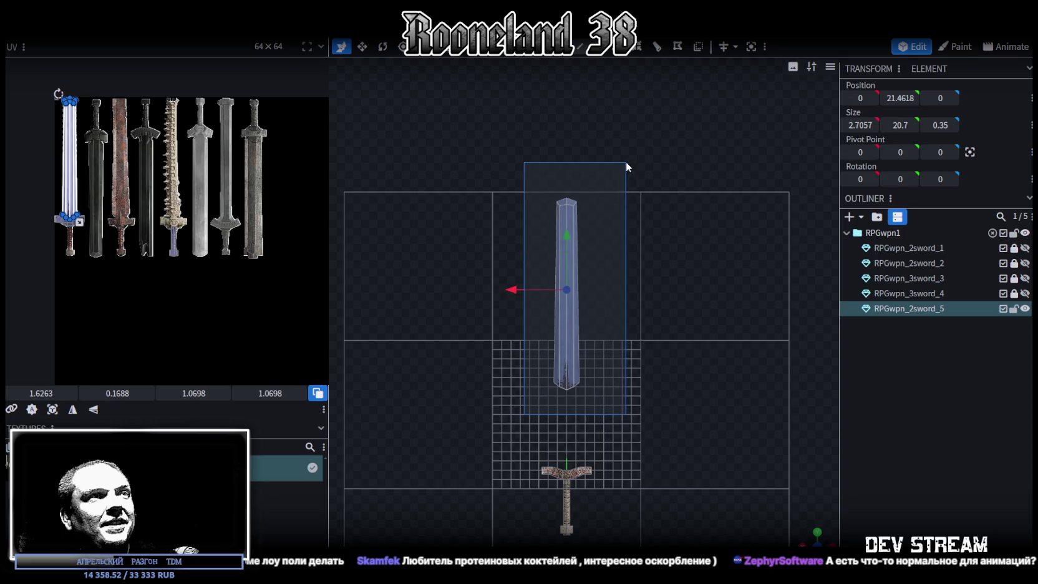
{"action": "left_click", "coordinate": [52, 409]}
{"action": "mouse_move", "coordinate": [79, 196]}
{"action": "left_mouse_down"}
{"action": "mouse_move", "coordinate": [112, 179]}
{"action": "mouse_move", "coordinate": [276, 290]}
{"action": "mouse_move", "coordinate": [298, 287]}
{"action": "left_mouse_up"}
- Move the crossguard's UV onto the dark sword texture
{"action": "left_click", "coordinate": [566, 472]}
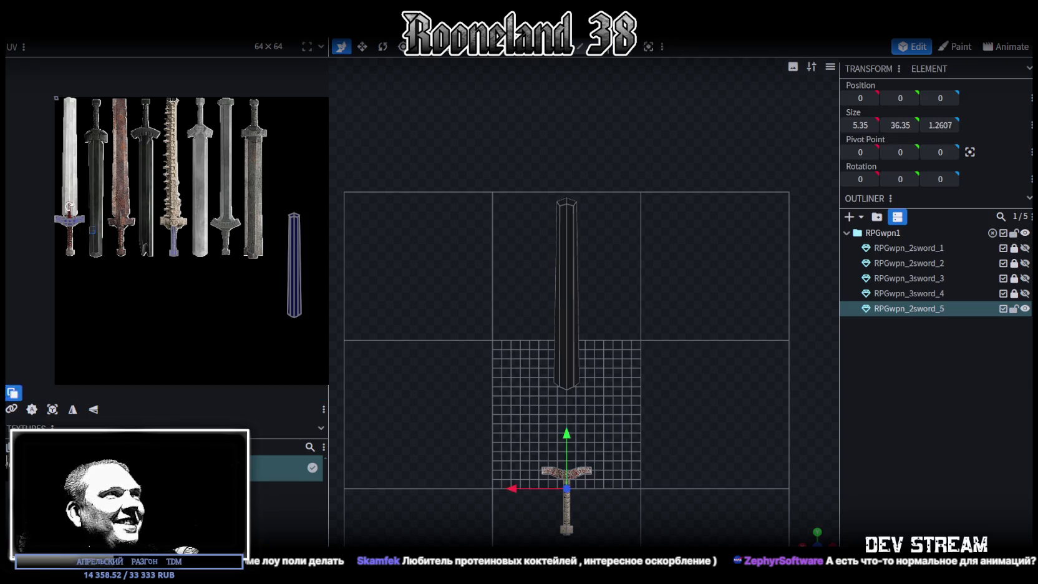
{"action": "scroll", "coordinate": [649, 499], "scroll_direction": "up", "scroll_amount": 2}
{"action": "scroll", "coordinate": [647, 501], "scroll_direction": "up", "scroll_amount": 2}
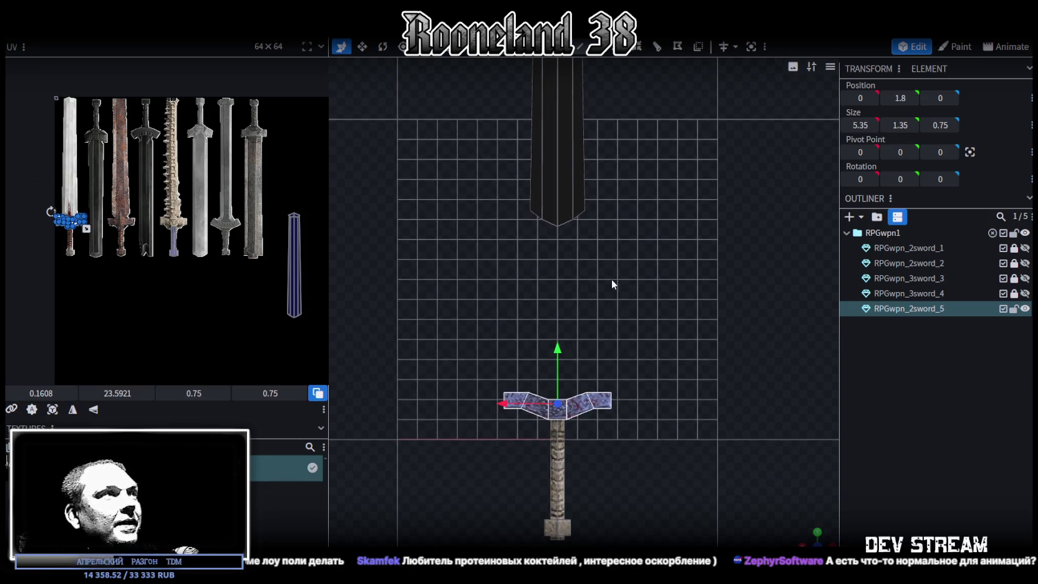
{"action": "scroll", "coordinate": [88, 211], "scroll_direction": "up", "scroll_amount": 2}
{"action": "scroll", "coordinate": [94, 214], "scroll_direction": "up", "scroll_amount": 2}
{"action": "left_click_drag", "start_coordinate": [101, 217], "coordinate": [225, 285]}
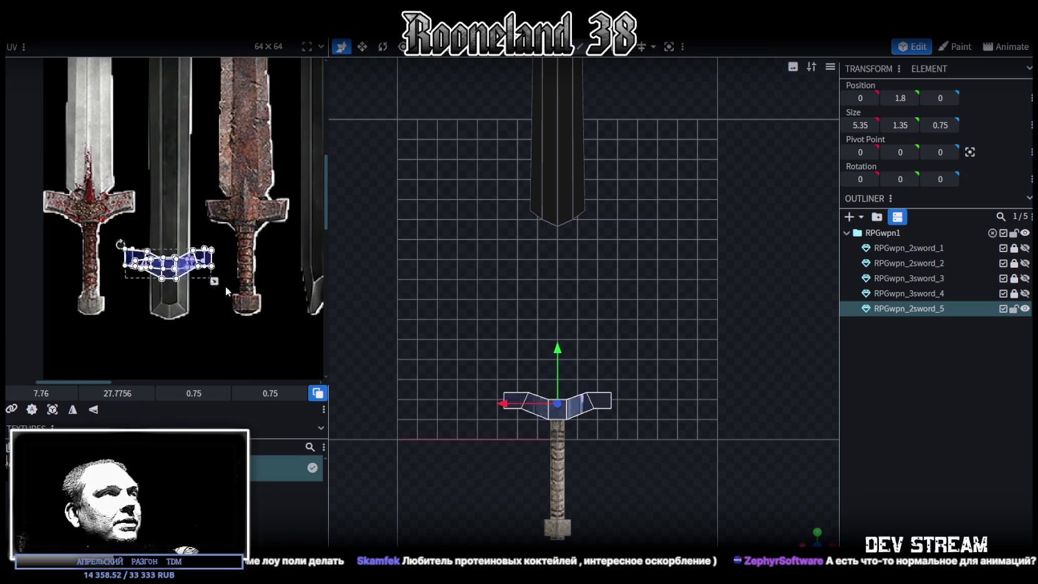
{"action": "middle_click_drag", "start_coordinate": [225, 286], "coordinate": [81, 246]}
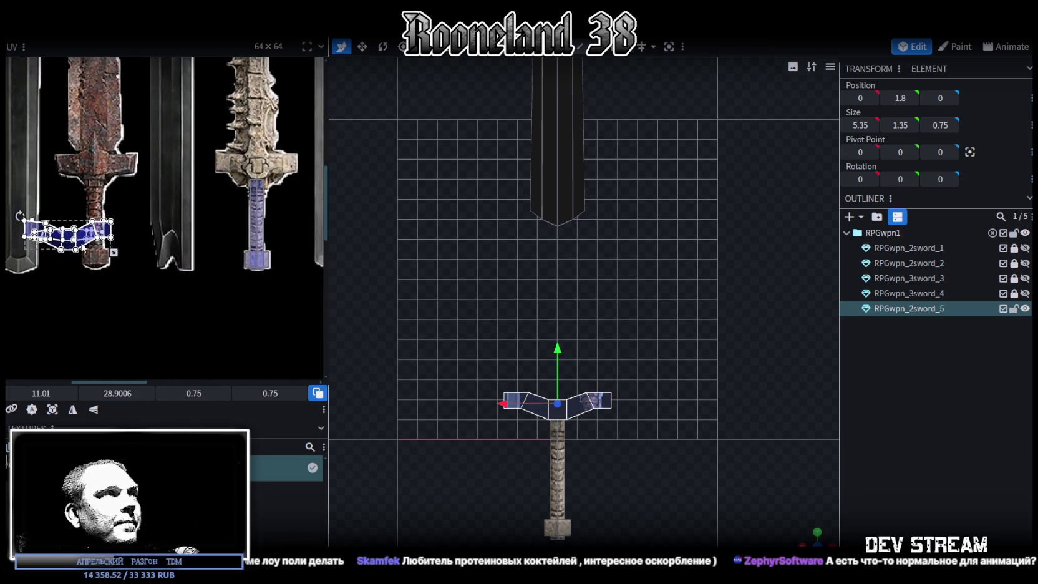
{"action": "left_click_drag", "start_coordinate": [81, 245], "coordinate": [180, 260]}
{"action": "scroll", "coordinate": [483, 331], "scroll_direction": "up", "scroll_amount": 2}
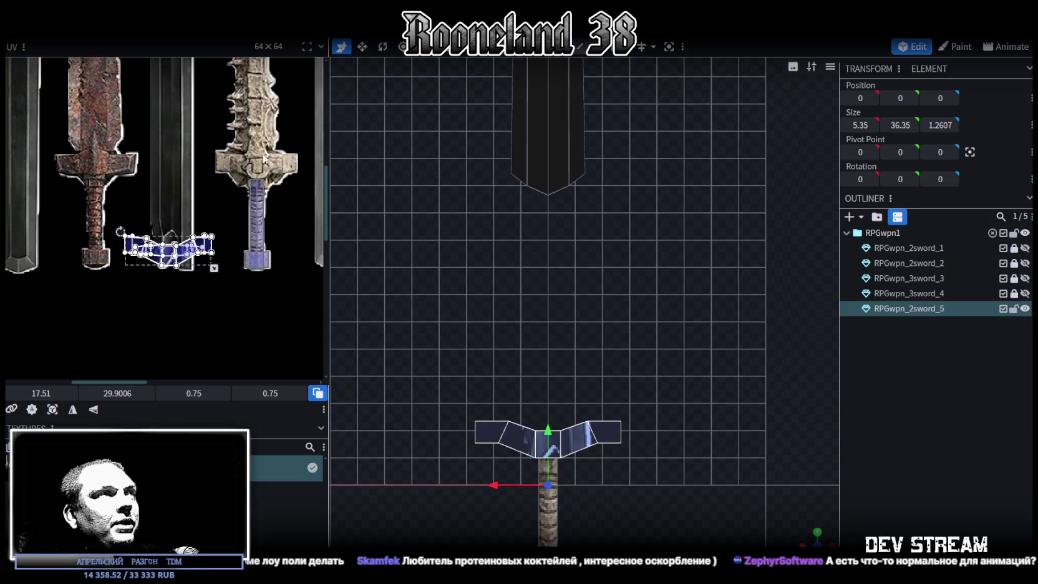
- Select the corner and right-side vertices of the crossguard from a low perspective view
{"action": "left_click_drag", "start_coordinate": [664, 427], "coordinate": [770, 451]}
{"action": "left_click_drag", "start_coordinate": [810, 536], "coordinate": [780, 524]}
{"action": "mouse_move", "coordinate": [686, 430]}
{"action": "left_mouse_down"}
{"action": "mouse_move", "coordinate": [657, 369]}
{"action": "mouse_move", "coordinate": [694, 349]}
{"action": "mouse_move", "coordinate": [619, 382]}
{"action": "mouse_move", "coordinate": [620, 404]}
{"action": "left_mouse_up"}
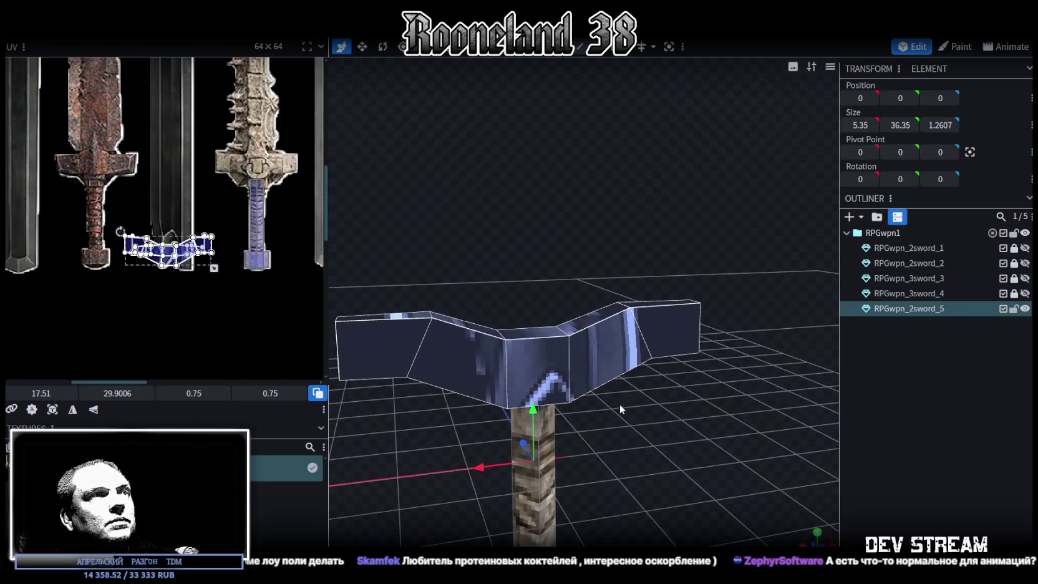
{"action": "left_click", "coordinate": [406, 377]}
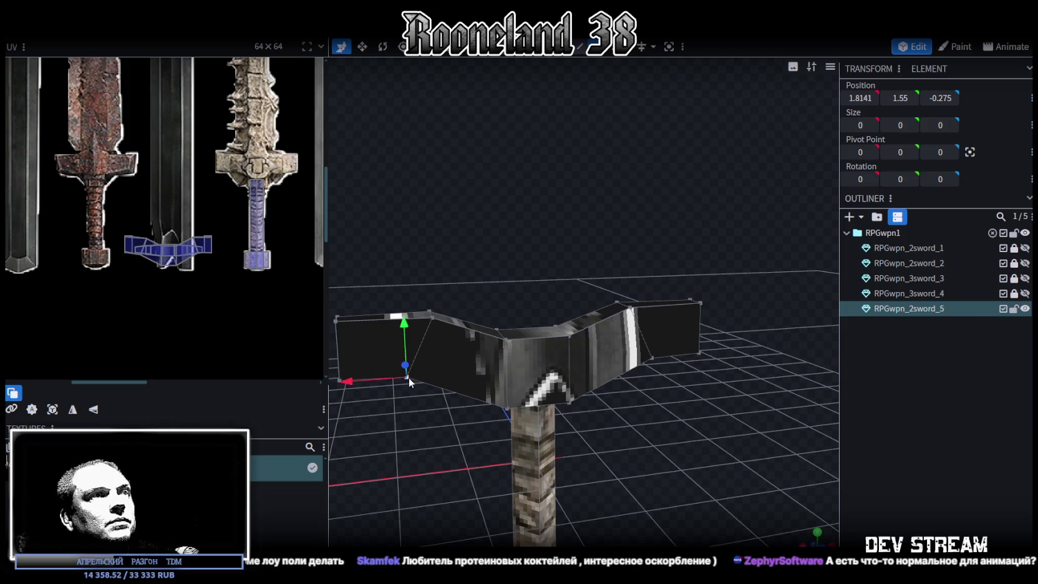
{"action": "left_click", "coordinate": [506, 339], "text": "shift"}
{"action": "left_click", "coordinate": [655, 359], "text": "shift"}
{"action": "mouse_move", "coordinate": [655, 359]}
{"action": "left_mouse_down"}
{"action": "mouse_move", "coordinate": [558, 295]}
{"action": "mouse_move", "coordinate": [700, 285]}
{"action": "mouse_move", "coordinate": [620, 324]}
{"action": "left_mouse_up"}
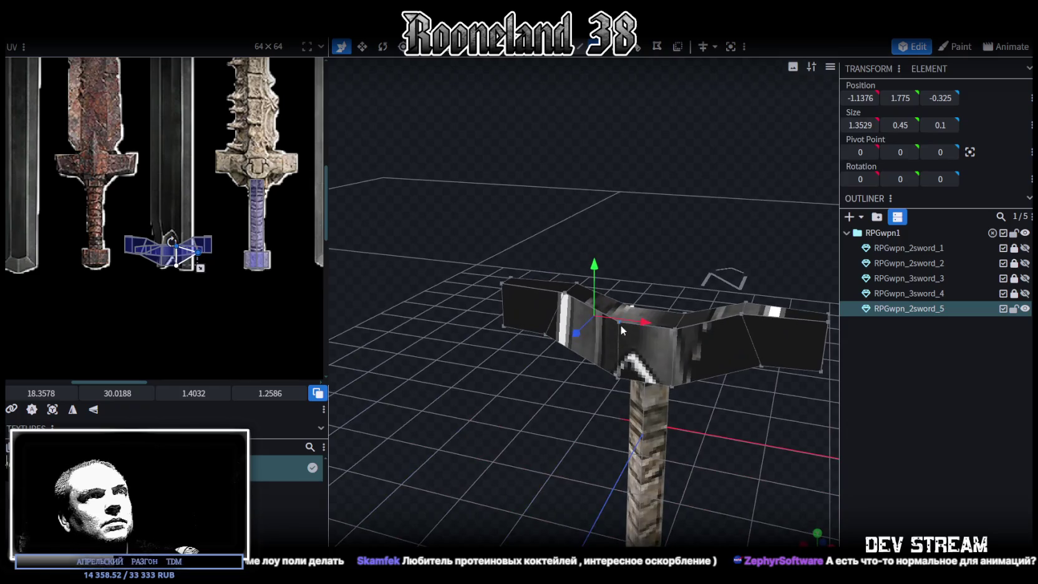
{"action": "left_click", "coordinate": [546, 333], "text": "shift"}
{"action": "left_click", "coordinate": [675, 329]}
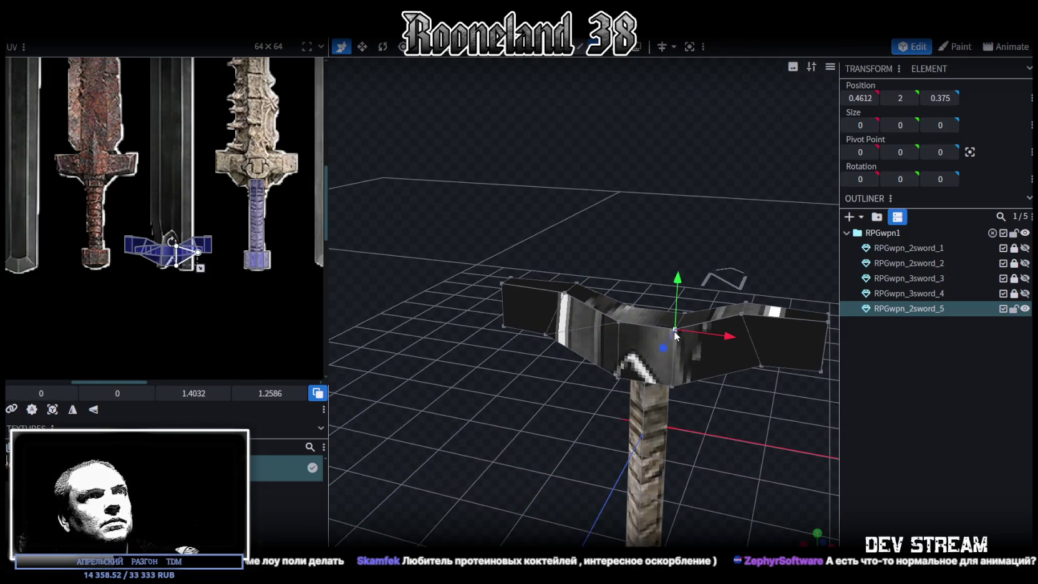
{"action": "left_click", "coordinate": [761, 366], "text": "shift"}
- Cycle viewport shading with Z to plain solid-colour shading and orbit around the crossguard
{"action": "key", "text": "z"}
{"action": "key", "text": "z"}
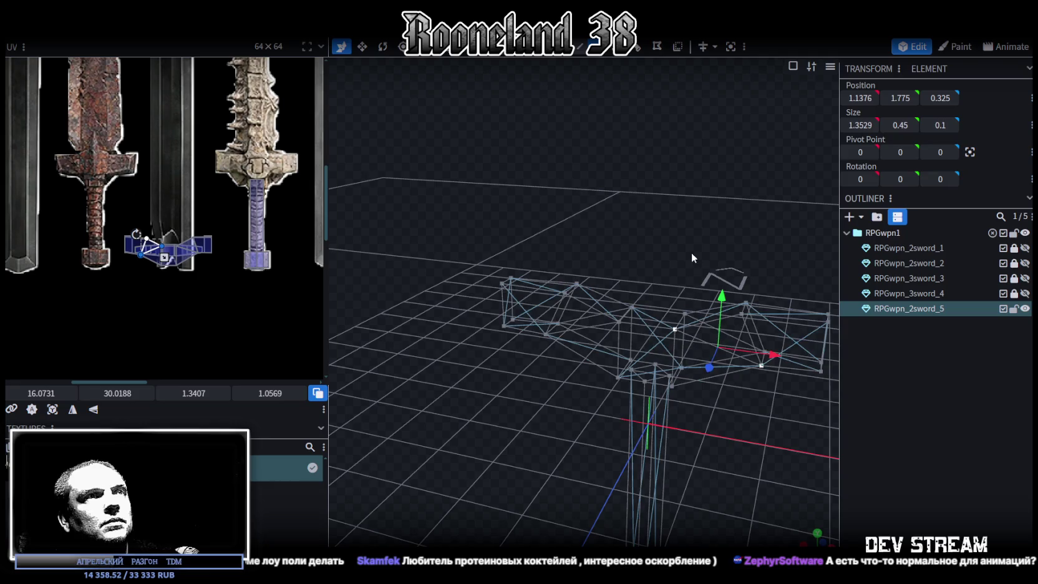
{"action": "key", "text": "z"}
{"action": "key", "text": "z"}
{"action": "mouse_move", "coordinate": [692, 252]}
{"action": "left_mouse_down"}
{"action": "mouse_move", "coordinate": [434, 239]}
{"action": "mouse_move", "coordinate": [444, 182]}
{"action": "mouse_move", "coordinate": [440, 207]}
{"action": "left_mouse_up"}
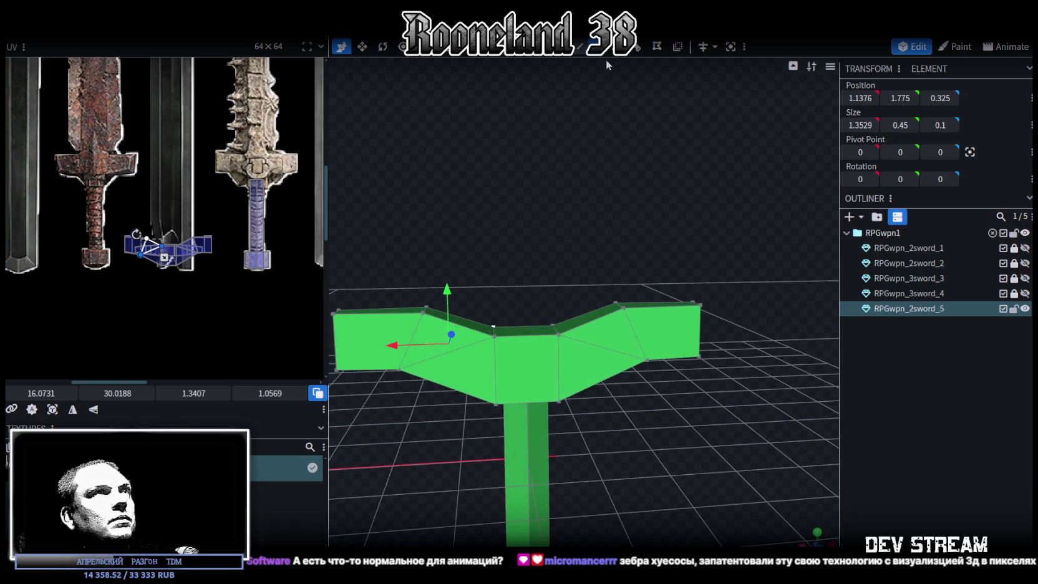
- Lower the guard's top-middle face by 0.6 and move the front face below to Y 0.6
{"action": "left_click", "coordinate": [567, 295]}
{"action": "left_click", "coordinate": [527, 332]}
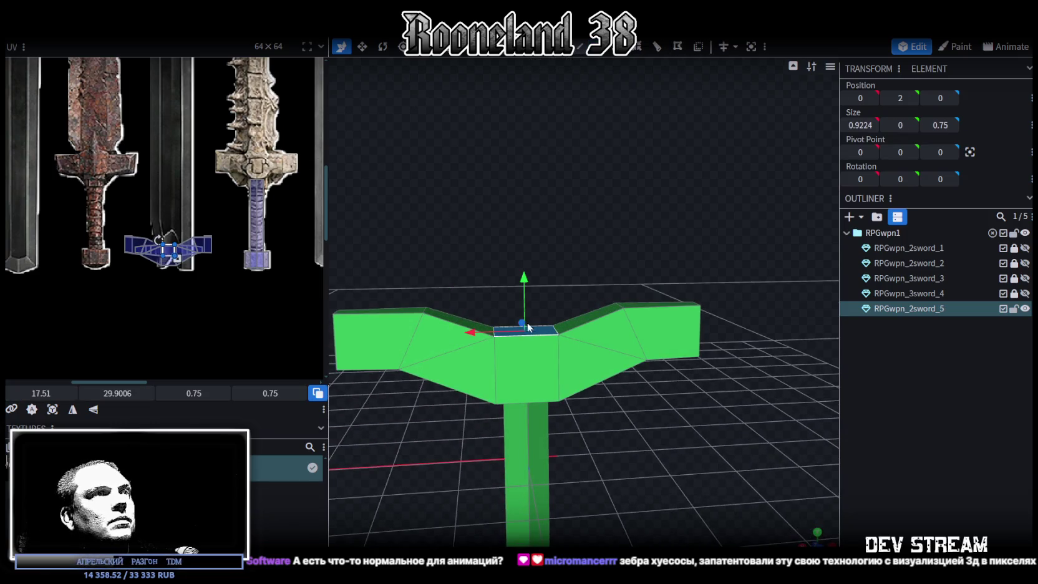
{"action": "mouse_move", "coordinate": [523, 275]}
{"action": "left_mouse_down"}
{"action": "mouse_move", "coordinate": [521, 317]}
{"action": "mouse_move", "coordinate": [661, 392]}
{"action": "mouse_move", "coordinate": [657, 315]}
{"action": "mouse_move", "coordinate": [573, 285]}
{"action": "left_mouse_up"}
{"action": "left_click", "coordinate": [566, 280]}
{"action": "left_click_drag", "start_coordinate": [526, 242], "coordinate": [528, 269]}
- Resize the guard's centre faces deeper along the depth axis, first to 1.15 then 1.25
{"action": "mouse_move", "coordinate": [461, 362]}
{"action": "left_mouse_down"}
{"action": "mouse_move", "coordinate": [443, 383]}
{"action": "mouse_move", "coordinate": [565, 422]}
{"action": "mouse_move", "coordinate": [560, 457]}
{"action": "mouse_move", "coordinate": [679, 332]}
{"action": "mouse_move", "coordinate": [530, 318]}
{"action": "left_mouse_up"}
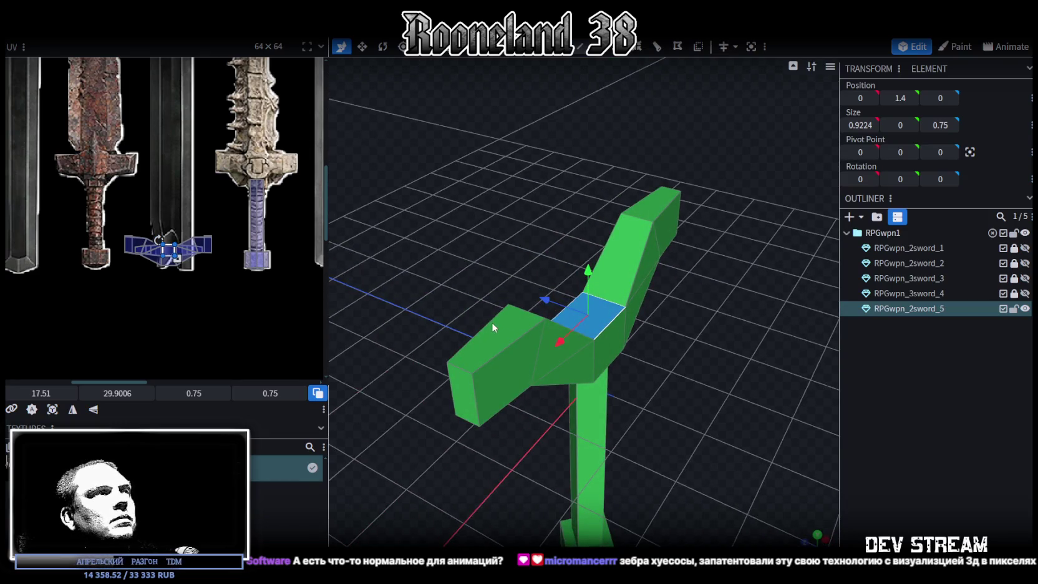
{"action": "left_click_drag", "start_coordinate": [667, 328], "coordinate": [645, 337]}
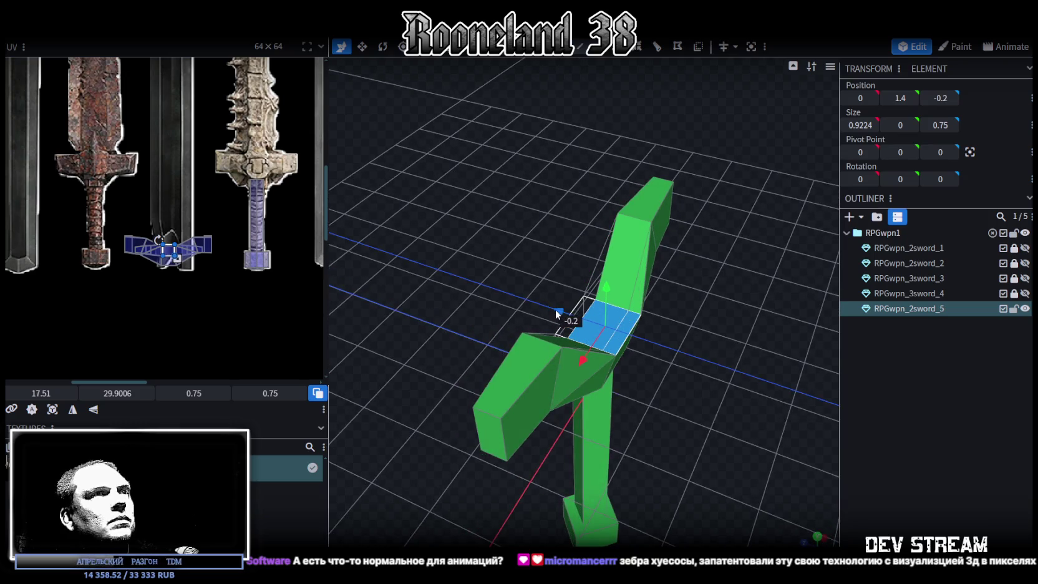
{"action": "key", "text": "v"}
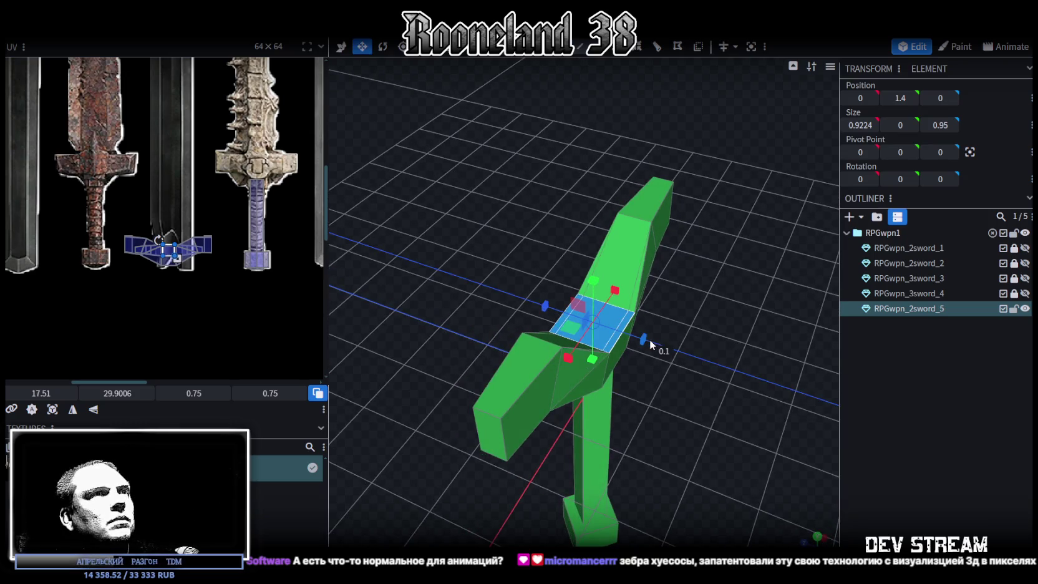
{"action": "mouse_move", "coordinate": [652, 340]}
{"action": "left_mouse_down"}
{"action": "mouse_move", "coordinate": [679, 363]}
{"action": "mouse_move", "coordinate": [569, 325]}
{"action": "mouse_move", "coordinate": [483, 339]}
{"action": "mouse_move", "coordinate": [512, 381]}
{"action": "left_mouse_up"}
{"action": "left_click", "coordinate": [514, 248], "text": "shift"}
{"action": "mouse_move", "coordinate": [514, 249]}
{"action": "left_mouse_down"}
{"action": "mouse_move", "coordinate": [689, 481]}
{"action": "mouse_move", "coordinate": [586, 262]}
{"action": "mouse_move", "coordinate": [614, 238]}
{"action": "left_mouse_up"}
{"action": "left_click", "coordinate": [555, 253]}
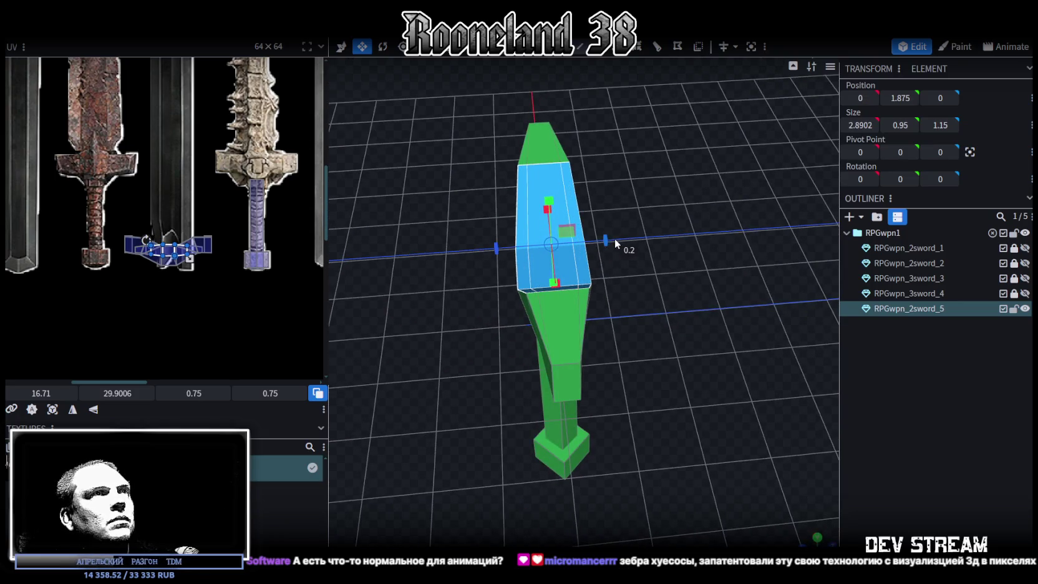
{"action": "mouse_move", "coordinate": [402, 407]}
{"action": "left_mouse_down"}
{"action": "mouse_move", "coordinate": [474, 355]}
{"action": "mouse_move", "coordinate": [592, 233]}
{"action": "left_mouse_up"}
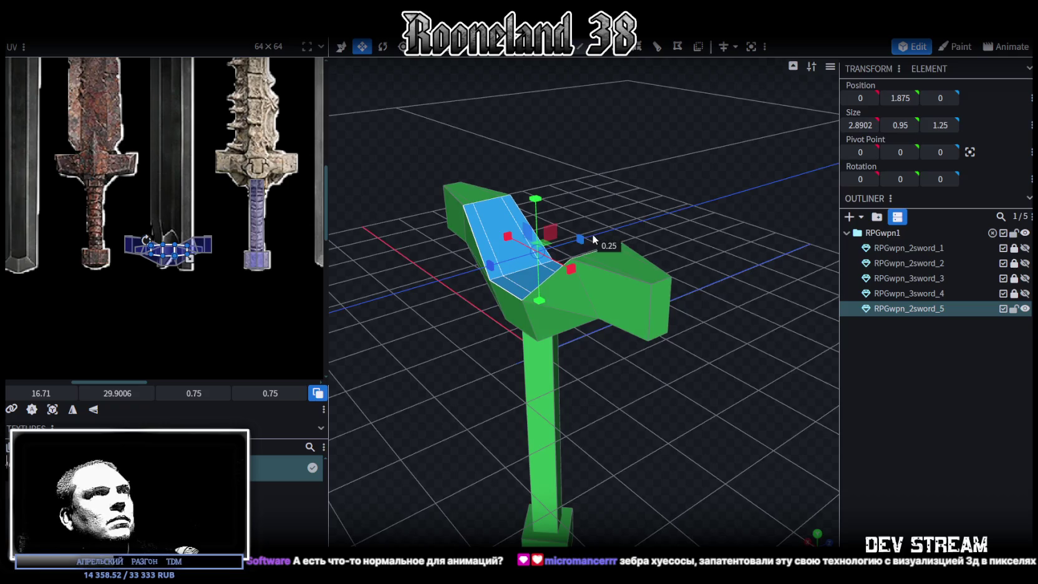
{"action": "mouse_move", "coordinate": [417, 408]}
{"action": "left_mouse_down"}
{"action": "mouse_move", "coordinate": [367, 415]}
{"action": "mouse_move", "coordinate": [587, 342]}
{"action": "mouse_move", "coordinate": [536, 406]}
{"action": "mouse_move", "coordinate": [507, 389]}
{"action": "mouse_move", "coordinate": [473, 173]}
{"action": "mouse_move", "coordinate": [530, 306]}
{"action": "mouse_move", "coordinate": [620, 159]}
{"action": "left_mouse_up"}
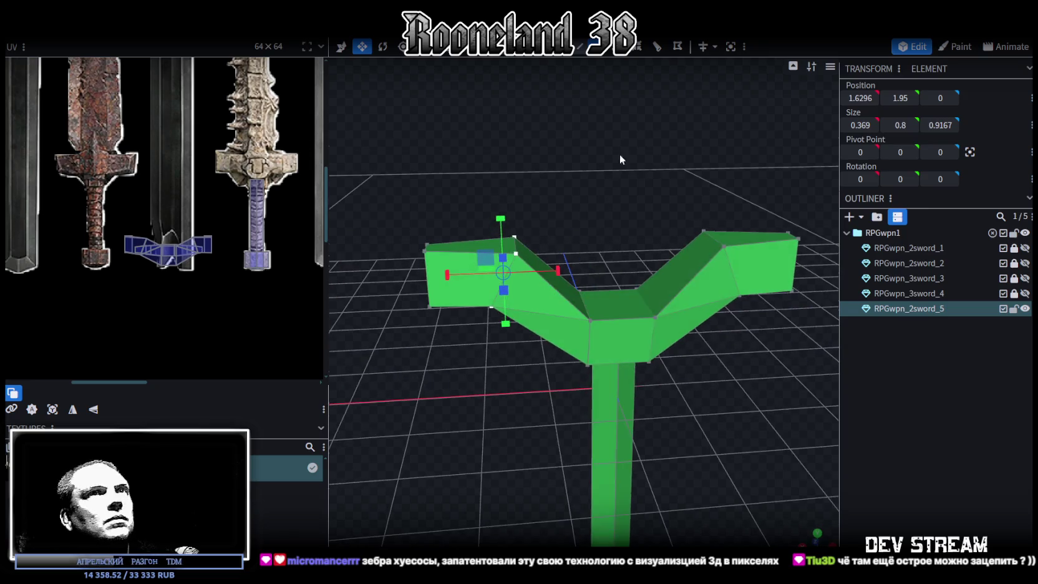
- Set the arm tip vertices to Position X 2 and the other arm's tips to X -2
{"action": "double_click", "coordinate": [860, 98]}
{"action": "type", "text": "2"}
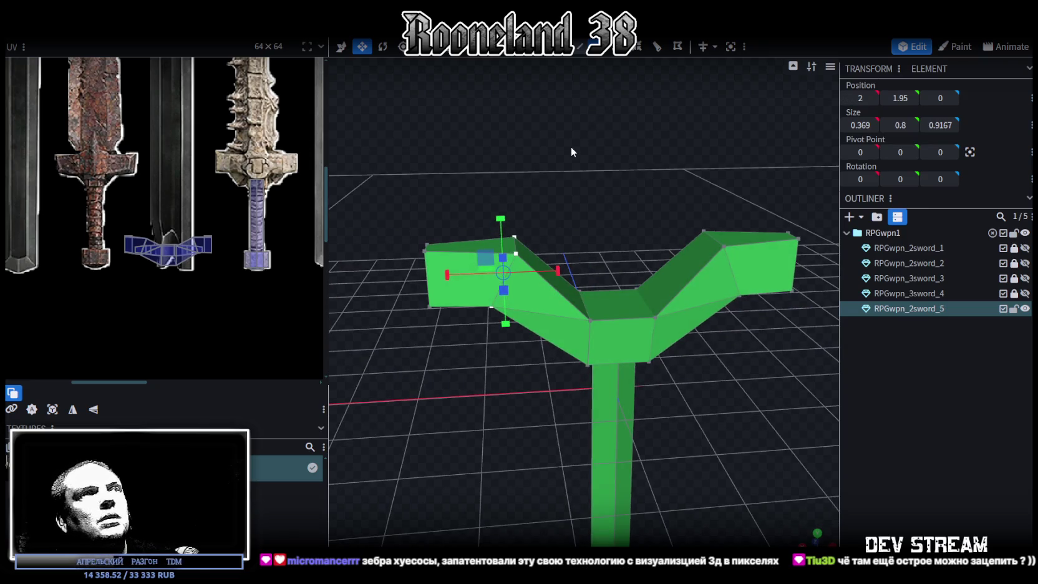
{"action": "key", "text": "Return"}
{"action": "left_click_drag", "start_coordinate": [570, 149], "coordinate": [669, 286]}
{"action": "double_click", "coordinate": [859, 98]}
{"action": "key", "text": "BackSpace"}
{"action": "type", "text": "-2"}
{"action": "key", "text": "Return"}
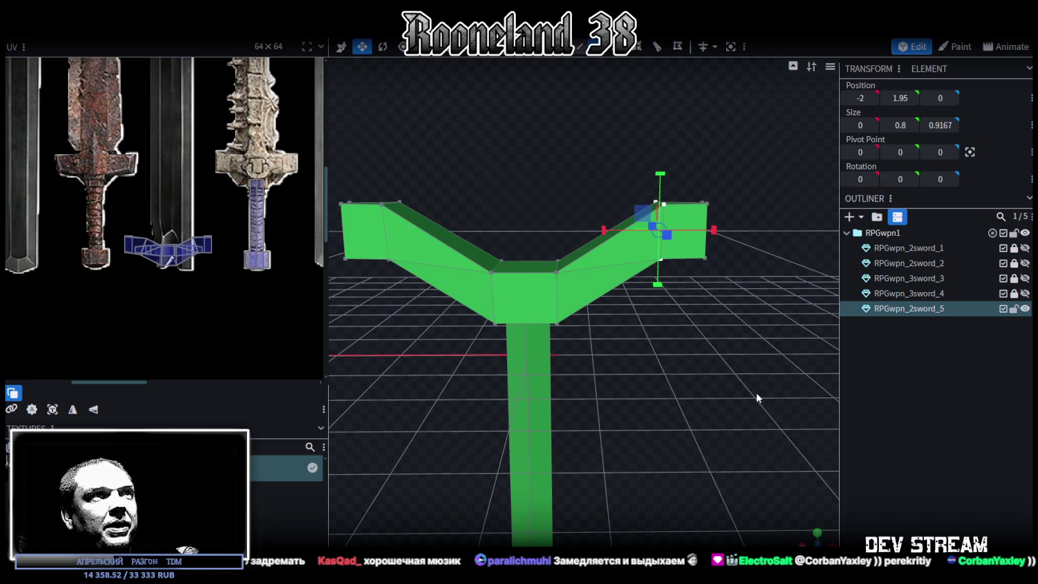
- Move the crossguard arm tips inward to X -1.5 and X 1.5
{"action": "right_click_drag", "start_coordinate": [756, 392], "coordinate": [694, 356]}
{"action": "key", "text": "v"}
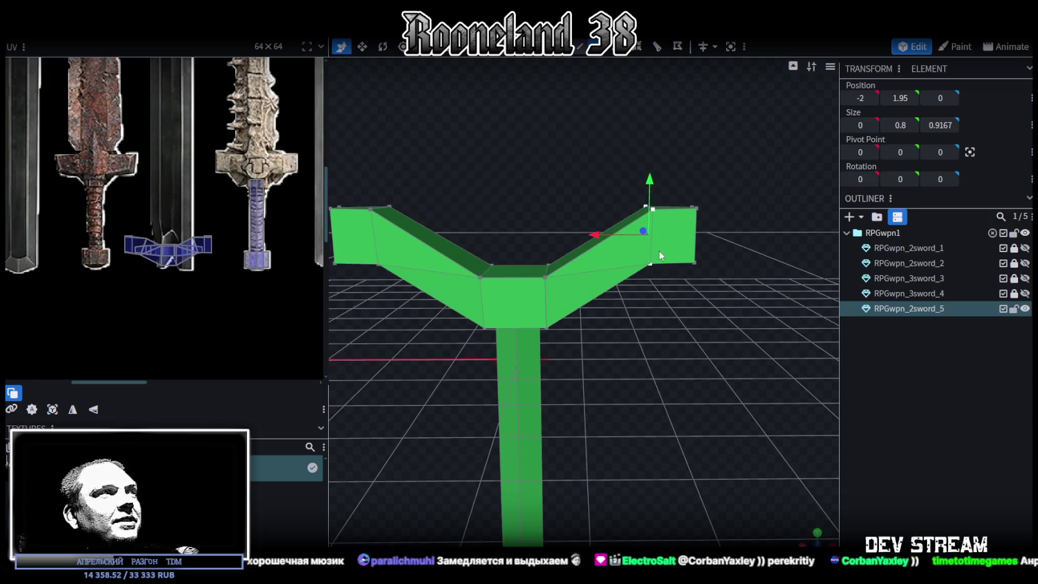
{"action": "left_click_drag", "start_coordinate": [630, 233], "coordinate": [567, 234]}
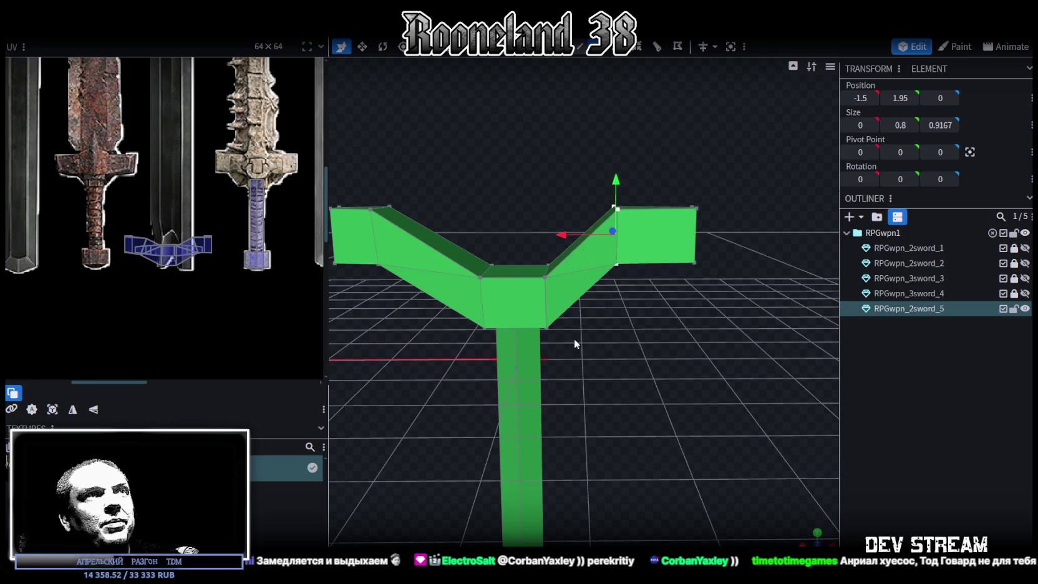
{"action": "right_click_drag", "start_coordinate": [570, 331], "coordinate": [706, 350]}
{"action": "left_click", "coordinate": [515, 236]}
{"action": "mouse_move", "coordinate": [466, 232]}
{"action": "left_mouse_down"}
{"action": "mouse_move", "coordinate": [507, 240]}
{"action": "mouse_move", "coordinate": [682, 379]}
{"action": "left_mouse_up"}
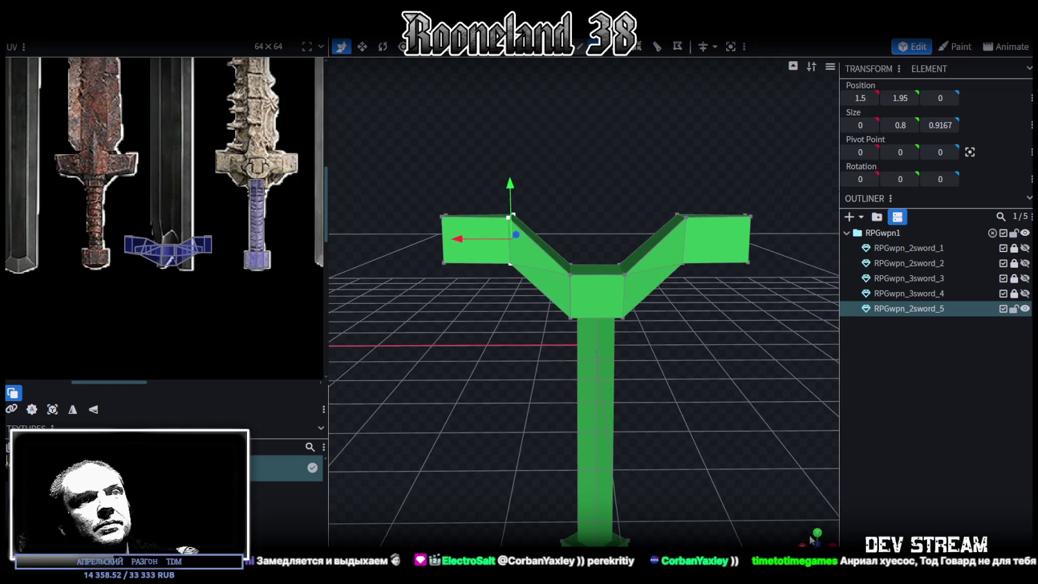
- Extrude the guard's middle V-shaped faces along Y+ and flatten the extruded top
{"action": "left_click_drag", "start_coordinate": [812, 540], "coordinate": [671, 405]}
{"action": "scroll", "coordinate": [640, 392], "scroll_direction": "up", "scroll_amount": 3}
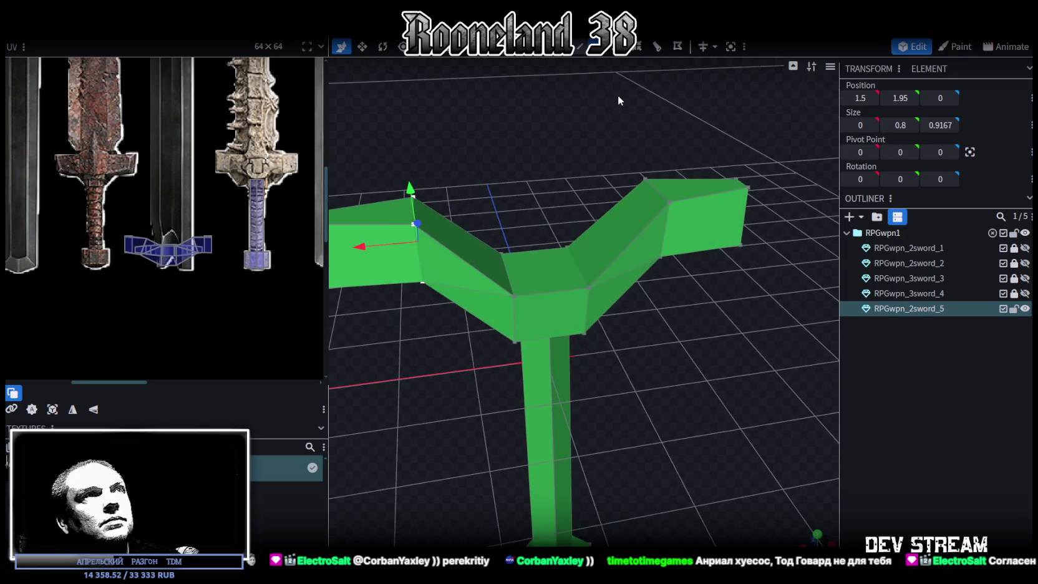
{"action": "left_click", "coordinate": [484, 251]}
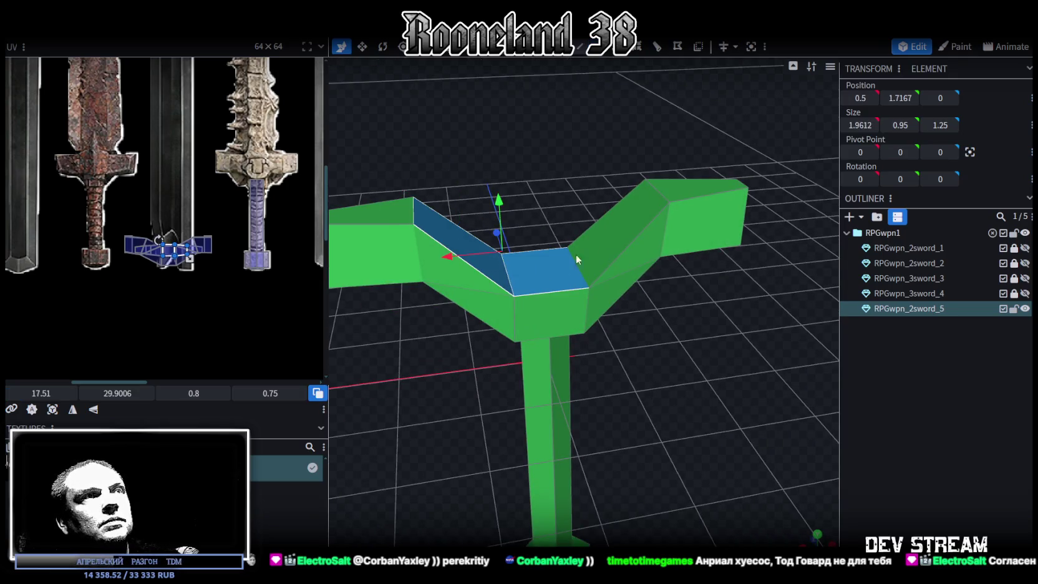
{"action": "left_click", "coordinate": [612, 55]}
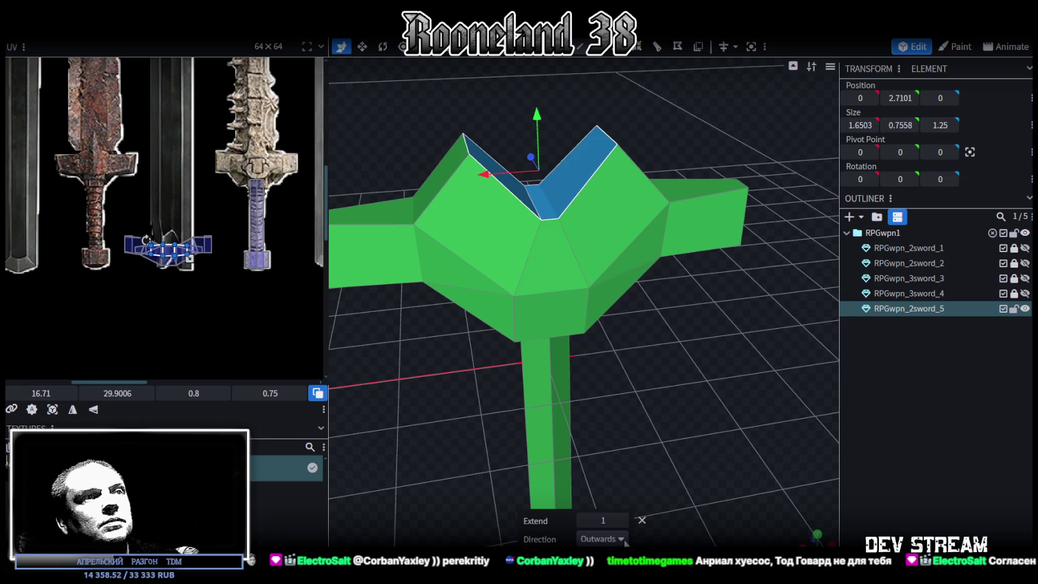
{"action": "left_click", "coordinate": [602, 539]}
{"action": "left_click", "coordinate": [602, 452]}
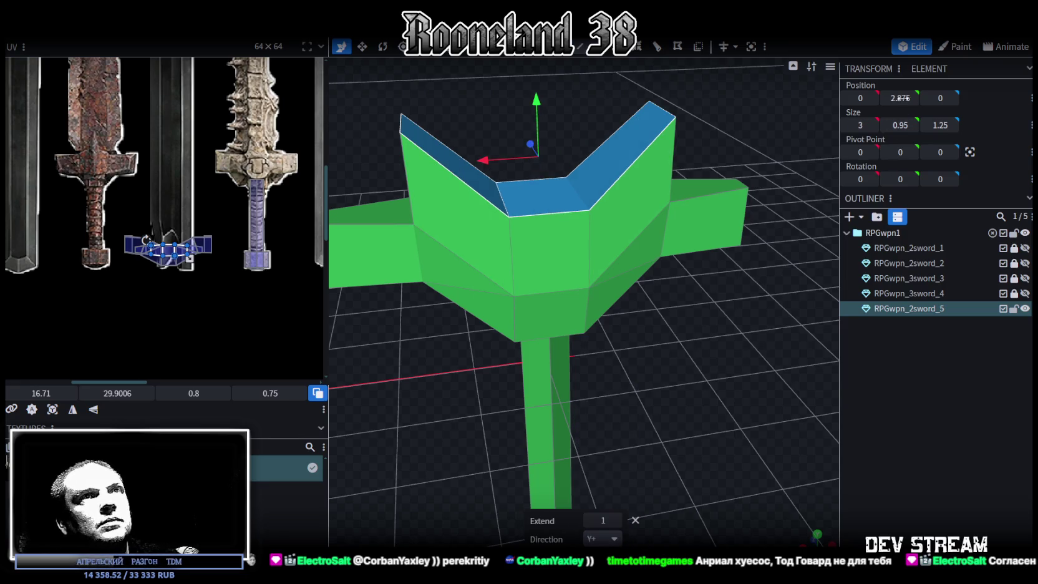
{"action": "left_click_drag", "start_coordinate": [703, 344], "coordinate": [694, 300]}
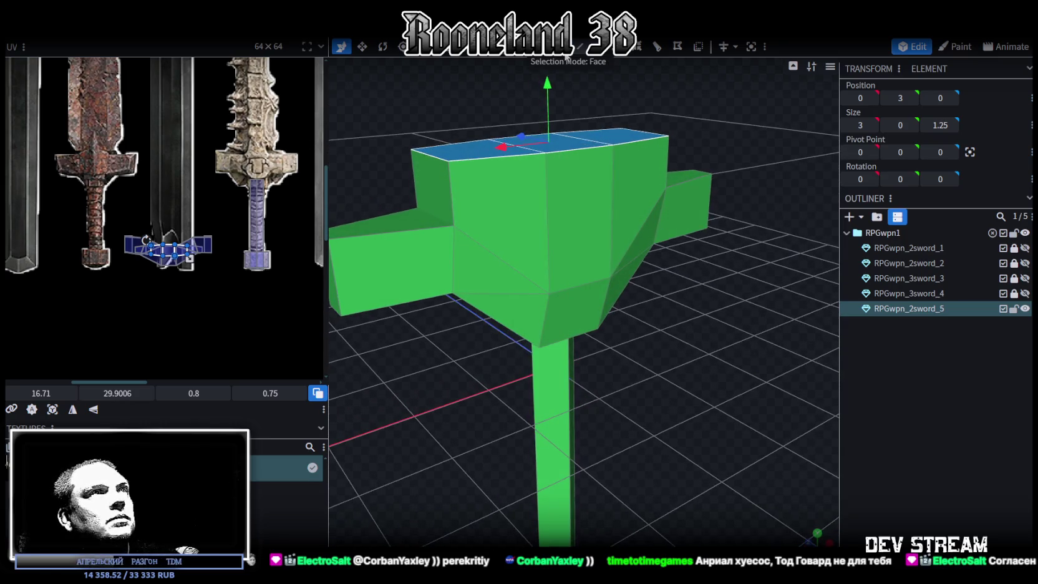
- Adjust the guard's top and edge faces, setting one to Y 2.35, and dismiss the merge prompt
{"action": "left_click", "coordinate": [444, 167]}
{"action": "left_click_drag", "start_coordinate": [719, 286], "coordinate": [629, 200]}
{"action": "left_click", "coordinate": [646, 163]}
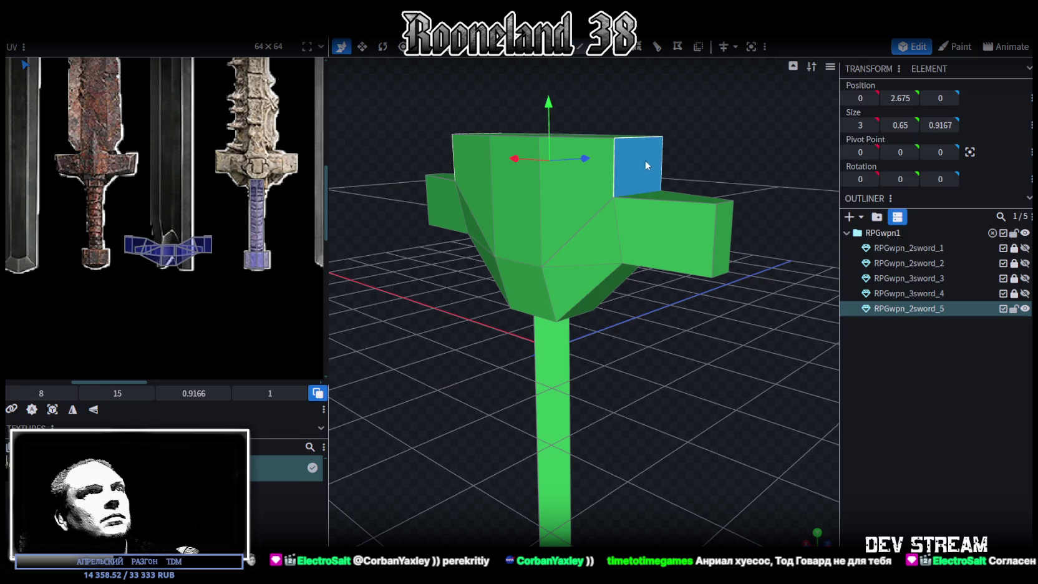
{"action": "mouse_move", "coordinate": [661, 97]}
{"action": "left_mouse_down"}
{"action": "mouse_move", "coordinate": [694, 132]}
{"action": "mouse_move", "coordinate": [766, 113]}
{"action": "mouse_move", "coordinate": [733, 119]}
{"action": "left_mouse_up"}
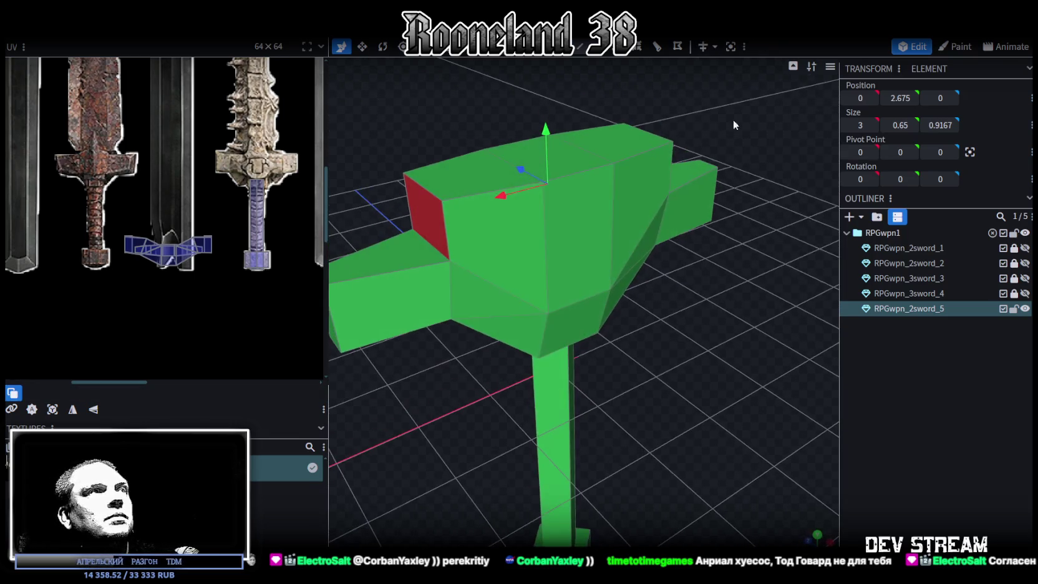
{"action": "left_click", "coordinate": [412, 254]}
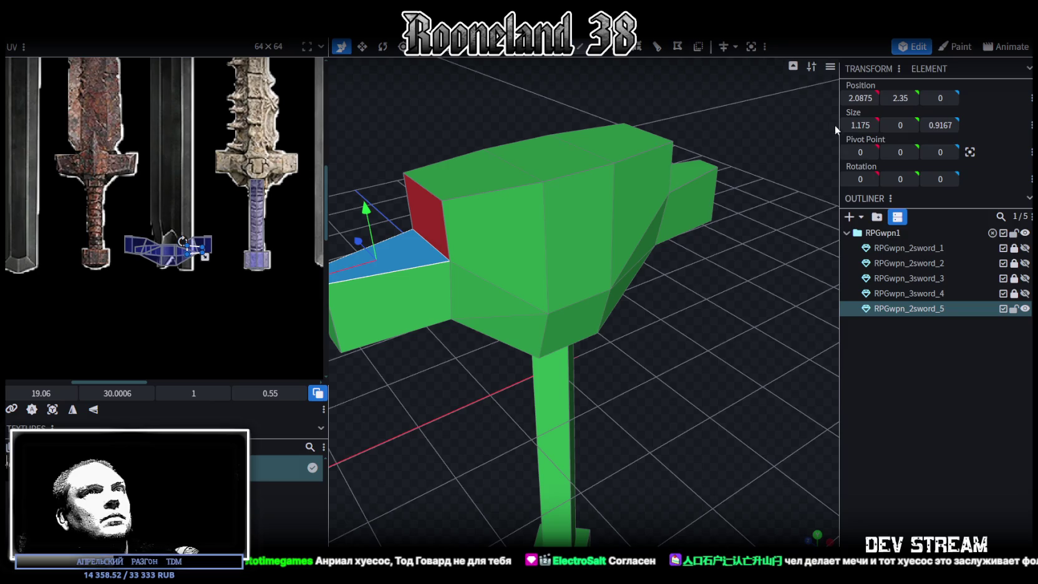
{"action": "left_click", "coordinate": [424, 191]}
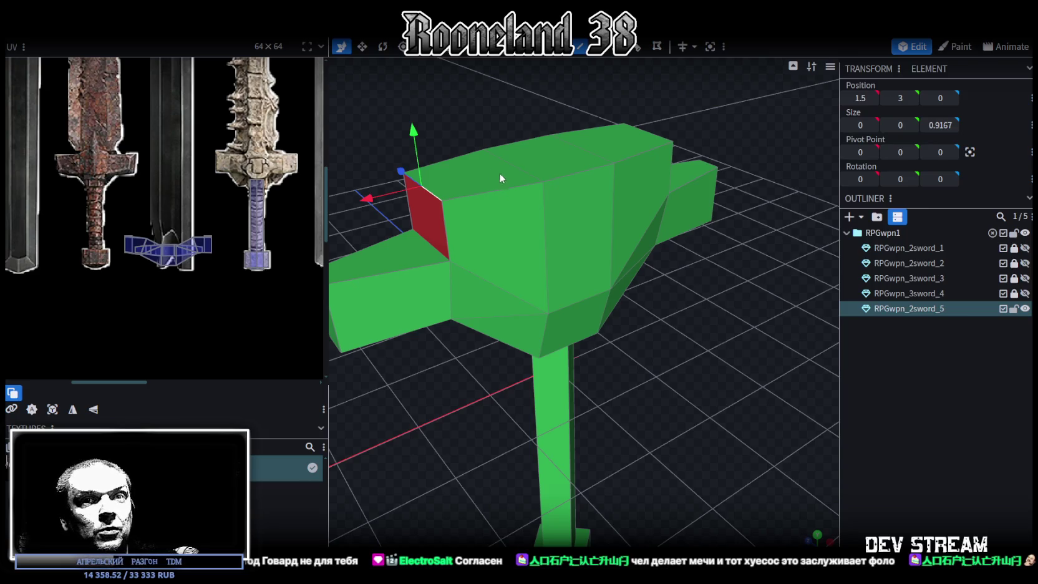
{"action": "left_click_drag", "start_coordinate": [584, 272], "coordinate": [612, 257]}
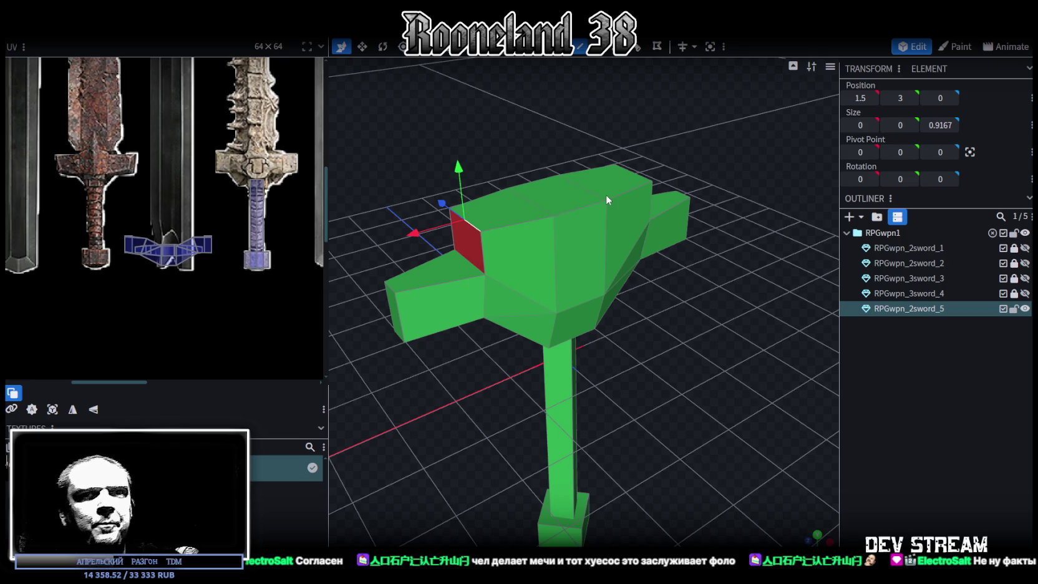
{"action": "left_click_drag", "start_coordinate": [635, 212], "coordinate": [627, 226]}
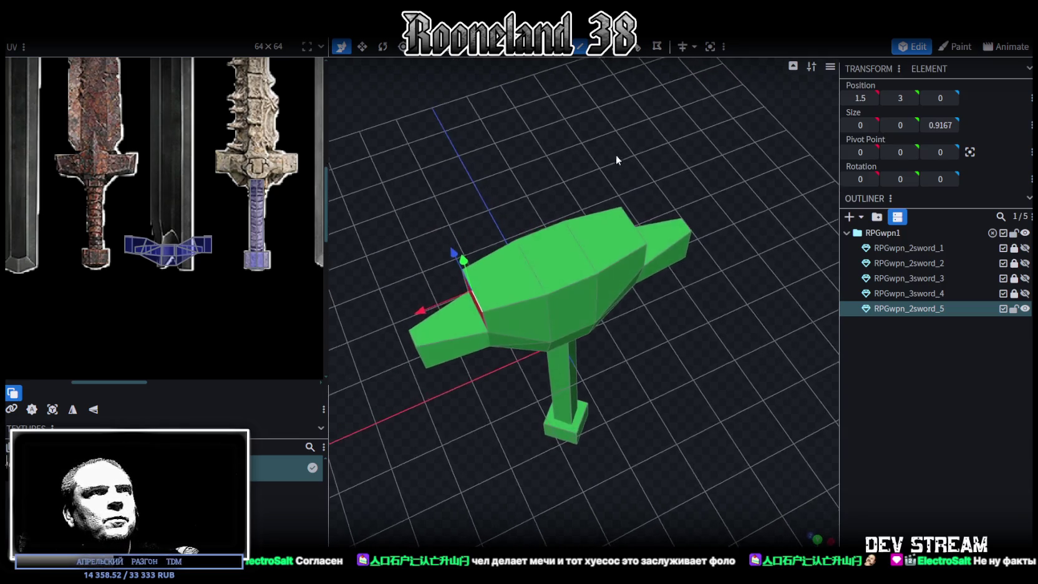
{"action": "left_click", "coordinate": [632, 224]}
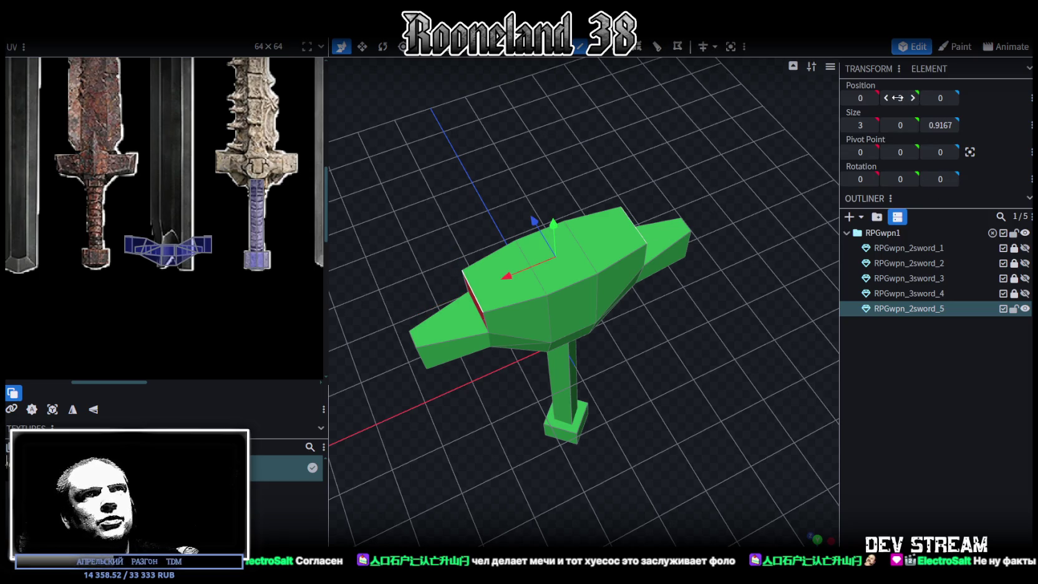
{"action": "type", "text": "2.35"}
{"action": "key", "text": "Return"}
{"action": "left_click", "coordinate": [474, 135]}
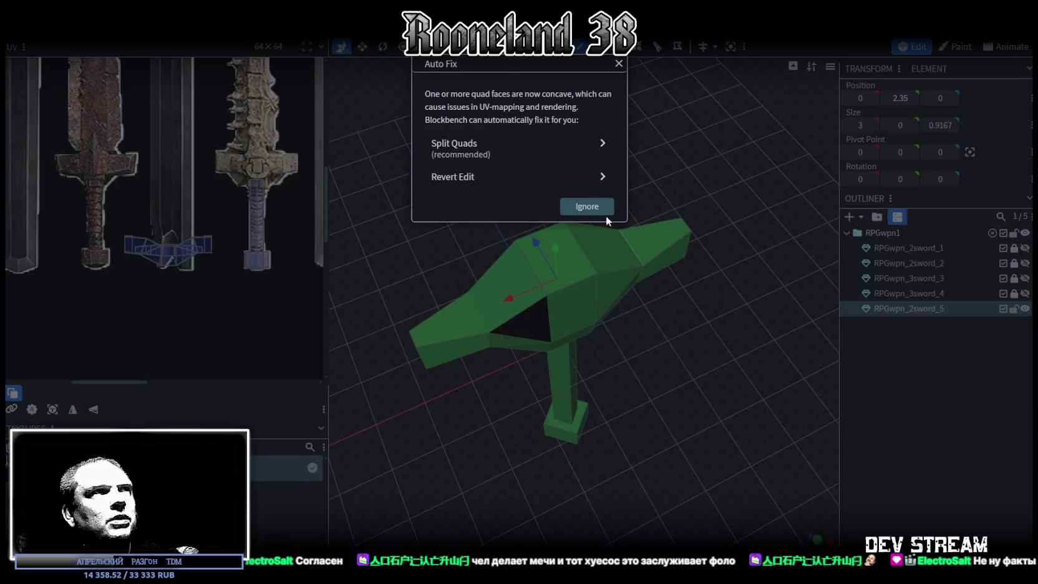
- Ignore the concave faces warning and inspect the guard's top and front-left faces
{"action": "left_click", "coordinate": [477, 143]}
{"action": "mouse_move", "coordinate": [678, 389]}
{"action": "left_mouse_down"}
{"action": "mouse_move", "coordinate": [494, 334]}
{"action": "mouse_move", "coordinate": [635, 354]}
{"action": "mouse_move", "coordinate": [689, 221]}
{"action": "left_mouse_up"}
{"action": "left_click", "coordinate": [567, 187]}
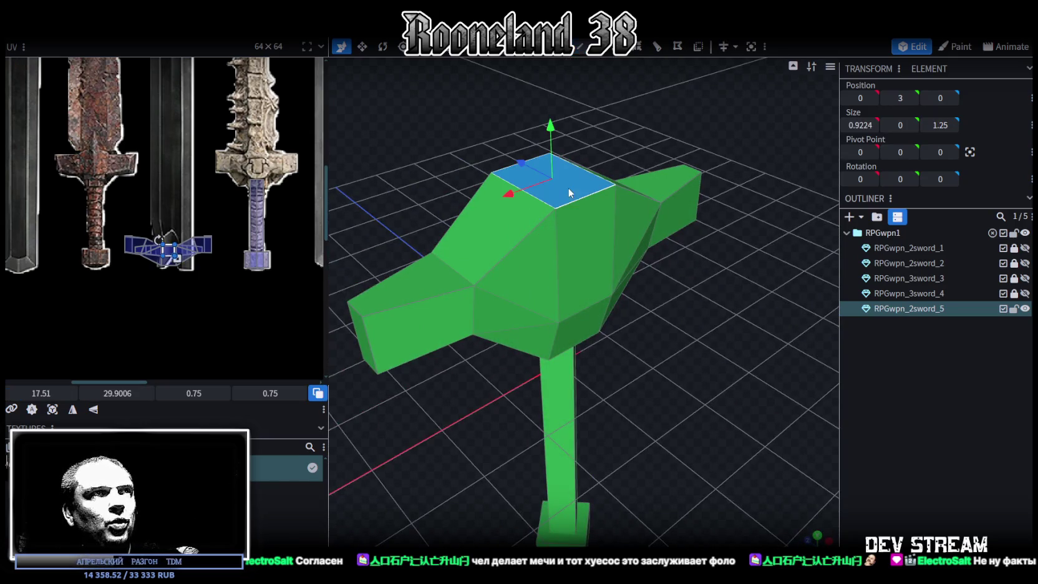
{"action": "left_click", "coordinate": [418, 282]}
{"action": "left_click", "coordinate": [557, 178]}
{"action": "left_click", "coordinate": [423, 271]}
{"action": "left_click", "coordinate": [583, 177]}
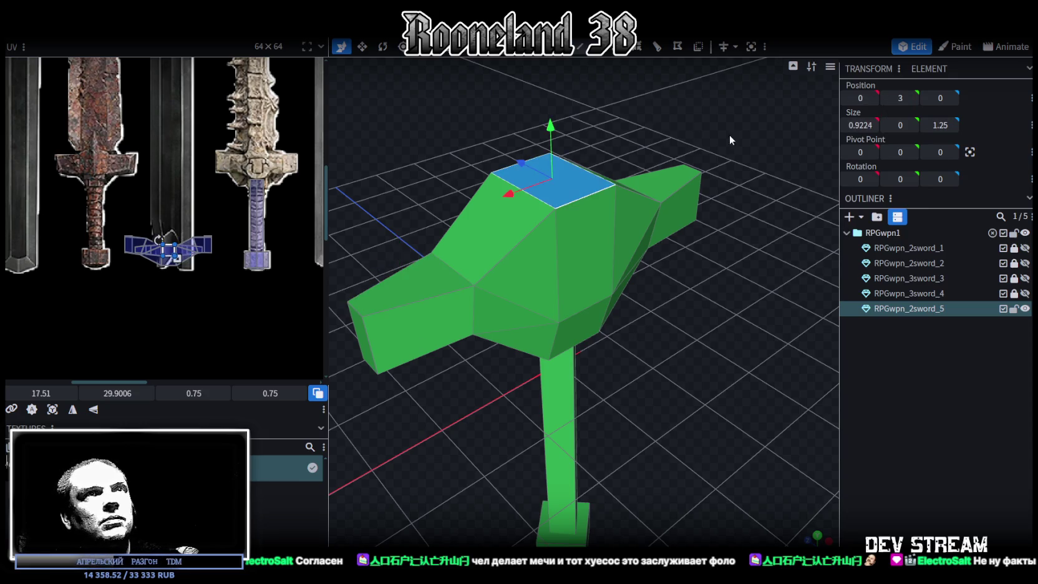
{"action": "mouse_move", "coordinate": [694, 384]}
{"action": "left_mouse_down"}
{"action": "mouse_move", "coordinate": [643, 351]}
{"action": "mouse_move", "coordinate": [490, 359]}
{"action": "mouse_move", "coordinate": [537, 373]}
{"action": "mouse_move", "coordinate": [673, 346]}
{"action": "left_mouse_up"}
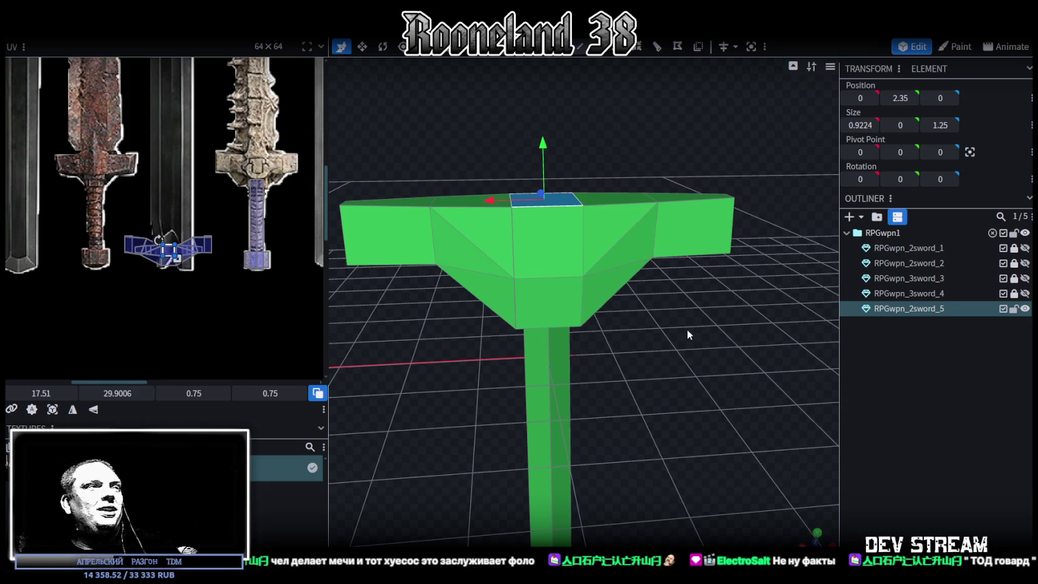
{"action": "left_click_drag", "start_coordinate": [647, 221], "coordinate": [582, 156]}
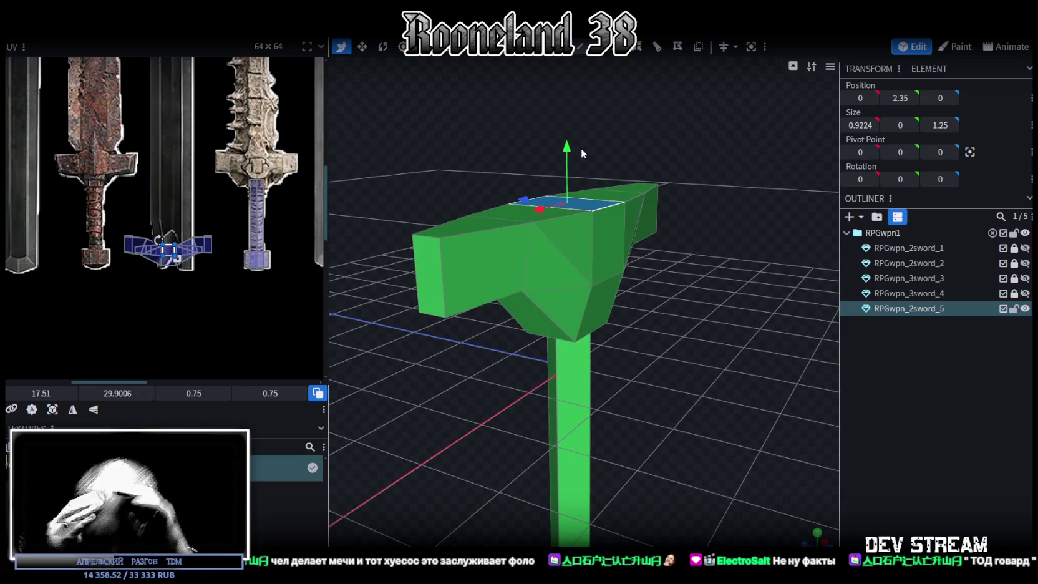
{"action": "mouse_move", "coordinate": [520, 148]}
{"action": "left_mouse_down"}
{"action": "mouse_move", "coordinate": [411, 164]}
{"action": "mouse_move", "coordinate": [411, 192]}
{"action": "mouse_move", "coordinate": [363, 196]}
{"action": "mouse_move", "coordinate": [403, 209]}
{"action": "left_mouse_up"}
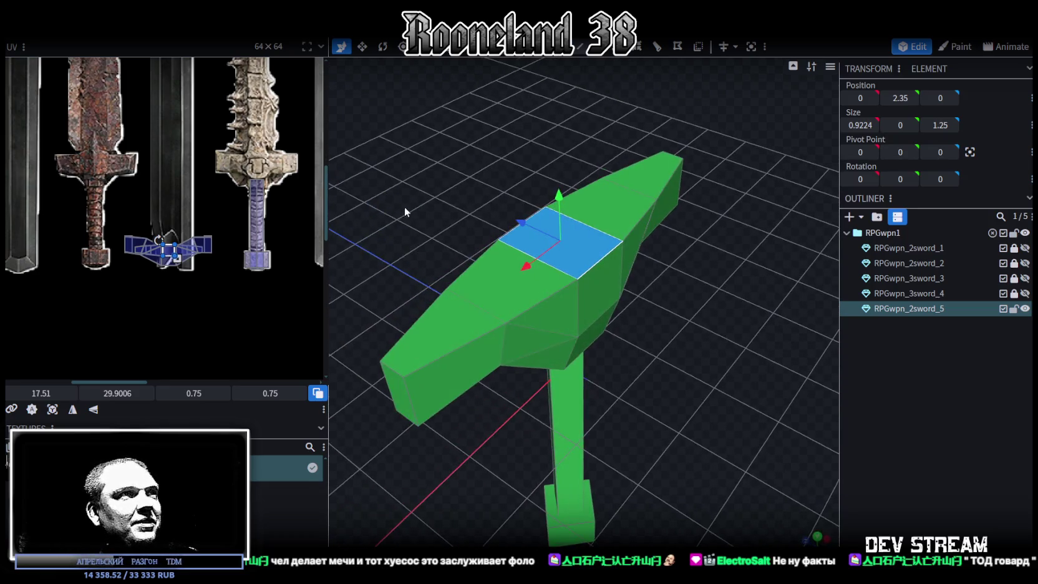
{"action": "left_click", "coordinate": [504, 157]}
{"action": "left_click", "coordinate": [473, 302]}
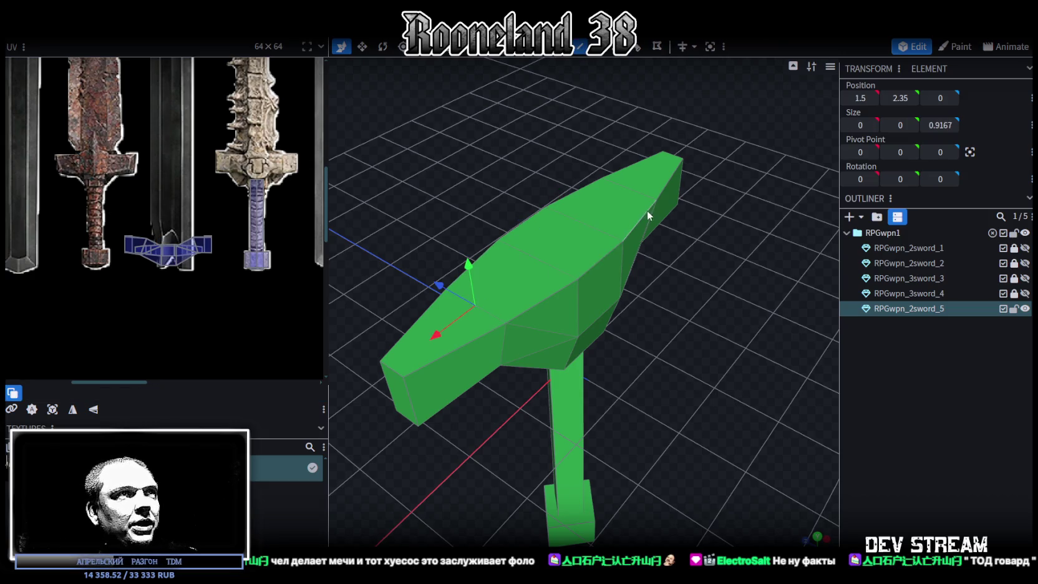
- Undo a trial edge narrowing, then select all vertices and merge the overlapping ones
{"action": "key", "text": "v"}
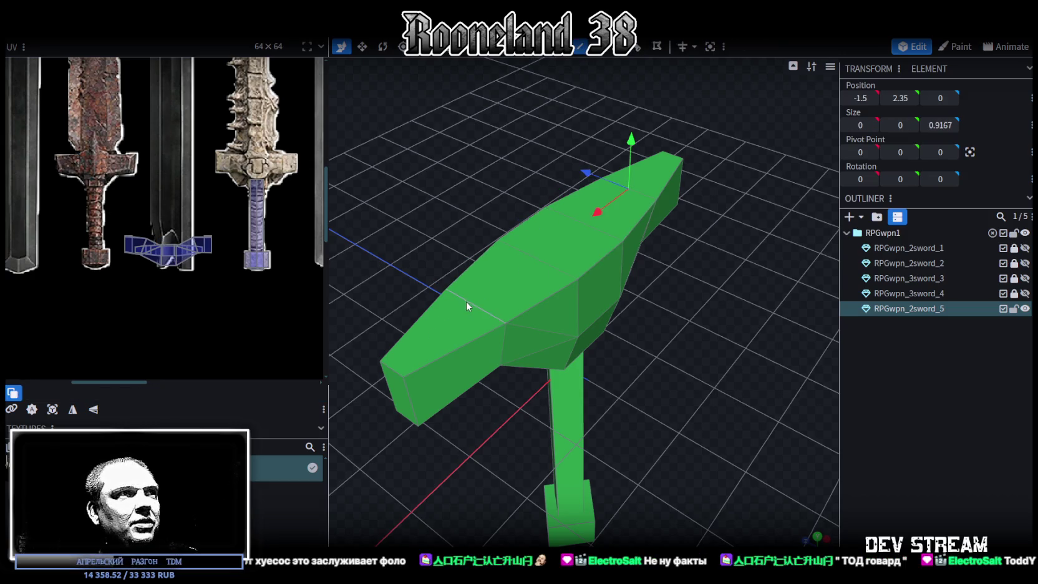
{"action": "left_click", "coordinate": [579, 268]}
{"action": "left_click_drag", "start_coordinate": [604, 257], "coordinate": [581, 255]}
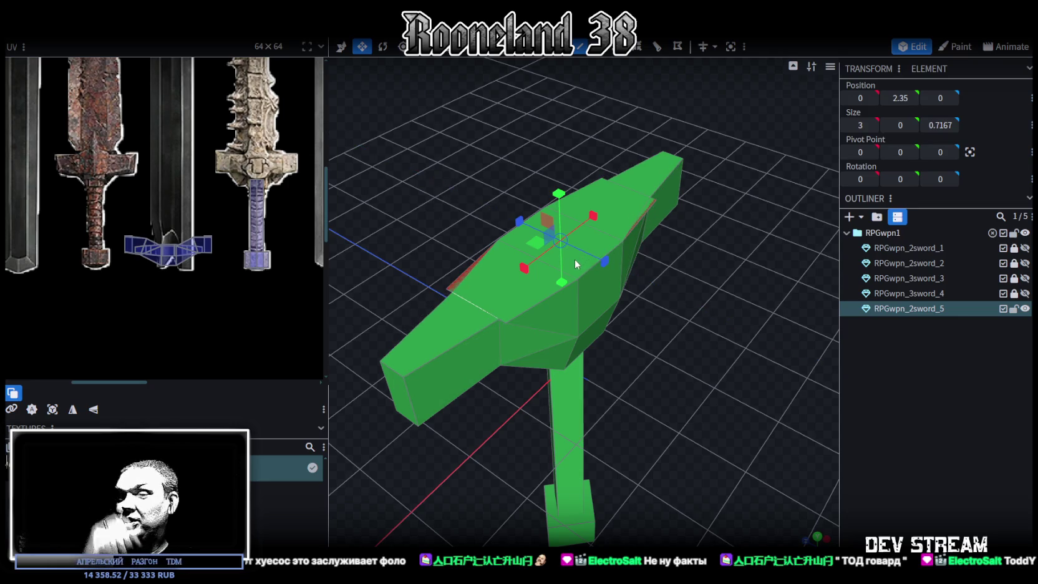
{"action": "key", "text": "ctrl+z"}
{"action": "mouse_move", "coordinate": [569, 256]}
{"action": "left_mouse_down"}
{"action": "mouse_move", "coordinate": [618, 308]}
{"action": "mouse_move", "coordinate": [695, 274]}
{"action": "mouse_move", "coordinate": [701, 300]}
{"action": "mouse_move", "coordinate": [629, 143]}
{"action": "left_mouse_up"}
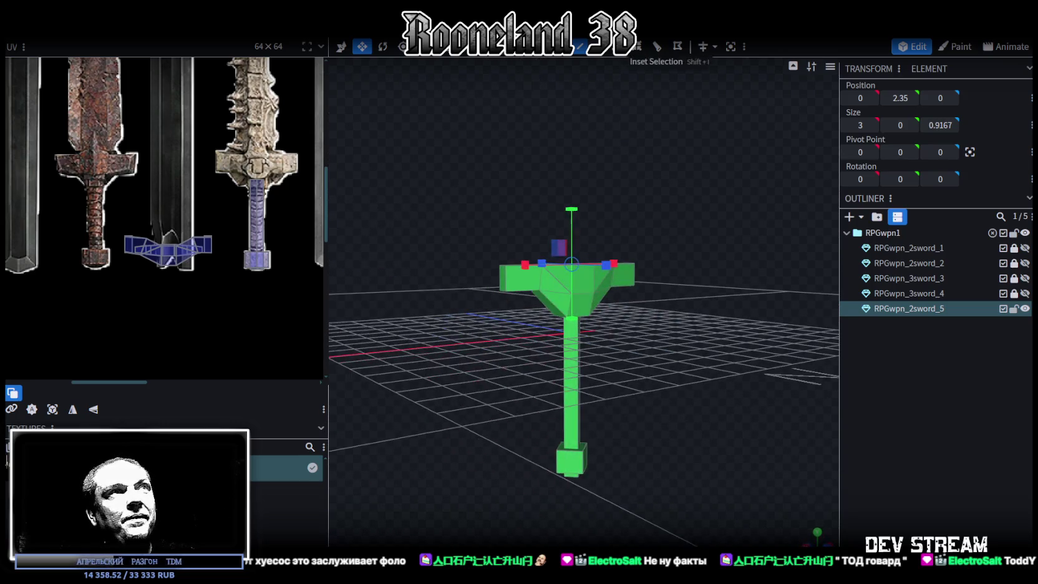
{"action": "key", "text": "ctrl+a"}
{"action": "left_click_drag", "start_coordinate": [686, 215], "coordinate": [628, 183]}
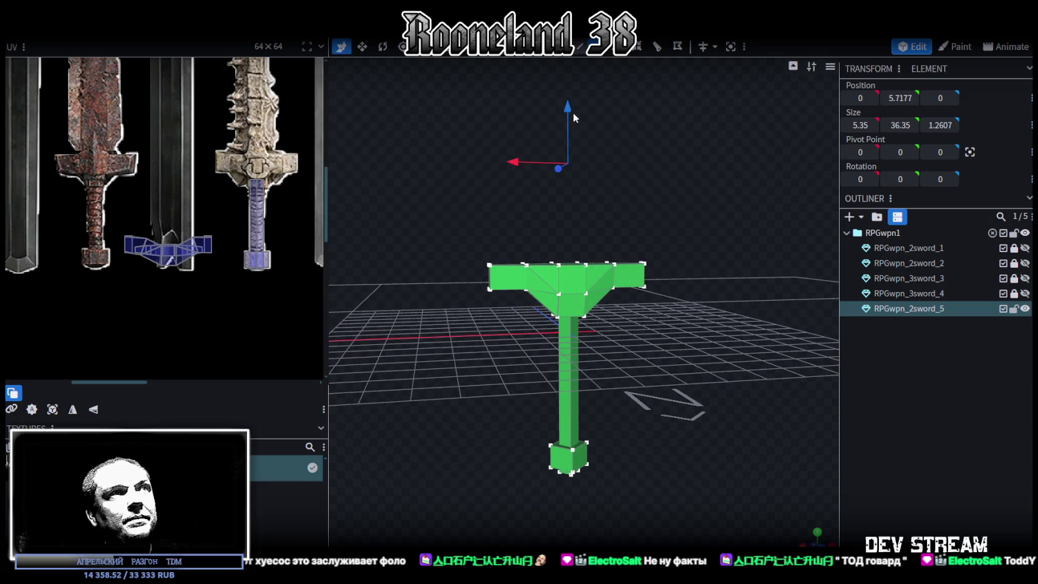
{"action": "left_click_drag", "start_coordinate": [573, 112], "coordinate": [564, 103]}
{"action": "left_click", "coordinate": [530, 138]}
{"action": "mouse_move", "coordinate": [532, 148]}
{"action": "left_mouse_down"}
{"action": "mouse_move", "coordinate": [766, 286]}
{"action": "mouse_move", "coordinate": [809, 276]}
{"action": "mouse_move", "coordinate": [698, 162]}
{"action": "left_mouse_up"}
{"action": "left_click", "coordinate": [584, 50]}
- Pull the crossguard's centre top edge inward on Z to slim the top
{"action": "left_click_drag", "start_coordinate": [744, 269], "coordinate": [667, 238]}
{"action": "left_click", "coordinate": [659, 232]}
{"action": "left_click", "coordinate": [427, 240]}
{"action": "key", "text": "v"}
{"action": "mouse_move", "coordinate": [421, 235]}
{"action": "left_mouse_down"}
{"action": "mouse_move", "coordinate": [535, 370]}
{"action": "mouse_move", "coordinate": [586, 375]}
{"action": "mouse_move", "coordinate": [645, 226]}
{"action": "mouse_move", "coordinate": [628, 234]}
{"action": "left_mouse_up"}
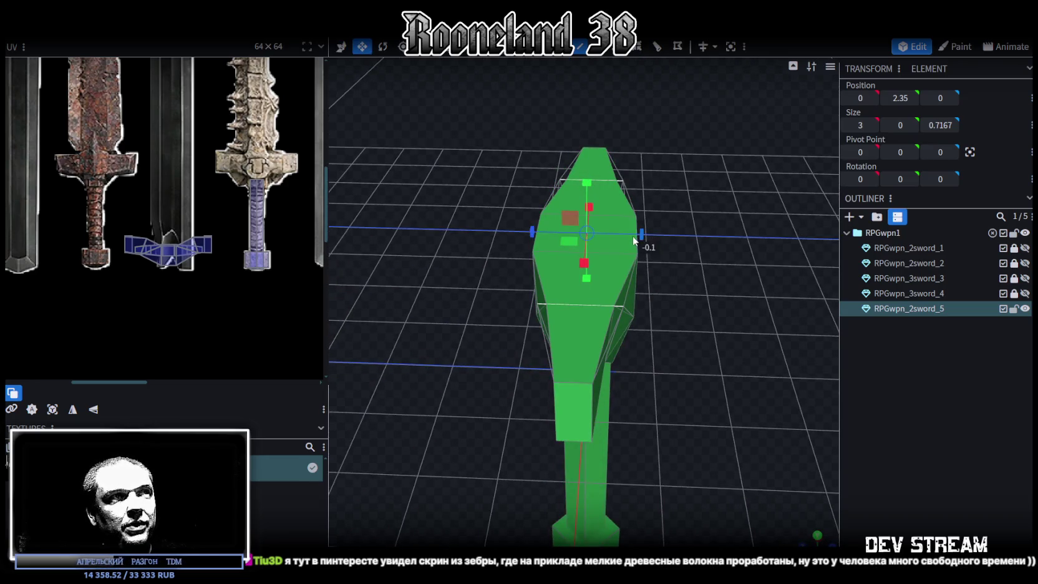
{"action": "mouse_move", "coordinate": [703, 266]}
{"action": "left_mouse_down"}
{"action": "mouse_move", "coordinate": [460, 225]}
{"action": "mouse_move", "coordinate": [452, 253]}
{"action": "mouse_move", "coordinate": [613, 271]}
{"action": "left_mouse_up"}
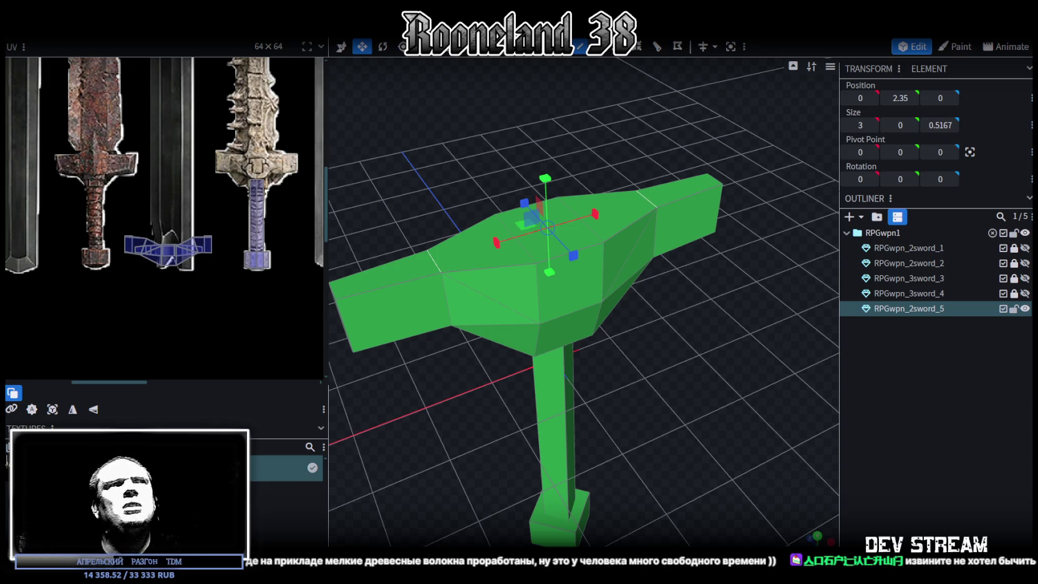
- Lower the funnel-shaped centre face of the crossguard by 0.1 on Y
{"action": "mouse_move", "coordinate": [509, 296]}
{"action": "left_mouse_down"}
{"action": "mouse_move", "coordinate": [628, 311]}
{"action": "mouse_move", "coordinate": [600, 322]}
{"action": "mouse_move", "coordinate": [639, 302]}
{"action": "mouse_move", "coordinate": [653, 308]}
{"action": "left_mouse_up"}
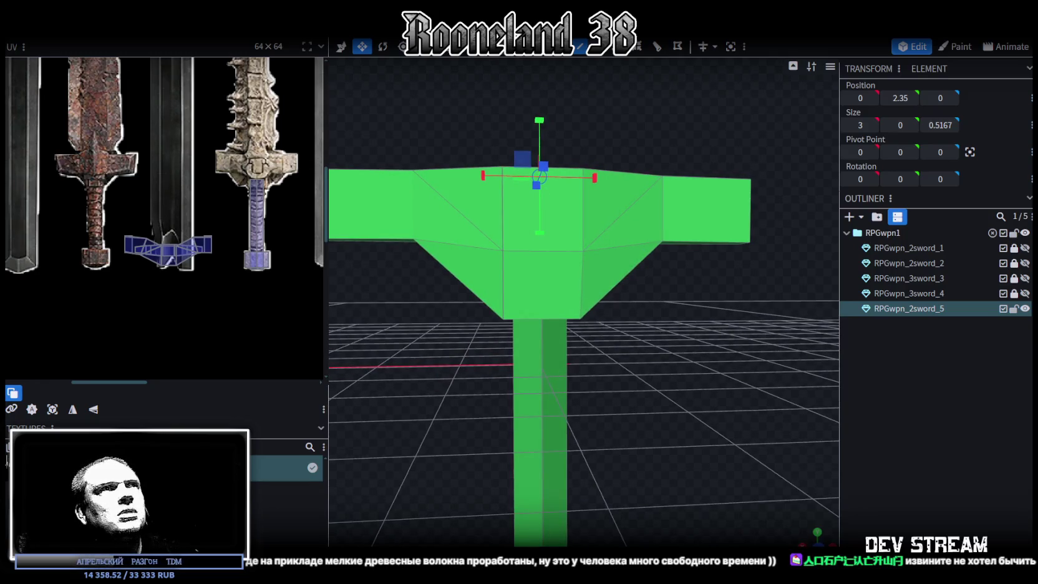
{"action": "left_click", "coordinate": [546, 256]}
{"action": "left_click_drag", "start_coordinate": [640, 273], "coordinate": [430, 327]}
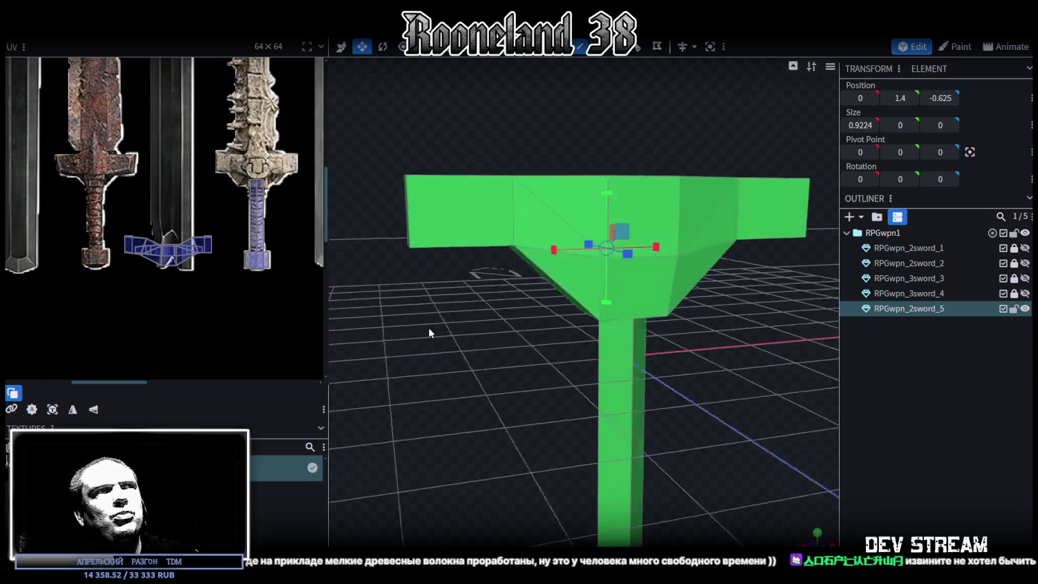
{"action": "left_click", "coordinate": [670, 255]}
{"action": "key", "text": "v"}
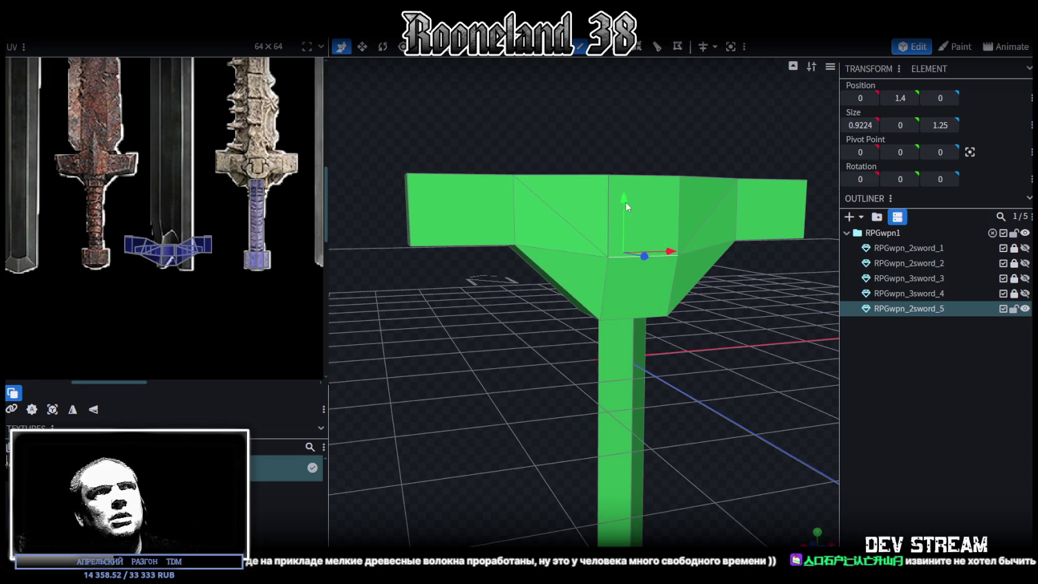
{"action": "left_click_drag", "start_coordinate": [624, 205], "coordinate": [627, 216]}
{"action": "mouse_move", "coordinate": [484, 322]}
{"action": "left_mouse_down"}
{"action": "mouse_move", "coordinate": [717, 315]}
{"action": "mouse_move", "coordinate": [669, 312]}
{"action": "mouse_move", "coordinate": [618, 251]}
{"action": "left_mouse_up"}
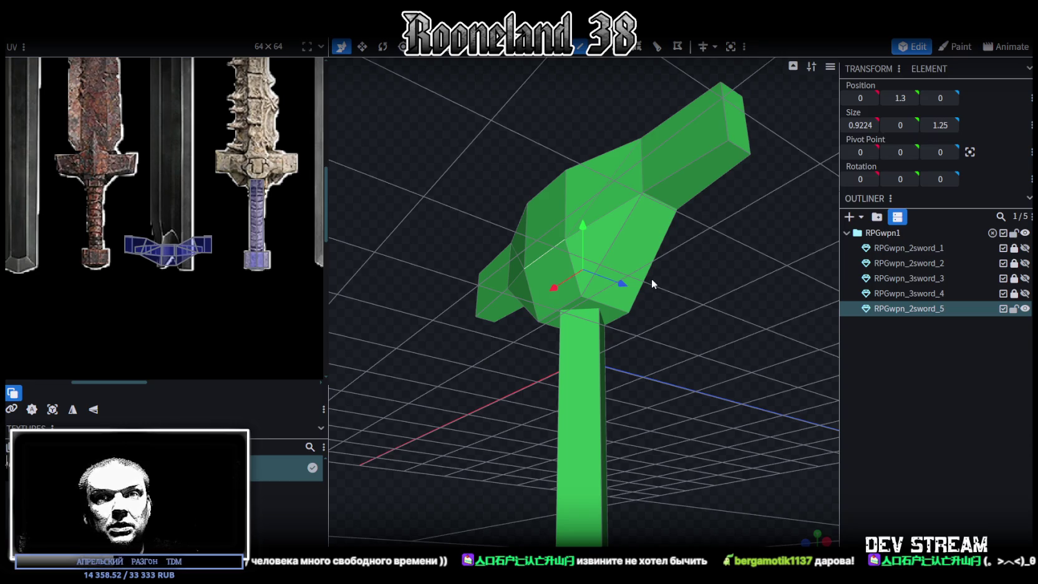
- Add a loop cut with 1 cut at offset 0.4612 through the guard's tapered centre
{"action": "left_click_drag", "start_coordinate": [696, 318], "coordinate": [724, 418]}
{"action": "scroll", "coordinate": [652, 263], "scroll_direction": "up", "scroll_amount": 3}
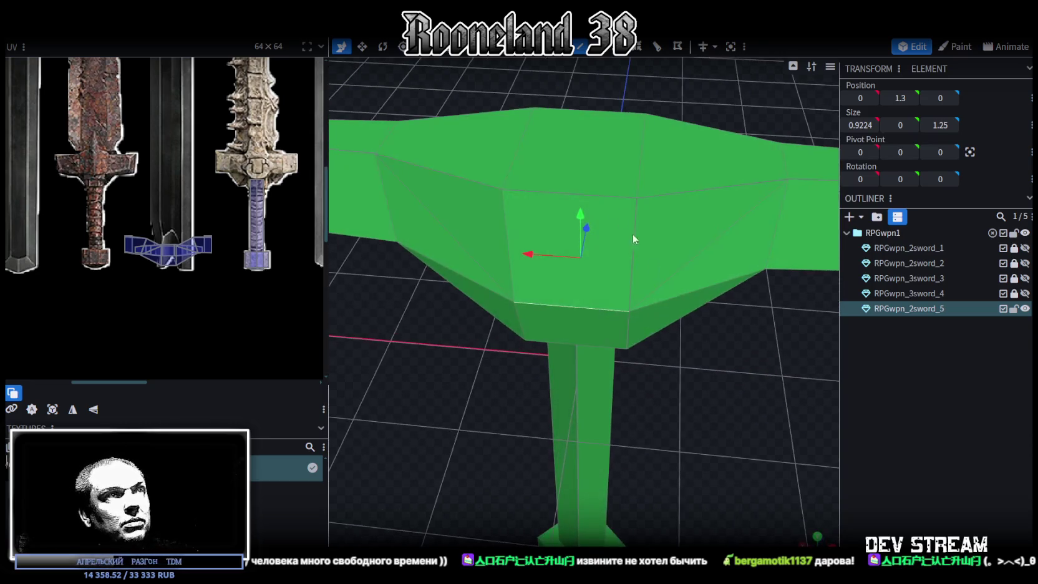
{"action": "left_click", "coordinate": [638, 47]}
{"action": "mouse_move", "coordinate": [716, 379]}
{"action": "left_mouse_down"}
{"action": "mouse_move", "coordinate": [651, 310]}
{"action": "mouse_move", "coordinate": [624, 239]}
{"action": "mouse_move", "coordinate": [697, 397]}
{"action": "mouse_move", "coordinate": [669, 381]}
{"action": "left_mouse_up"}
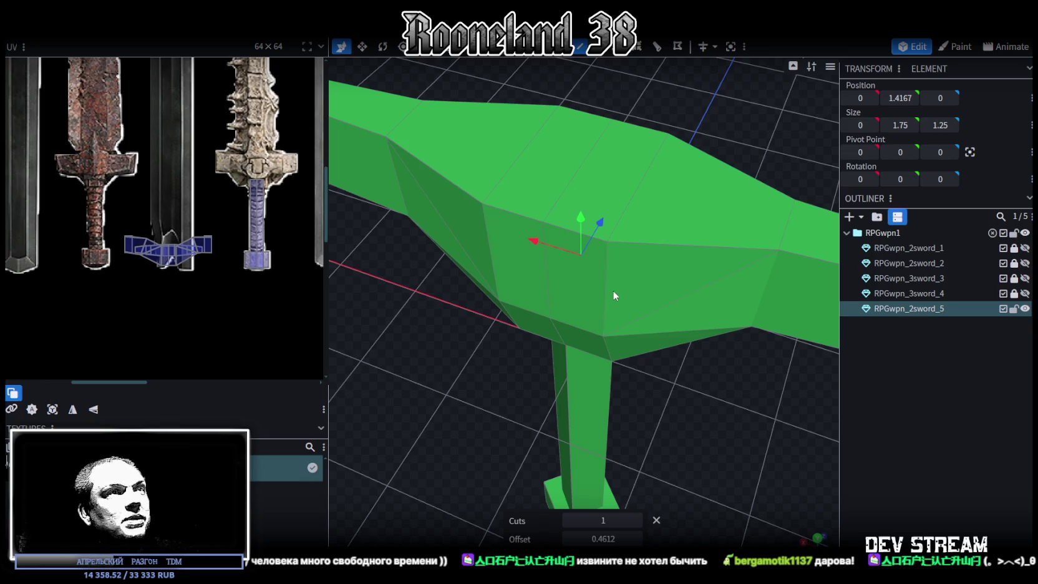
- Select the crossguard's top centre face and raise it 0.1
{"action": "mouse_move", "coordinate": [679, 365]}
{"action": "left_mouse_down"}
{"action": "mouse_move", "coordinate": [687, 420]}
{"action": "mouse_move", "coordinate": [688, 377]}
{"action": "mouse_move", "coordinate": [486, 126]}
{"action": "left_mouse_up"}
{"action": "left_click", "coordinate": [486, 262]}
{"action": "left_click", "coordinate": [532, 246], "text": "shift"}
{"action": "left_click", "coordinate": [674, 218], "text": "shift"}
{"action": "left_click", "coordinate": [692, 243], "text": "shift"}
{"action": "mouse_move", "coordinate": [692, 243]}
{"action": "left_mouse_down"}
{"action": "mouse_move", "coordinate": [467, 369]}
{"action": "mouse_move", "coordinate": [561, 273]}
{"action": "left_mouse_up"}
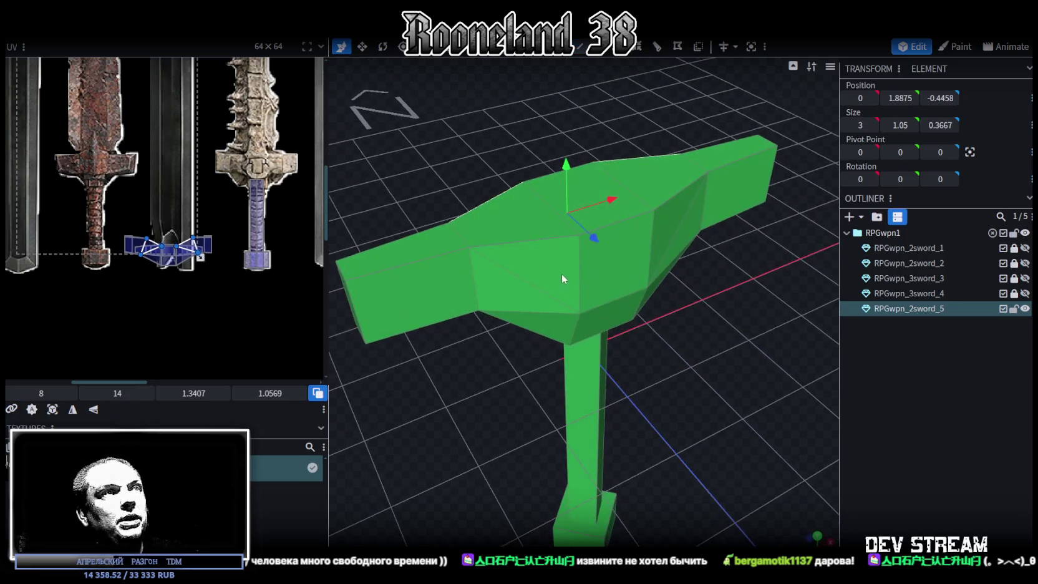
{"action": "mouse_move", "coordinate": [667, 226]}
{"action": "left_mouse_down"}
{"action": "mouse_move", "coordinate": [579, 383]}
{"action": "mouse_move", "coordinate": [575, 343]}
{"action": "mouse_move", "coordinate": [410, 338]}
{"action": "mouse_move", "coordinate": [506, 205]}
{"action": "left_mouse_up"}
{"action": "mouse_move", "coordinate": [736, 350]}
{"action": "left_mouse_down"}
{"action": "mouse_move", "coordinate": [689, 293]}
{"action": "mouse_move", "coordinate": [625, 265]}
{"action": "mouse_move", "coordinate": [577, 291]}
{"action": "mouse_move", "coordinate": [714, 344]}
{"action": "mouse_move", "coordinate": [657, 293]}
{"action": "left_mouse_up"}
{"action": "left_click", "coordinate": [564, 195]}
{"action": "mouse_move", "coordinate": [564, 195]}
{"action": "left_mouse_down"}
{"action": "mouse_move", "coordinate": [698, 386]}
{"action": "mouse_move", "coordinate": [678, 355]}
{"action": "left_mouse_up"}
{"action": "left_click_drag", "start_coordinate": [587, 157], "coordinate": [586, 145]}
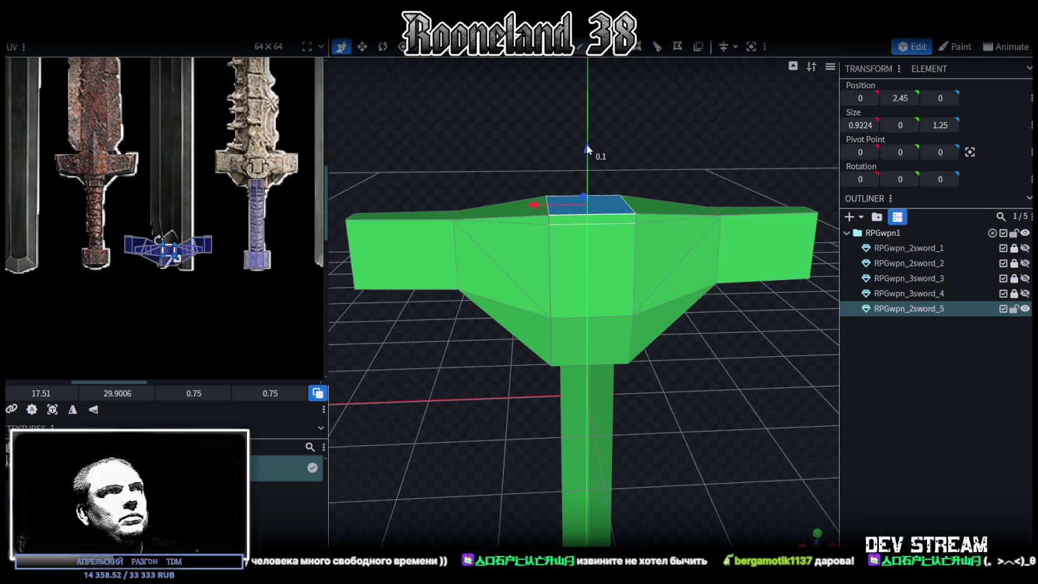
- Extrude the top centre face upward by 1 into a new block
{"action": "left_click_drag", "start_coordinate": [509, 122], "coordinate": [571, 136]}
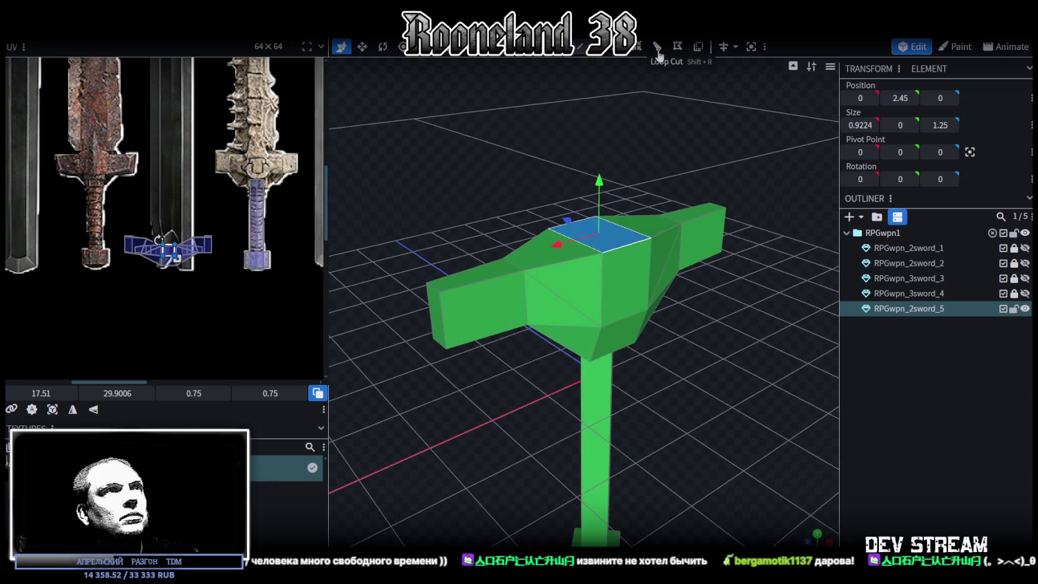
{"action": "left_click", "coordinate": [677, 46]}
{"action": "left_click_drag", "start_coordinate": [706, 135], "coordinate": [667, 132]}
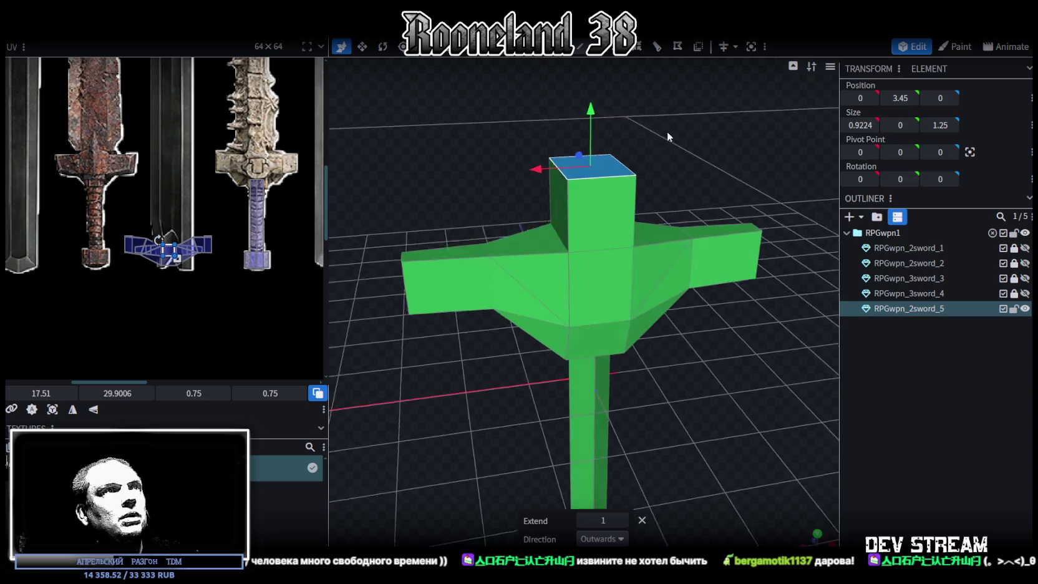
{"action": "key", "text": "4"}
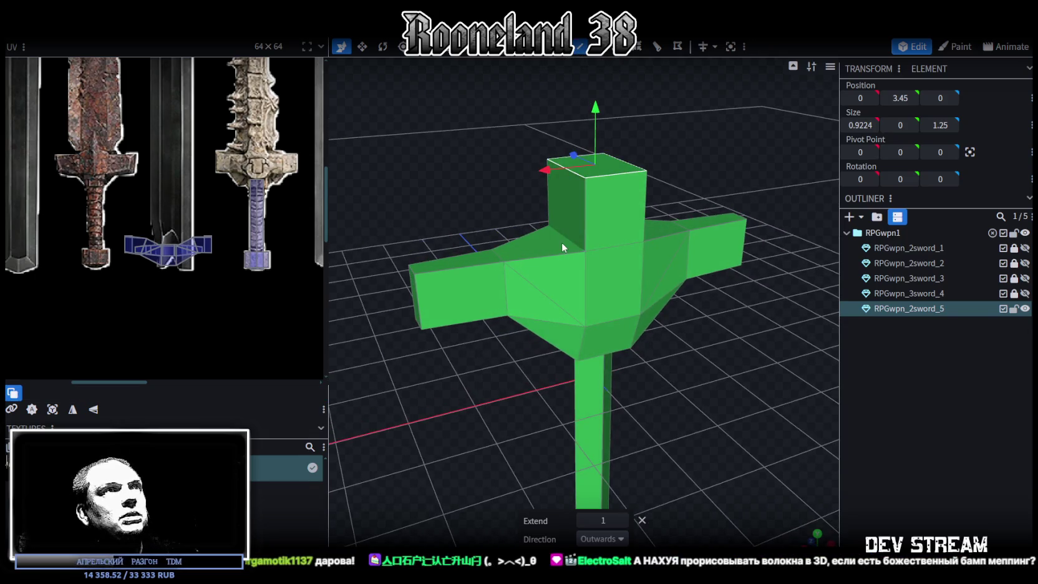
{"action": "left_click", "coordinate": [563, 237]}
{"action": "left_click_drag", "start_coordinate": [565, 234], "coordinate": [613, 235]}
{"action": "left_click", "coordinate": [613, 241], "text": "shift"}
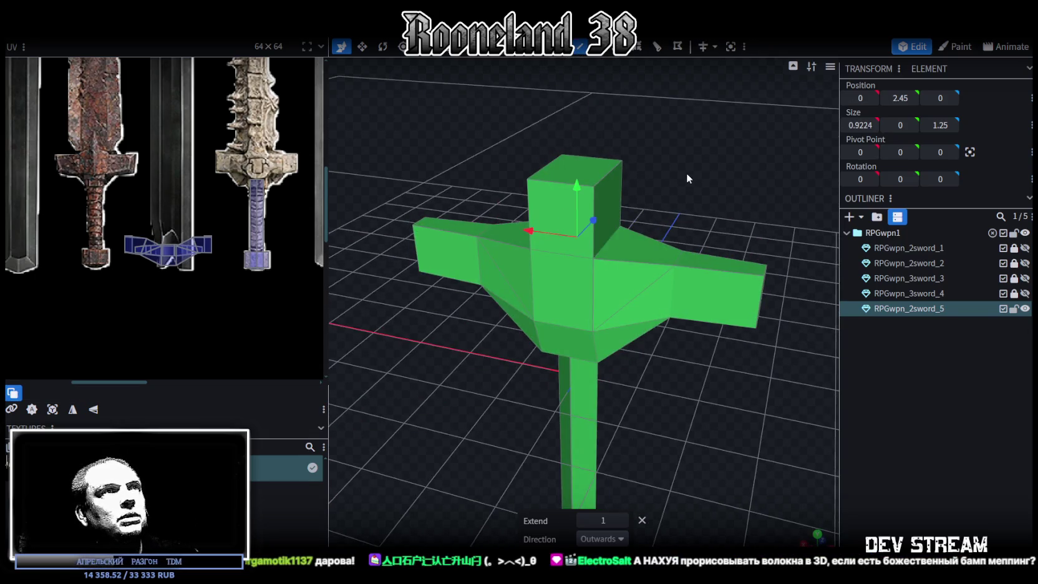
{"action": "left_click_drag", "start_coordinate": [686, 172], "coordinate": [689, 194]}
{"action": "key", "text": "v"}
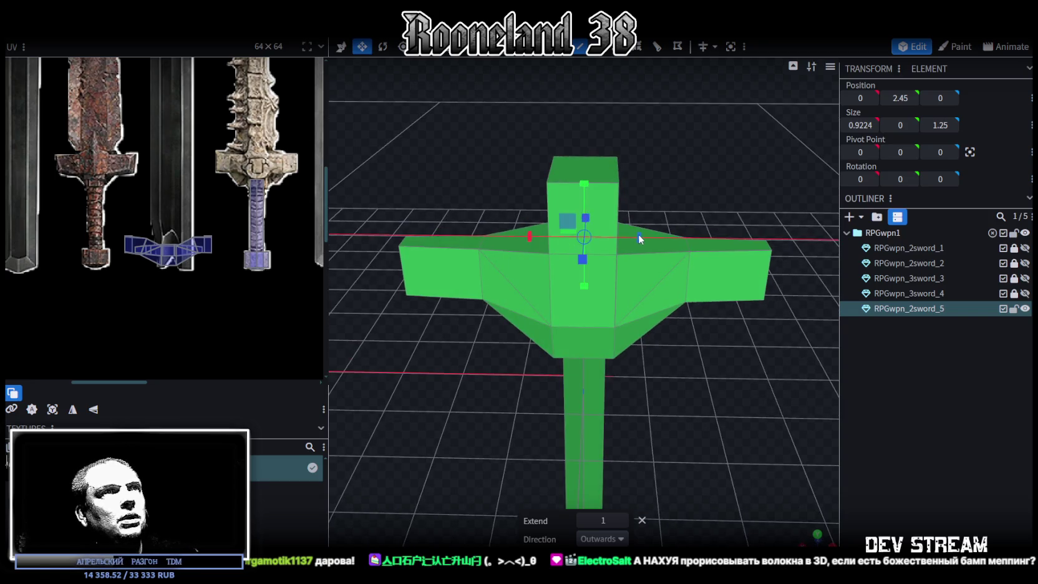
- Taper the new block's top face to 0.9224 × 0.65 at 0, 3.45, 0
{"action": "left_click", "coordinate": [586, 299]}
{"action": "mouse_move", "coordinate": [593, 299]}
{"action": "left_mouse_down"}
{"action": "mouse_move", "coordinate": [573, 270]}
{"action": "mouse_move", "coordinate": [649, 270]}
{"action": "mouse_move", "coordinate": [677, 325]}
{"action": "mouse_move", "coordinate": [639, 249]}
{"action": "left_mouse_up"}
{"action": "left_click", "coordinate": [572, 270]}
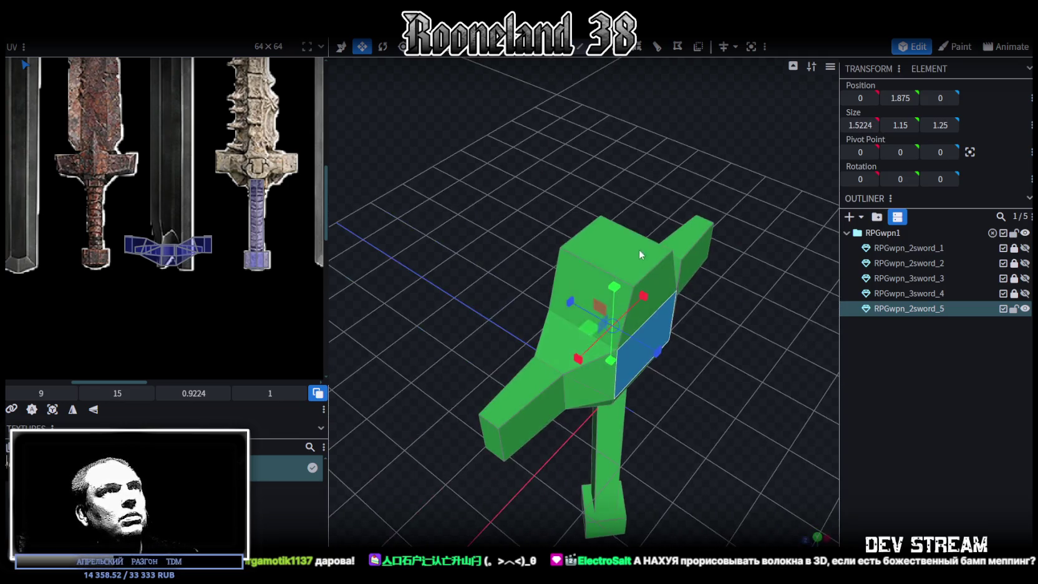
{"action": "left_click", "coordinate": [640, 254]}
{"action": "left_click_drag", "start_coordinate": [657, 272], "coordinate": [645, 256]}
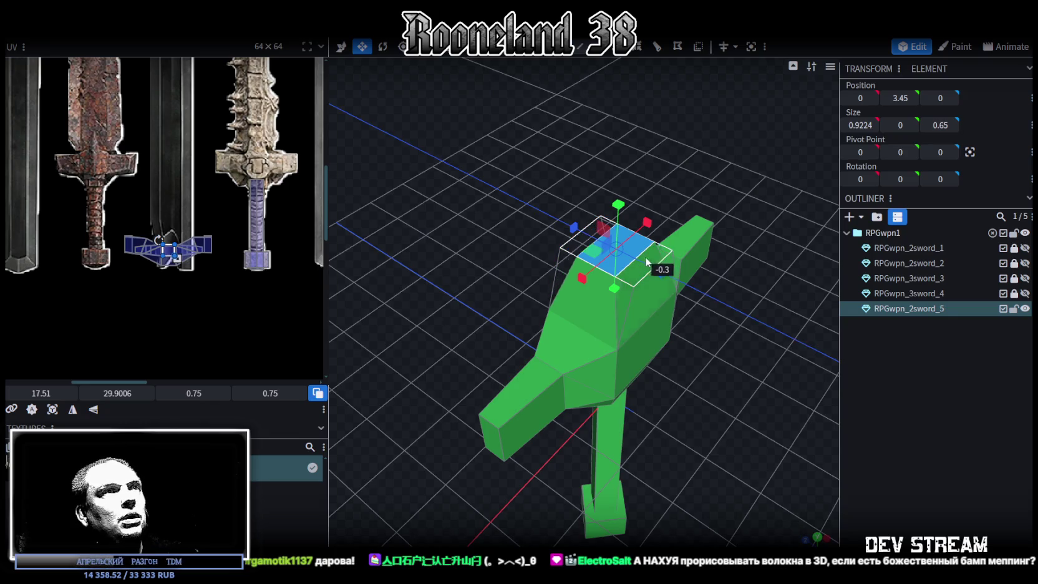
{"action": "mouse_move", "coordinate": [698, 212]}
{"action": "left_mouse_down"}
{"action": "mouse_move", "coordinate": [748, 178]}
{"action": "mouse_move", "coordinate": [598, 147]}
{"action": "mouse_move", "coordinate": [556, 157]}
{"action": "mouse_move", "coordinate": [695, 142]}
{"action": "mouse_move", "coordinate": [687, 133]}
{"action": "mouse_move", "coordinate": [722, 144]}
{"action": "mouse_move", "coordinate": [677, 120]}
{"action": "mouse_move", "coordinate": [740, 140]}
{"action": "mouse_move", "coordinate": [757, 268]}
{"action": "mouse_move", "coordinate": [678, 89]}
{"action": "left_mouse_up"}
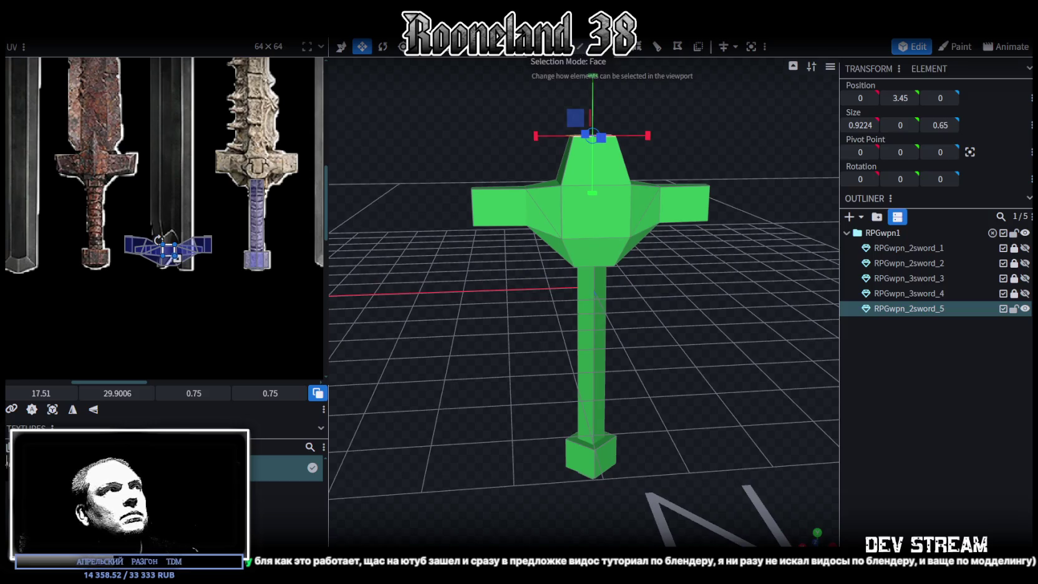
{"action": "left_click", "coordinate": [121, 218]}
- Select only the crossguard faces and project their UVs from a straight front view
{"action": "left_click_drag", "start_coordinate": [121, 218], "coordinate": [237, 295]}
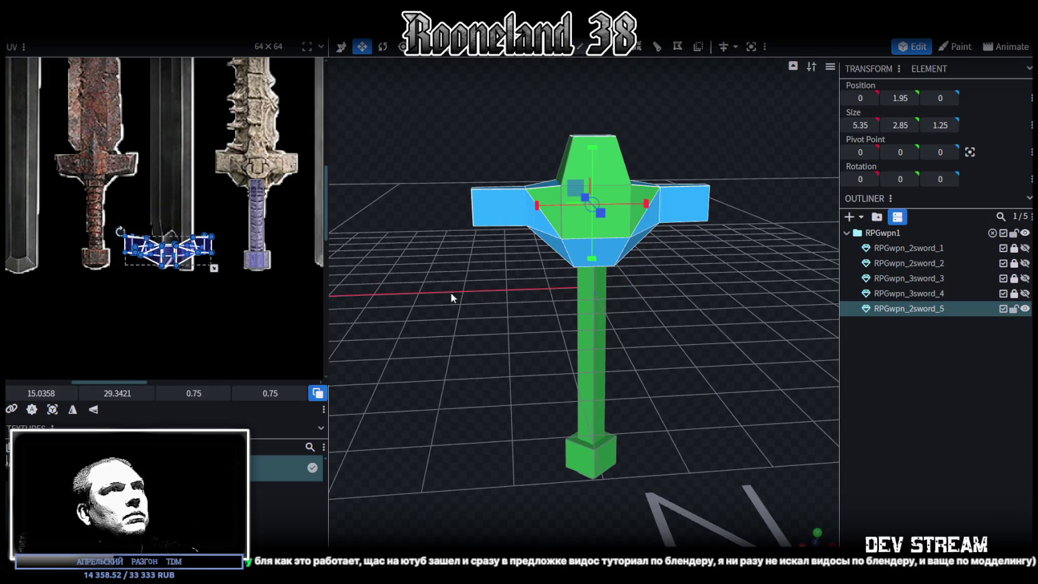
{"action": "mouse_move", "coordinate": [506, 189]}
{"action": "left_mouse_down"}
{"action": "mouse_move", "coordinate": [673, 261]}
{"action": "mouse_move", "coordinate": [501, 116]}
{"action": "left_mouse_up"}
{"action": "mouse_move", "coordinate": [435, 107]}
{"action": "left_mouse_down", "text": "ctrl"}
{"action": "mouse_move", "coordinate": [711, 246]}
{"action": "mouse_move", "coordinate": [703, 292]}
{"action": "left_mouse_up", "text": "ctrl"}
{"action": "mouse_move", "coordinate": [443, 130]}
{"action": "left_mouse_down", "text": "ctrl"}
{"action": "mouse_move", "coordinate": [730, 237]}
{"action": "mouse_move", "coordinate": [564, 285]}
{"action": "mouse_move", "coordinate": [604, 333]}
{"action": "mouse_move", "coordinate": [497, 310]}
{"action": "mouse_move", "coordinate": [658, 326]}
{"action": "left_mouse_up", "text": "ctrl"}
{"action": "left_click", "coordinate": [817, 534]}
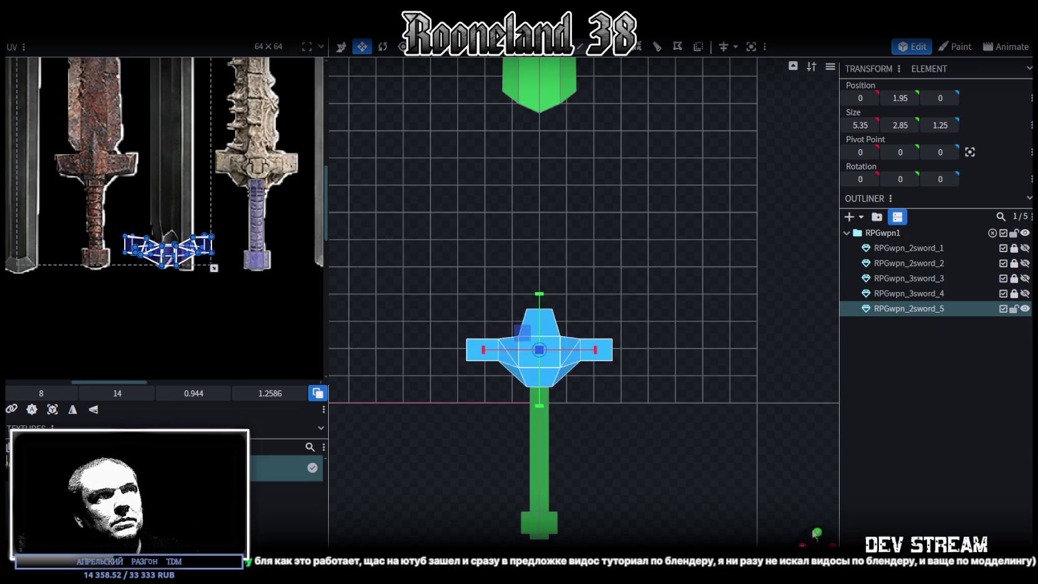
{"action": "scroll", "coordinate": [593, 412], "scroll_direction": "down", "scroll_amount": 1}
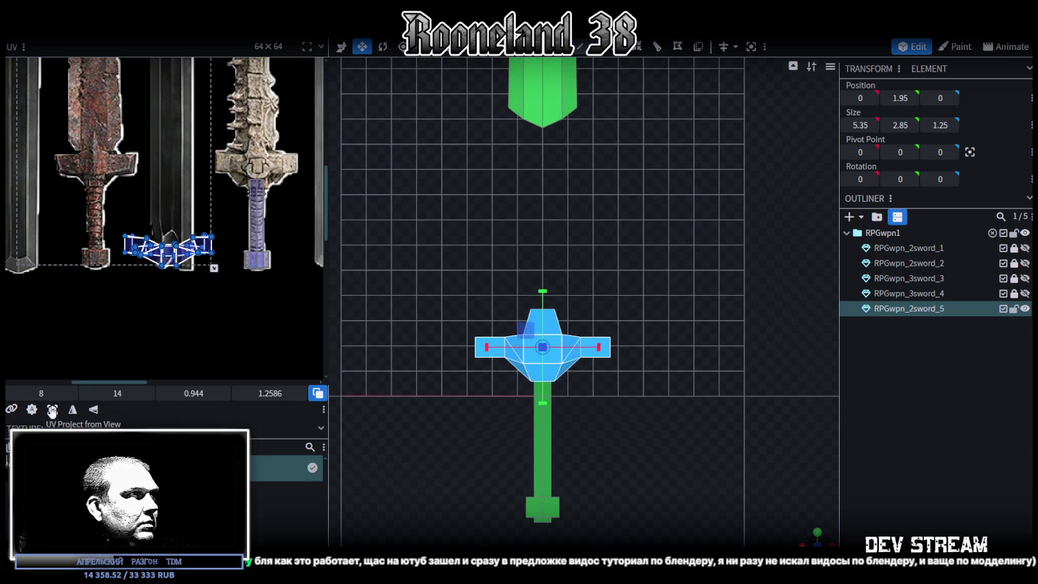
{"action": "left_click", "coordinate": [53, 409]}
- Shrink the crossguard UV island and move it down onto the bone sword's guard texture
{"action": "left_click_drag", "start_coordinate": [179, 164], "coordinate": [260, 154]}
{"action": "scroll", "coordinate": [259, 155], "scroll_direction": "up", "scroll_amount": 2}
{"action": "scroll", "coordinate": [259, 155], "scroll_direction": "up", "scroll_amount": 3}
{"action": "scroll", "coordinate": [226, 232], "scroll_direction": "down", "scroll_amount": 1}
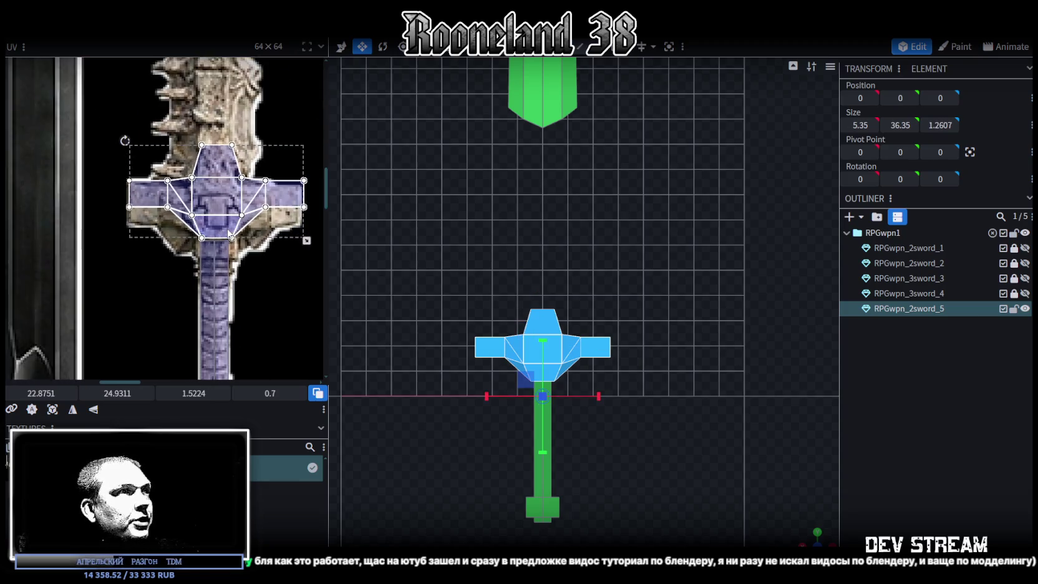
{"action": "scroll", "coordinate": [293, 234], "scroll_direction": "up", "scroll_amount": 2}
{"action": "left_click_drag", "start_coordinate": [294, 234], "coordinate": [290, 236]}
{"action": "left_click_drag", "start_coordinate": [170, 159], "coordinate": [164, 181]}
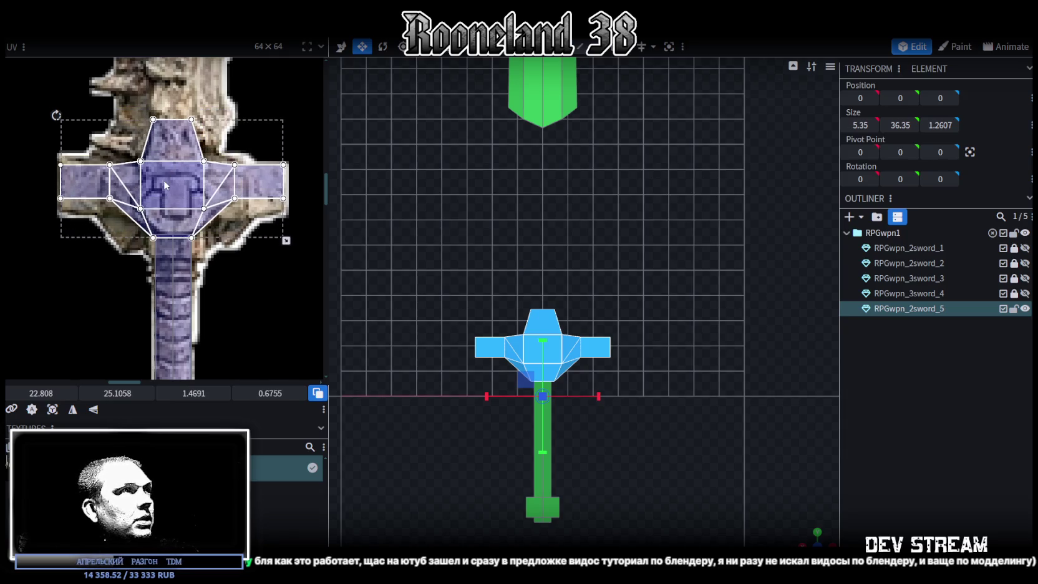
{"action": "scroll", "coordinate": [574, 340], "scroll_direction": "up", "scroll_amount": 3}
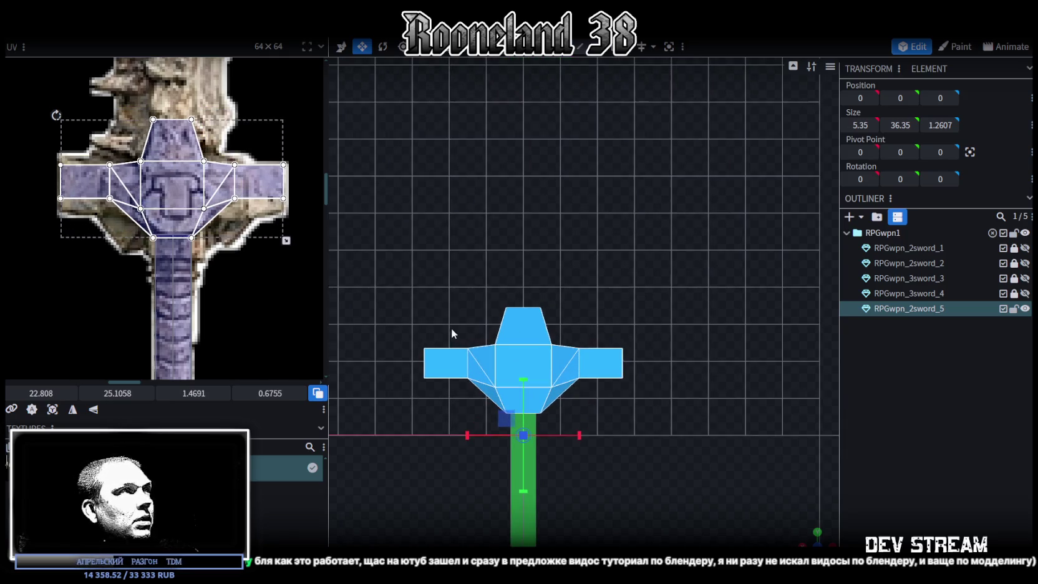
{"action": "right_click_drag", "start_coordinate": [719, 504], "coordinate": [719, 413]}
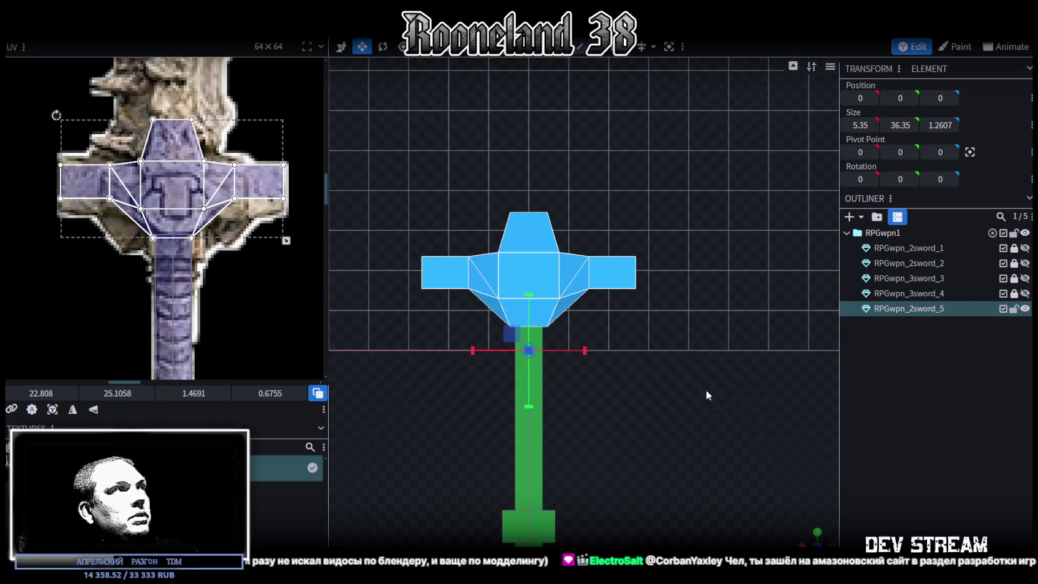
{"action": "left_click_drag", "start_coordinate": [160, 174], "coordinate": [157, 196]}
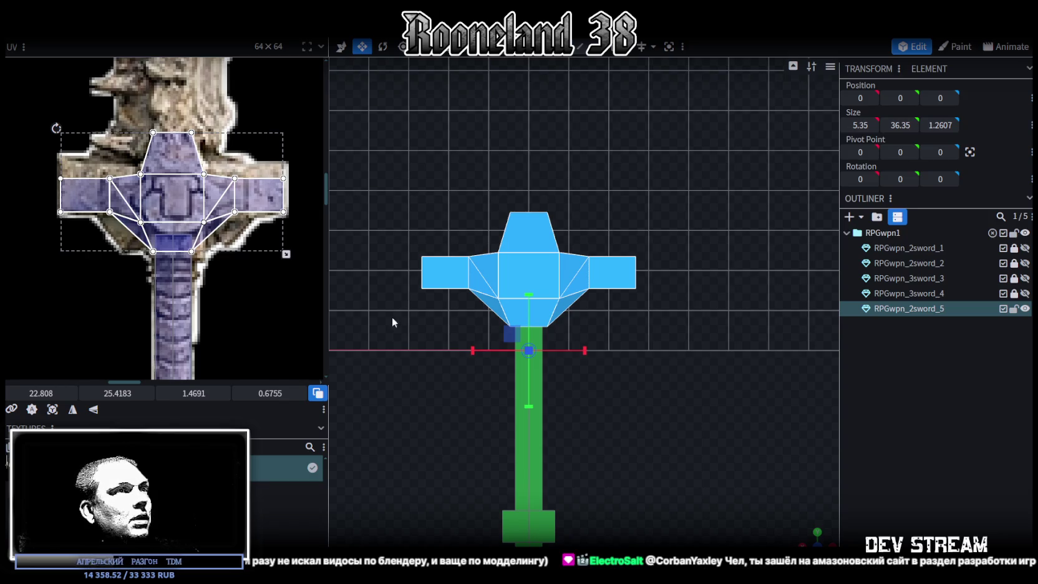
{"action": "scroll", "coordinate": [622, 393], "scroll_direction": "up", "scroll_amount": 2}
{"action": "mouse_move", "coordinate": [811, 539]}
{"action": "left_mouse_down"}
{"action": "mouse_move", "coordinate": [733, 451]}
{"action": "mouse_move", "coordinate": [688, 431]}
{"action": "mouse_move", "coordinate": [527, 297]}
{"action": "mouse_move", "coordinate": [733, 351]}
{"action": "mouse_move", "coordinate": [707, 347]}
{"action": "left_mouse_up"}
{"action": "left_click", "coordinate": [527, 297]}
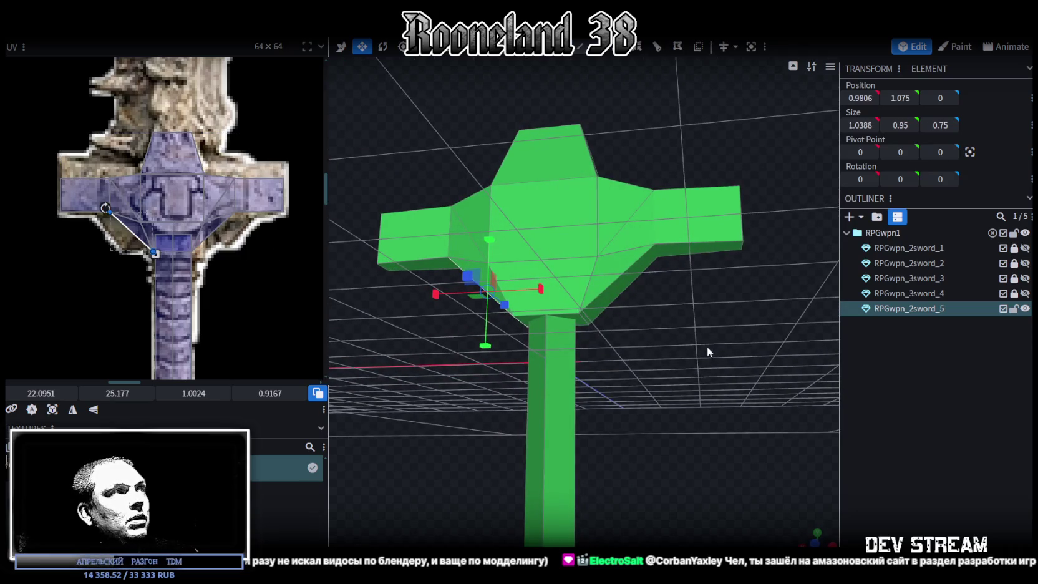
- Try raising and widening the crossguard's bottom face, then undo those changes
{"action": "mouse_move", "coordinate": [708, 346]}
{"action": "left_mouse_down"}
{"action": "mouse_move", "coordinate": [610, 314]}
{"action": "mouse_move", "coordinate": [637, 358]}
{"action": "left_mouse_up"}
{"action": "left_click", "coordinate": [586, 311]}
{"action": "key", "text": "v"}
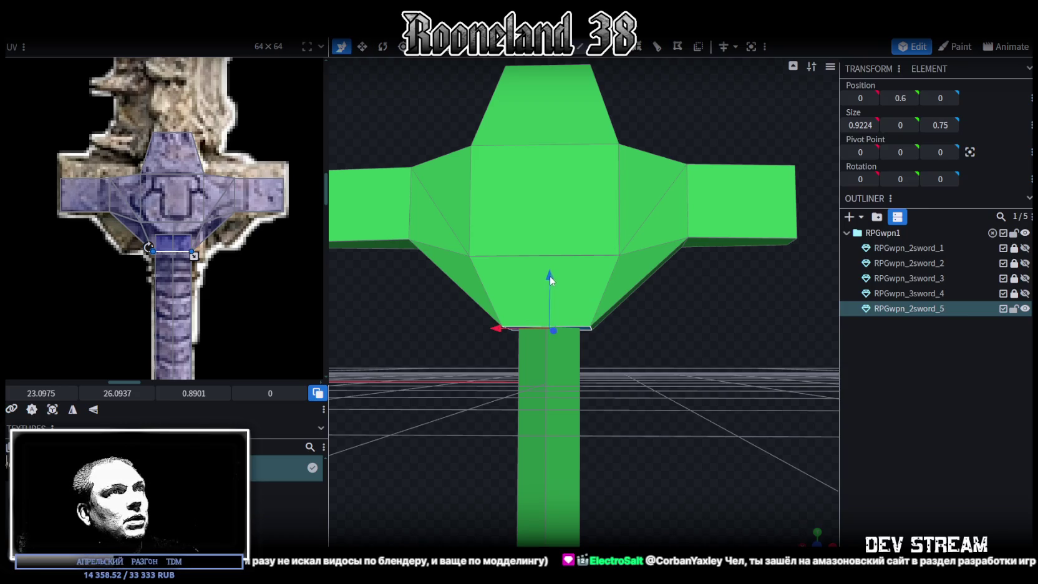
{"action": "mouse_move", "coordinate": [549, 275]}
{"action": "left_mouse_down"}
{"action": "mouse_move", "coordinate": [552, 262]}
{"action": "mouse_move", "coordinate": [554, 275]}
{"action": "left_mouse_up"}
{"action": "key", "text": "v"}
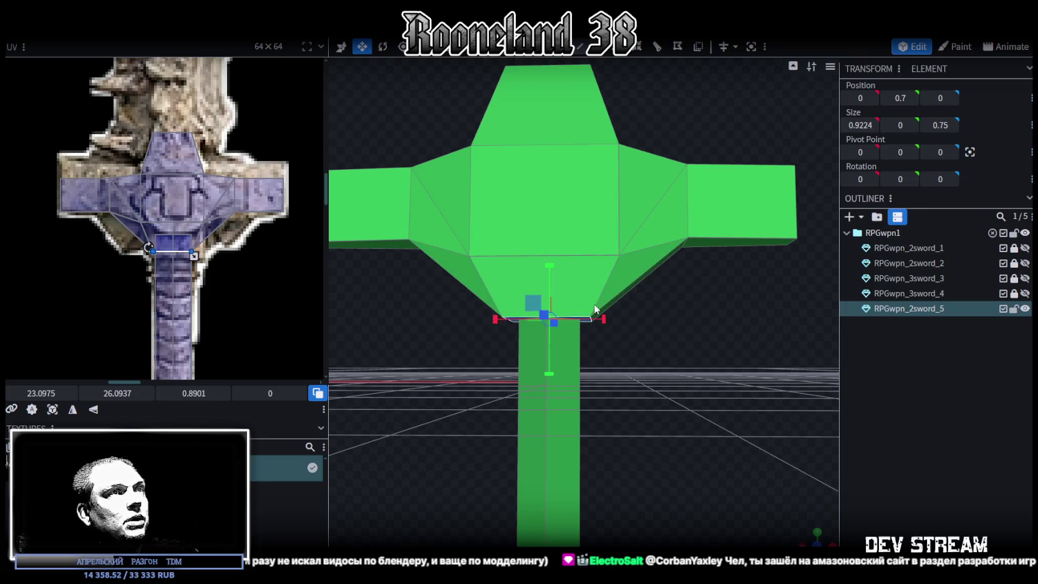
{"action": "mouse_move", "coordinate": [598, 321]}
{"action": "left_mouse_down"}
{"action": "mouse_move", "coordinate": [655, 319]}
{"action": "mouse_move", "coordinate": [658, 358]}
{"action": "left_mouse_up"}
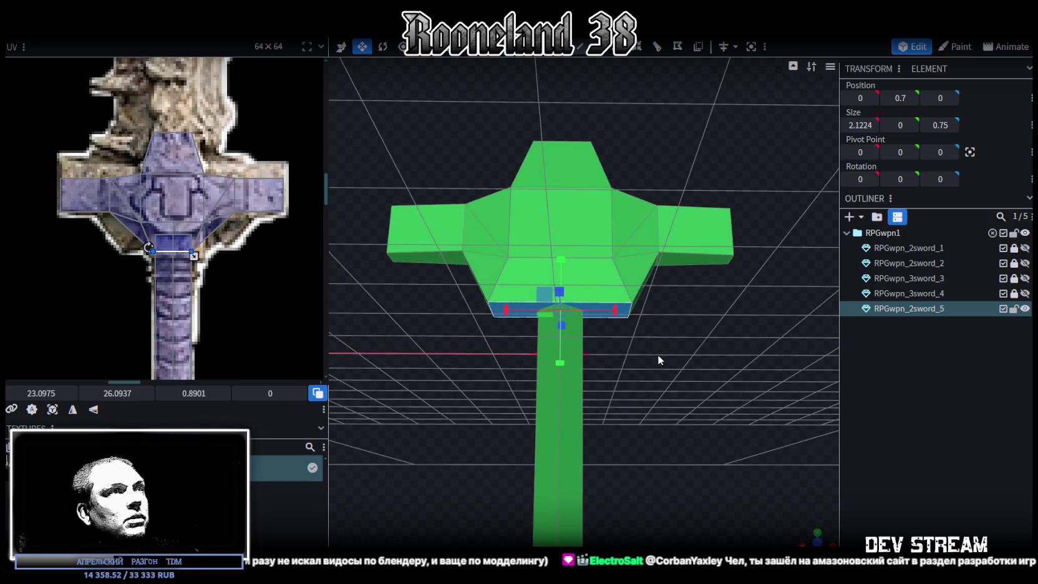
{"action": "key", "text": "ctrl+z"}
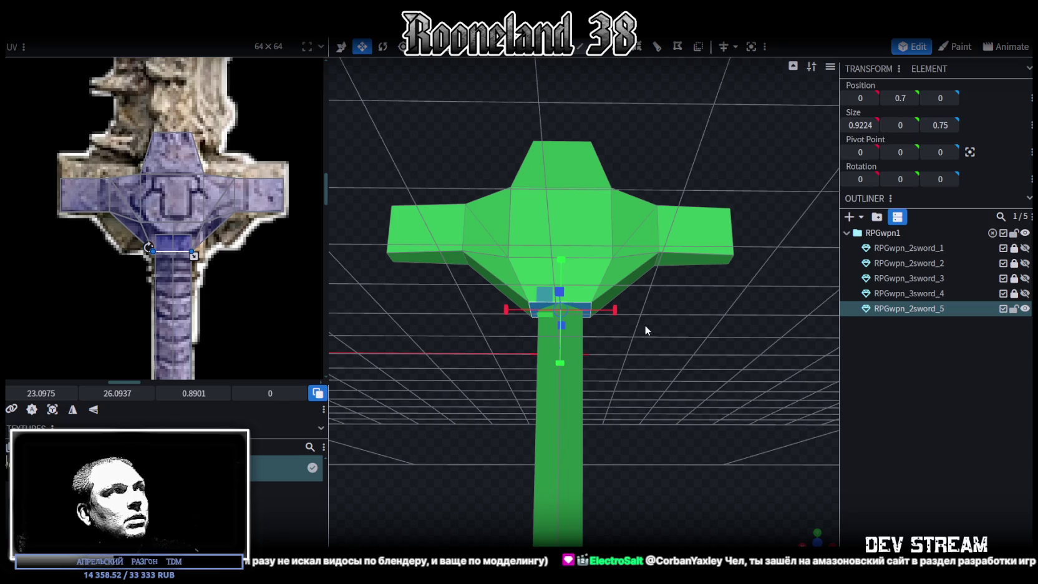
{"action": "mouse_move", "coordinate": [616, 312]}
{"action": "left_mouse_down"}
{"action": "mouse_move", "coordinate": [626, 310]}
{"action": "mouse_move", "coordinate": [644, 377]}
{"action": "mouse_move", "coordinate": [511, 291]}
{"action": "mouse_move", "coordinate": [665, 390]}
{"action": "mouse_move", "coordinate": [624, 290]}
{"action": "mouse_move", "coordinate": [638, 291]}
{"action": "mouse_move", "coordinate": [707, 409]}
{"action": "mouse_move", "coordinate": [442, 286]}
{"action": "left_mouse_up"}
{"action": "key", "text": "ctrl+z"}
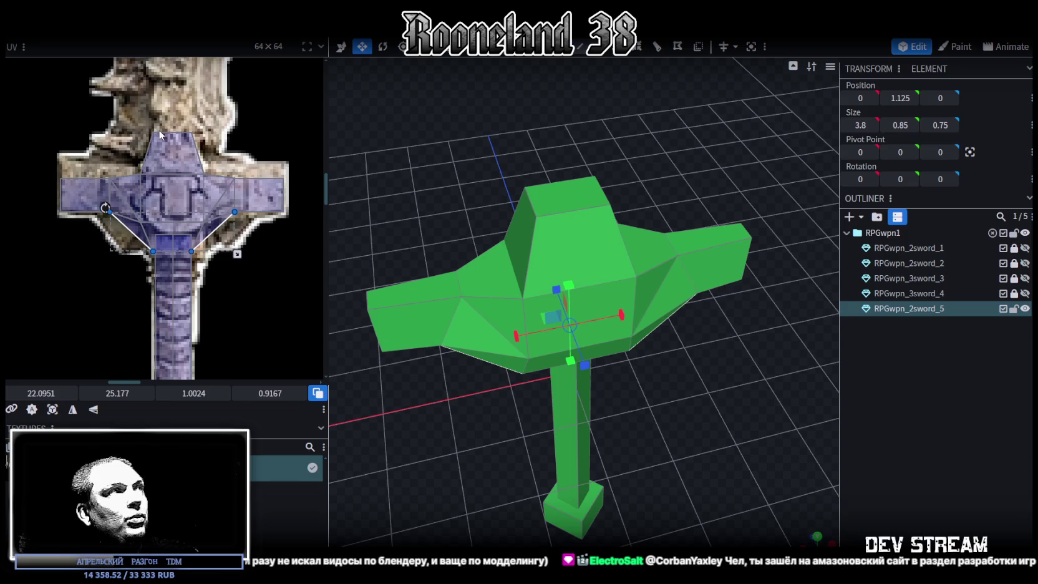
- Raise the top faces of all four crossguard arm sections by 0.3 to 2.6833
{"action": "left_click", "coordinate": [386, 292]}
{"action": "left_click", "coordinate": [499, 275], "text": "shift"}
{"action": "left_click", "coordinate": [649, 246], "text": "shift"}
{"action": "left_click", "coordinate": [705, 239], "text": "shift"}
{"action": "key", "text": "KP_1"}
{"action": "key", "text": "v"}
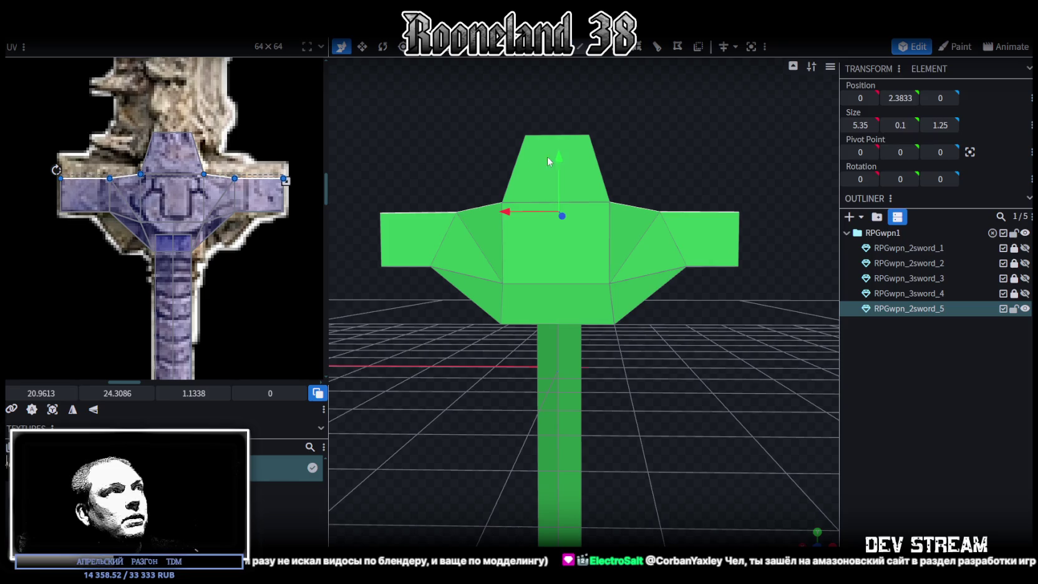
{"action": "left_click_drag", "start_coordinate": [559, 161], "coordinate": [559, 141]}
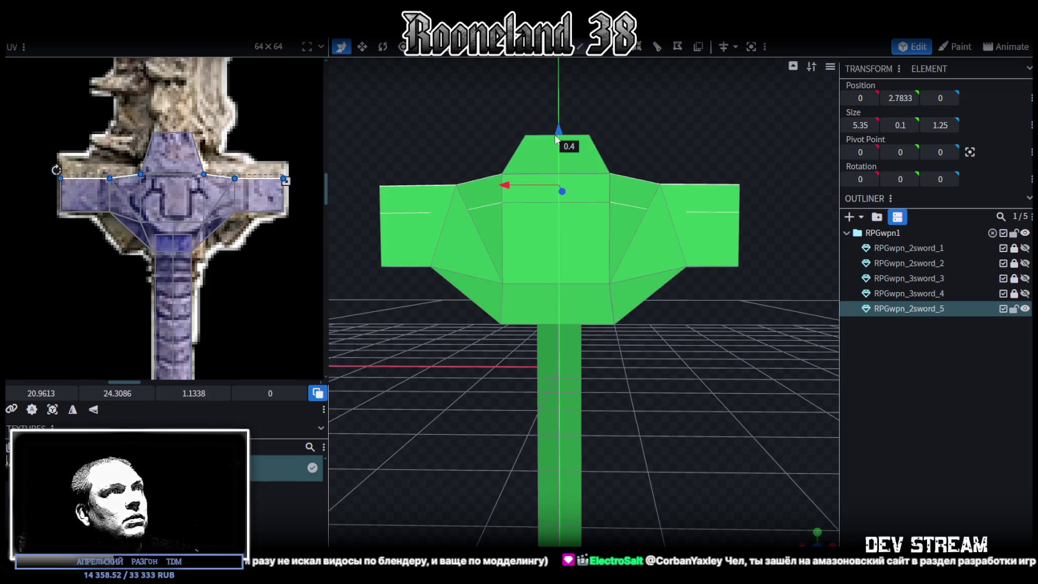
{"action": "scroll", "coordinate": [177, 192], "scroll_direction": "down", "scroll_amount": 3}
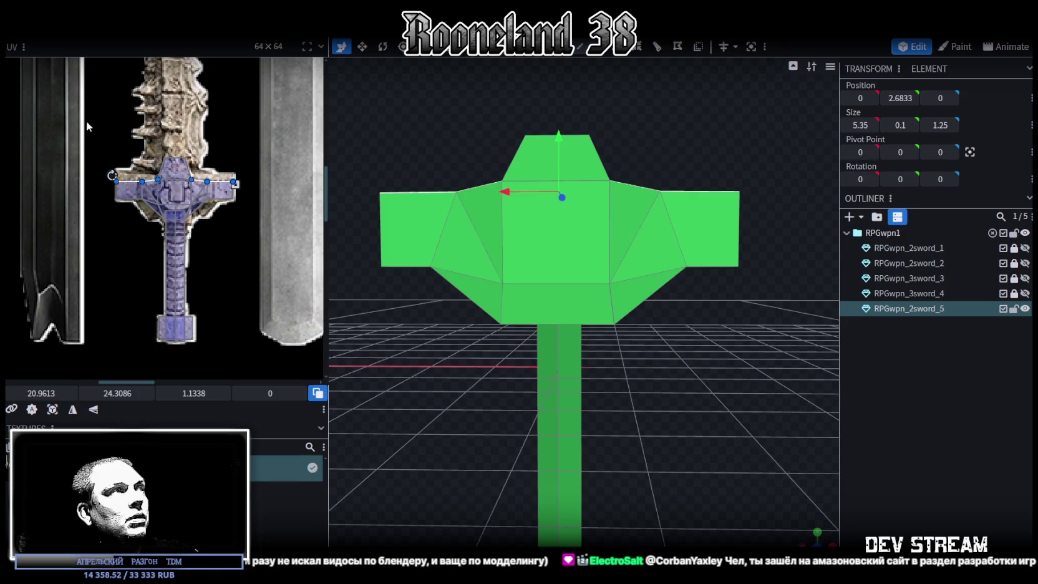
- Select all crossguard UVs and frame the guard texture in an orthographic front view
{"action": "left_click_drag", "start_coordinate": [87, 123], "coordinate": [281, 203]}
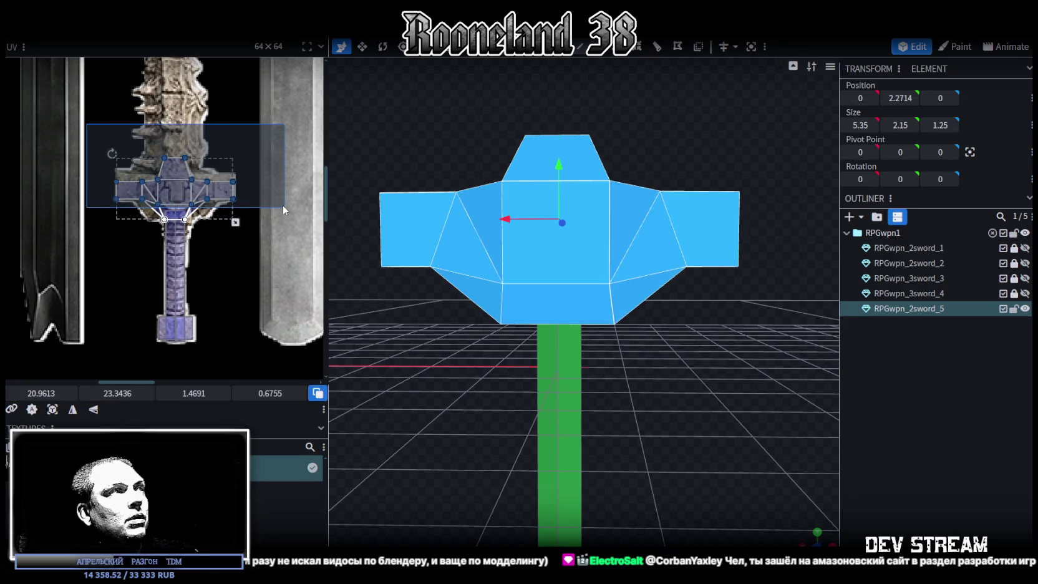
{"action": "left_click_drag", "start_coordinate": [694, 393], "coordinate": [580, 291]}
{"action": "key", "text": "KP_1"}
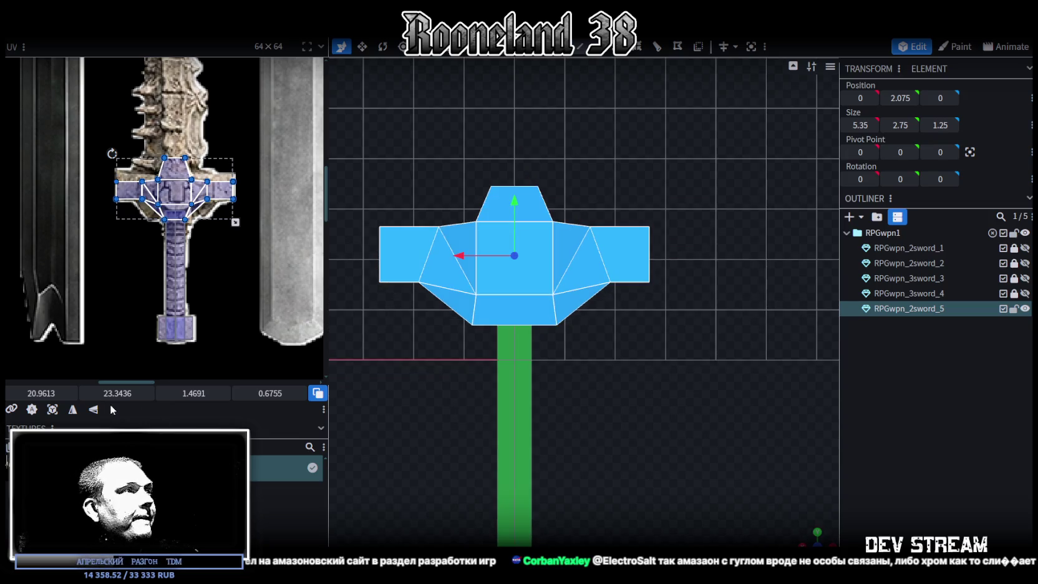
{"action": "left_click", "coordinate": [147, 223]}
{"action": "scroll", "coordinate": [127, 222], "scroll_direction": "down", "scroll_amount": 5}
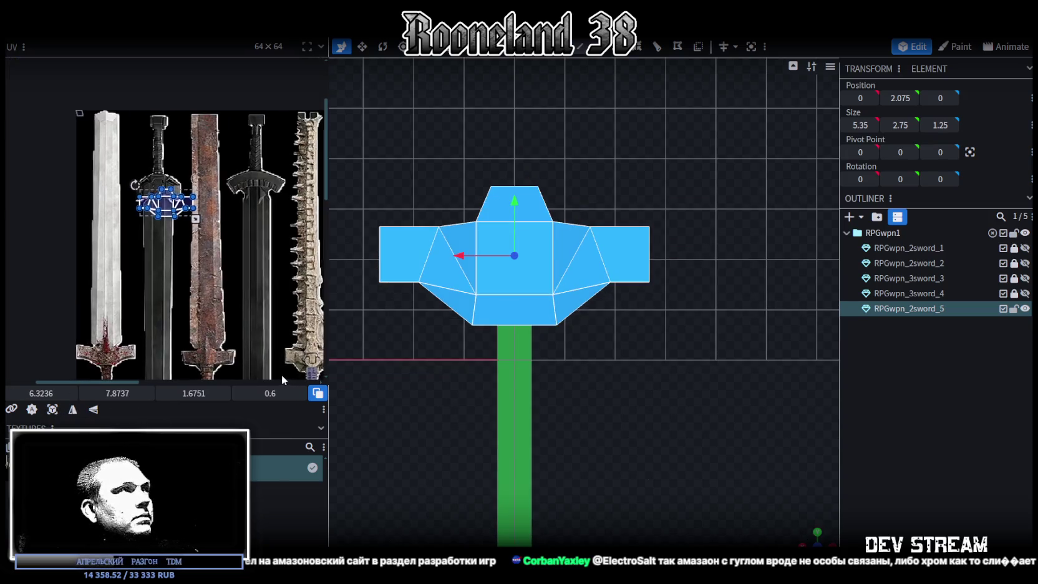
{"action": "scroll", "coordinate": [168, 218], "scroll_direction": "up", "scroll_amount": 1}
{"action": "scroll", "coordinate": [168, 218], "scroll_direction": "up", "scroll_amount": 3}
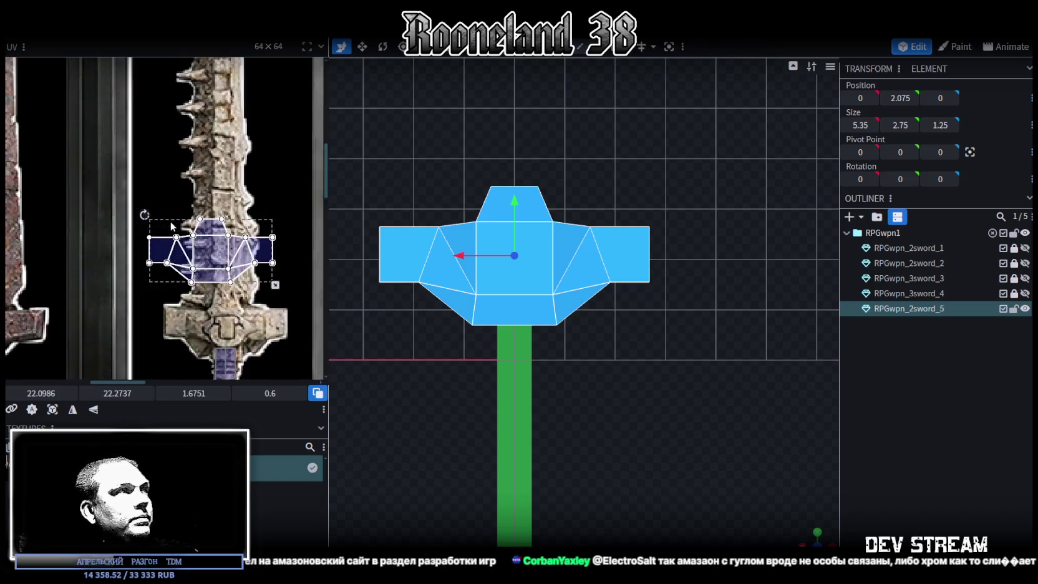
{"action": "scroll", "coordinate": [168, 219], "scroll_direction": "up", "scroll_amount": 2}
{"action": "left_click_drag", "start_coordinate": [215, 252], "coordinate": [251, 351]}
{"action": "middle_click_drag", "start_coordinate": [252, 351], "coordinate": [211, 244]}
{"action": "left_click_drag", "start_coordinate": [218, 242], "coordinate": [211, 244]}
{"action": "scroll", "coordinate": [209, 243], "scroll_direction": "up", "scroll_amount": 2}
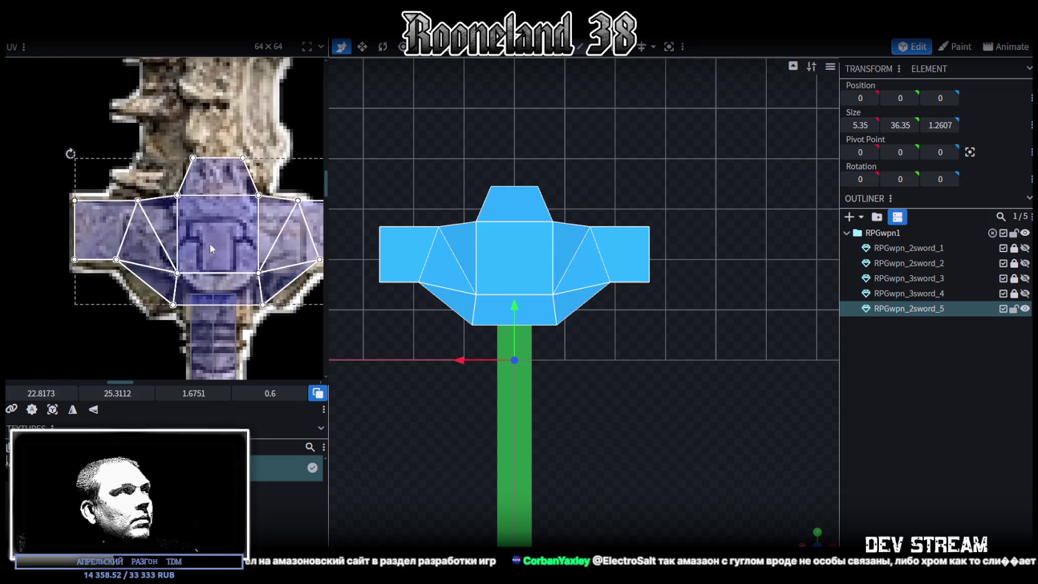
{"action": "scroll", "coordinate": [209, 244], "scroll_direction": "down", "scroll_amount": 2}
{"action": "scroll", "coordinate": [303, 296], "scroll_direction": "up", "scroll_amount": 2}
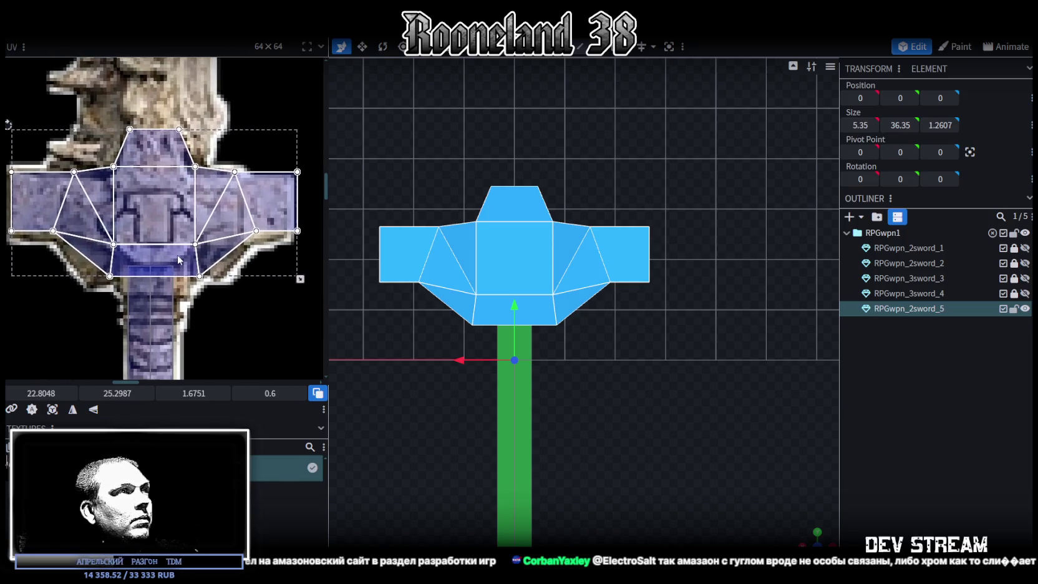
- Shrink the crossguard UV island to 1.6164 × 0.579 and nudge it to 22.7717, 25.4046
{"action": "left_click_drag", "start_coordinate": [301, 279], "coordinate": [291, 281]}
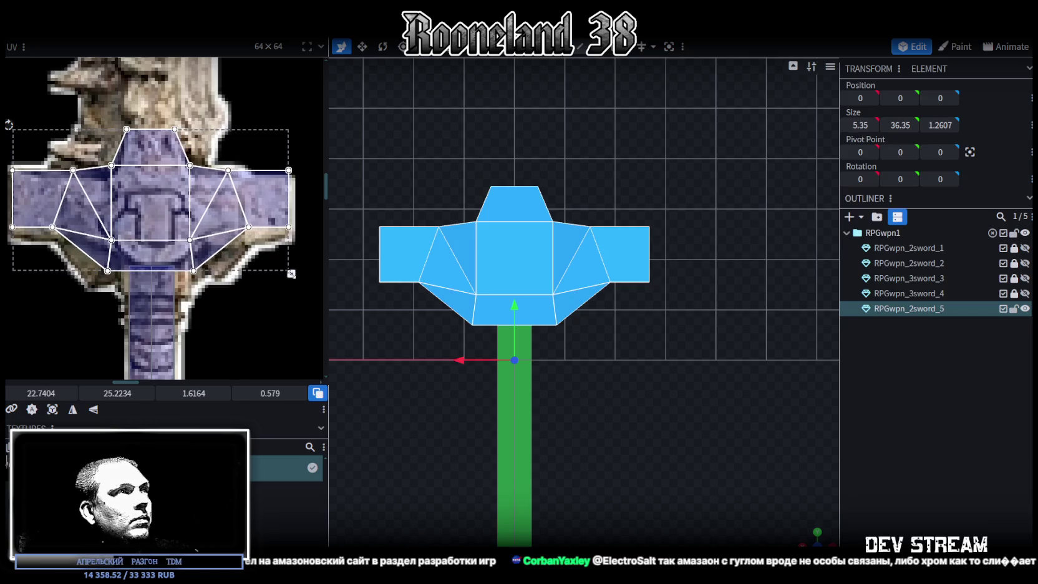
{"action": "left_click_drag", "start_coordinate": [164, 212], "coordinate": [164, 214]}
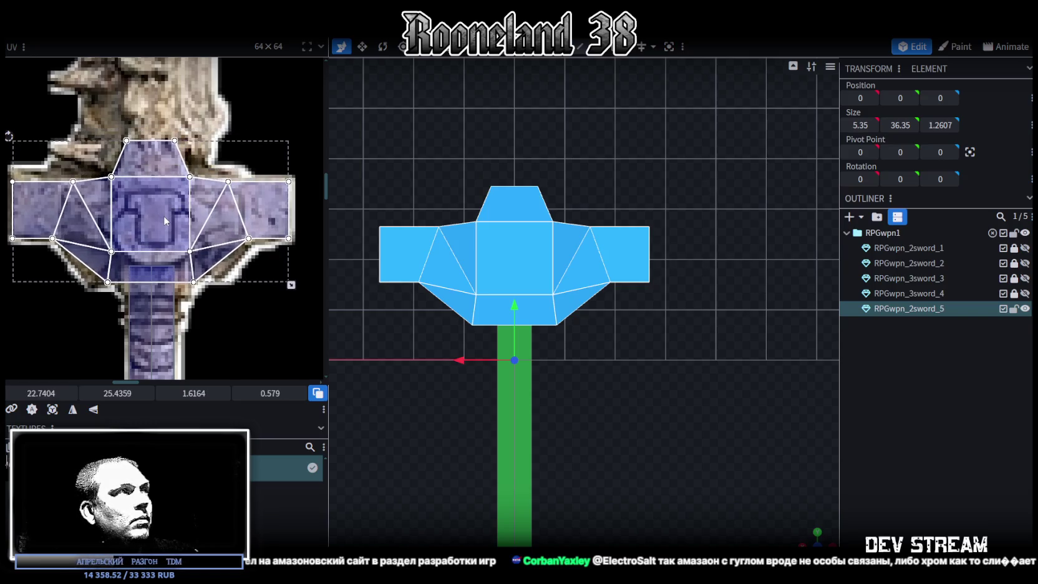
{"action": "left_click_drag", "start_coordinate": [164, 214], "coordinate": [165, 213]}
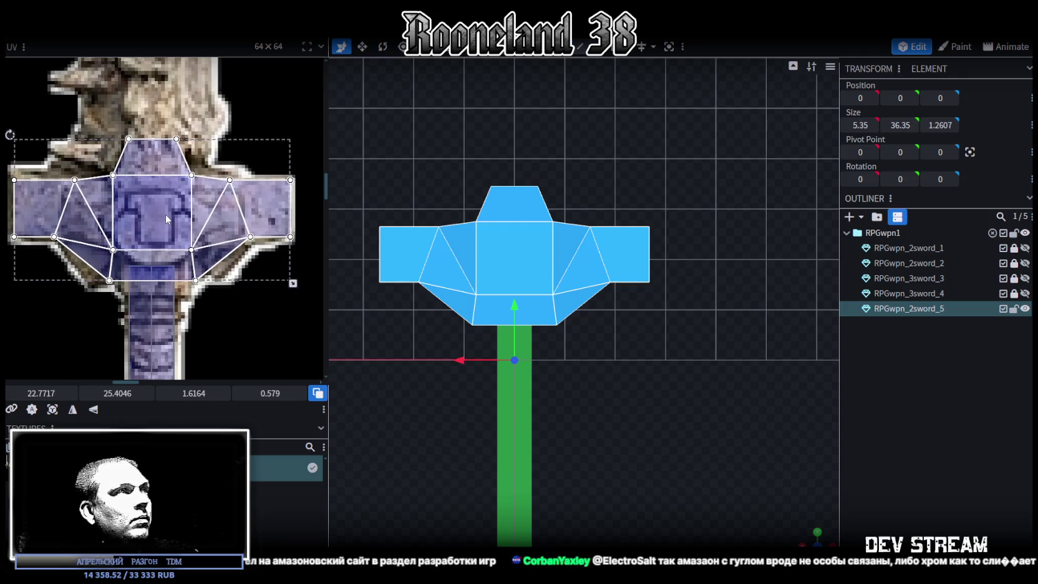
{"action": "scroll", "coordinate": [181, 294], "scroll_direction": "up", "scroll_amount": 2}
{"action": "scroll", "coordinate": [180, 293], "scroll_direction": "up", "scroll_amount": 1}
{"action": "scroll", "coordinate": [567, 399], "scroll_direction": "up", "scroll_amount": 1}
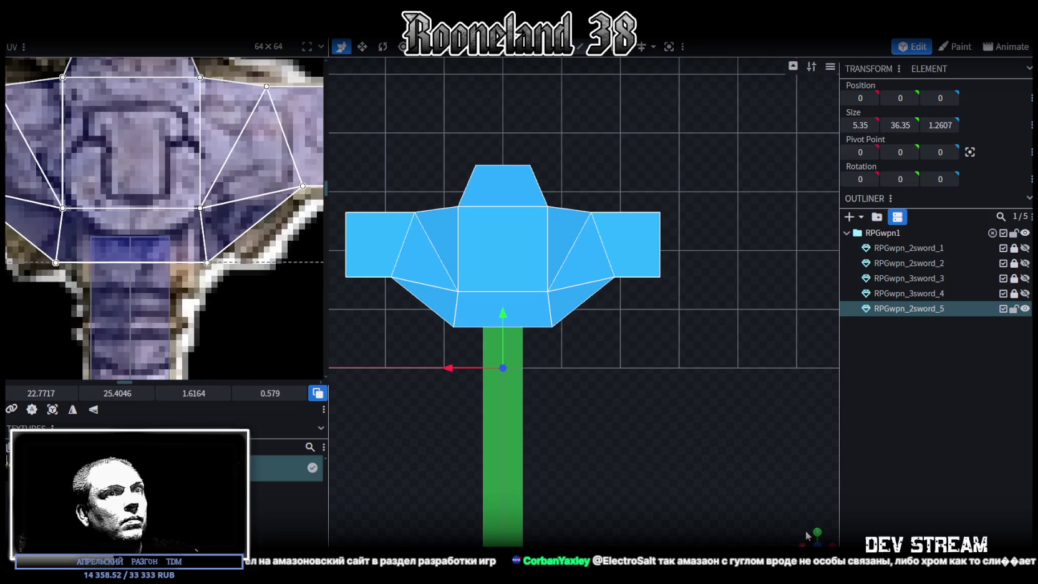
{"action": "mouse_move", "coordinate": [808, 534]}
{"action": "left_mouse_down"}
{"action": "mouse_move", "coordinate": [618, 421]}
{"action": "mouse_move", "coordinate": [532, 325]}
{"action": "left_mouse_up"}
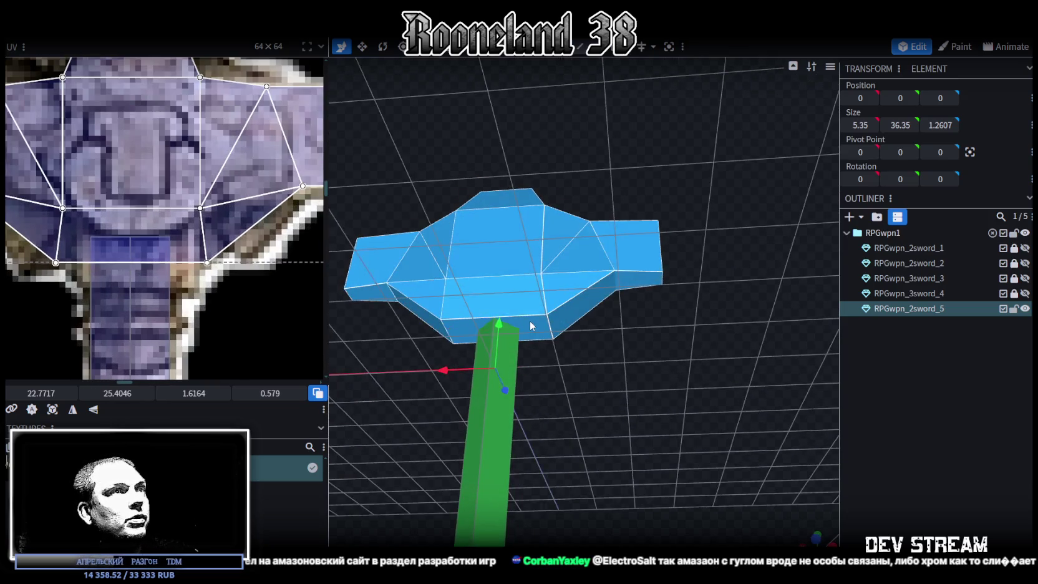
- Widen the crossguard's bottom face by 0.3
{"action": "left_click", "coordinate": [532, 324]}
{"action": "key", "text": "v"}
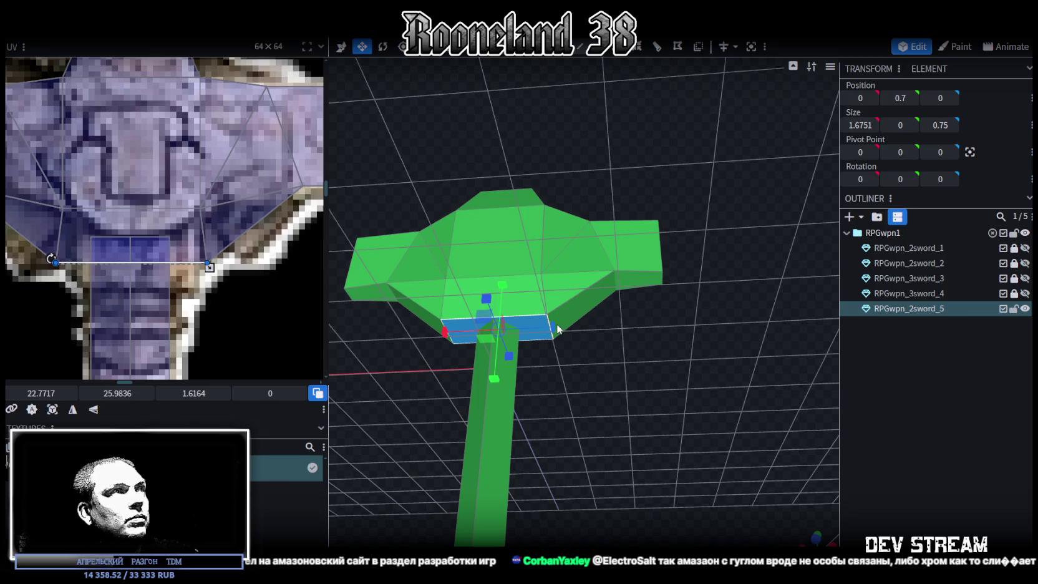
{"action": "left_click_drag", "start_coordinate": [550, 326], "coordinate": [566, 326]}
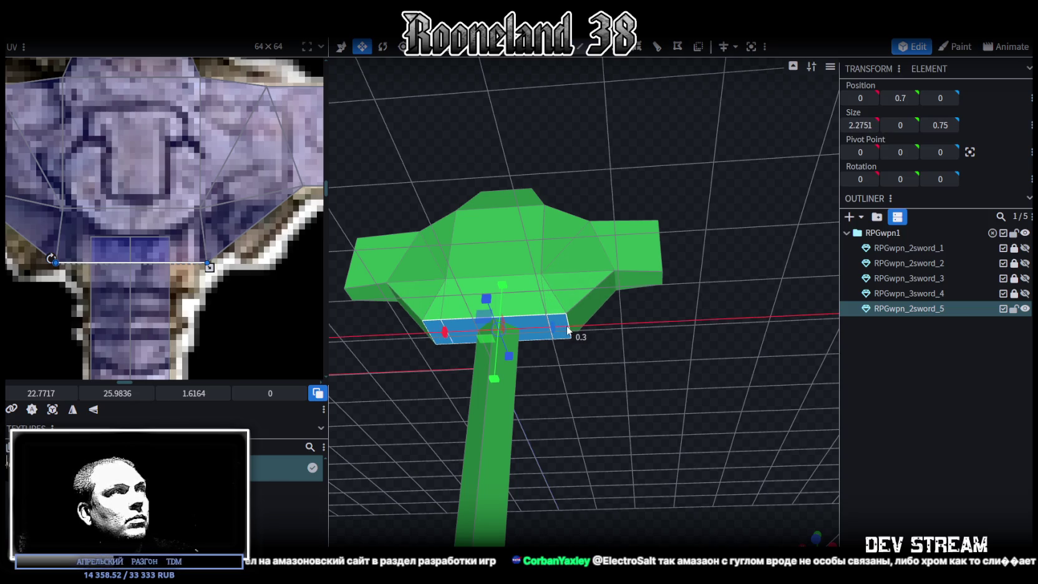
- Realign the slanted underside face's UV corners along the guard texture's lower edge
{"action": "left_click", "coordinate": [206, 260], "text": "shift"}
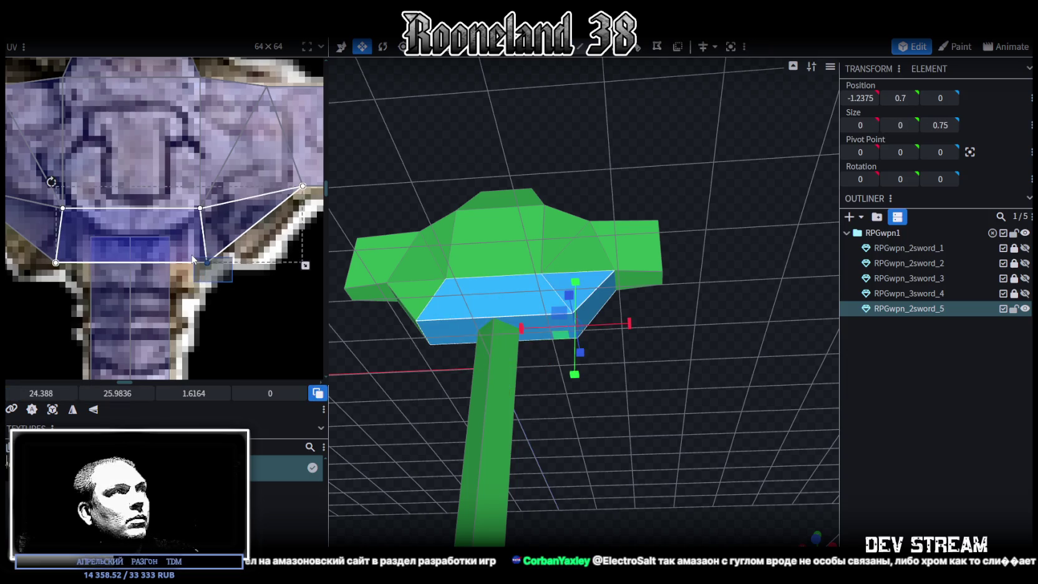
{"action": "left_click", "coordinate": [206, 261]}
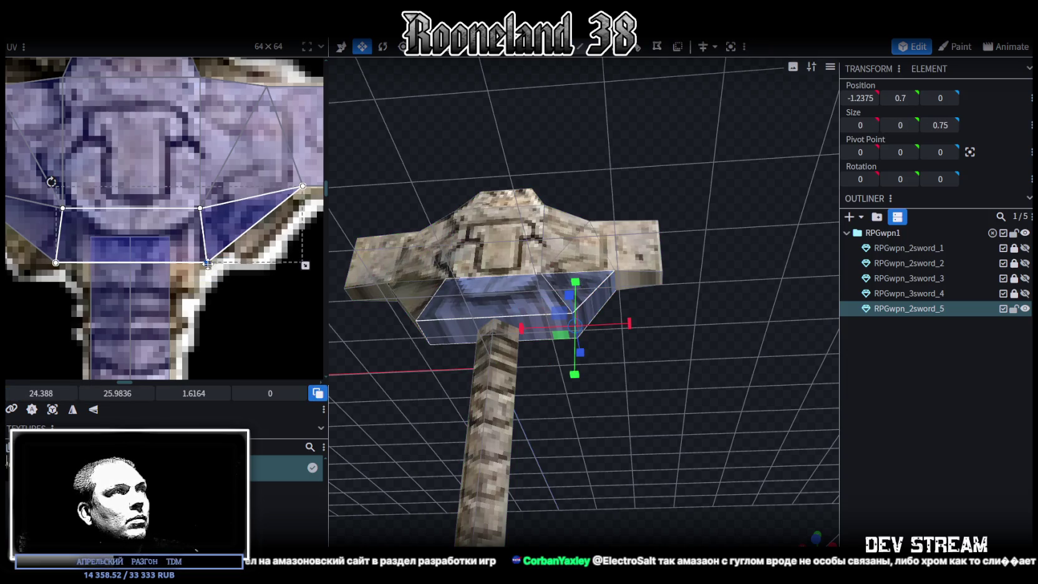
{"action": "left_click_drag", "start_coordinate": [207, 262], "coordinate": [248, 263]}
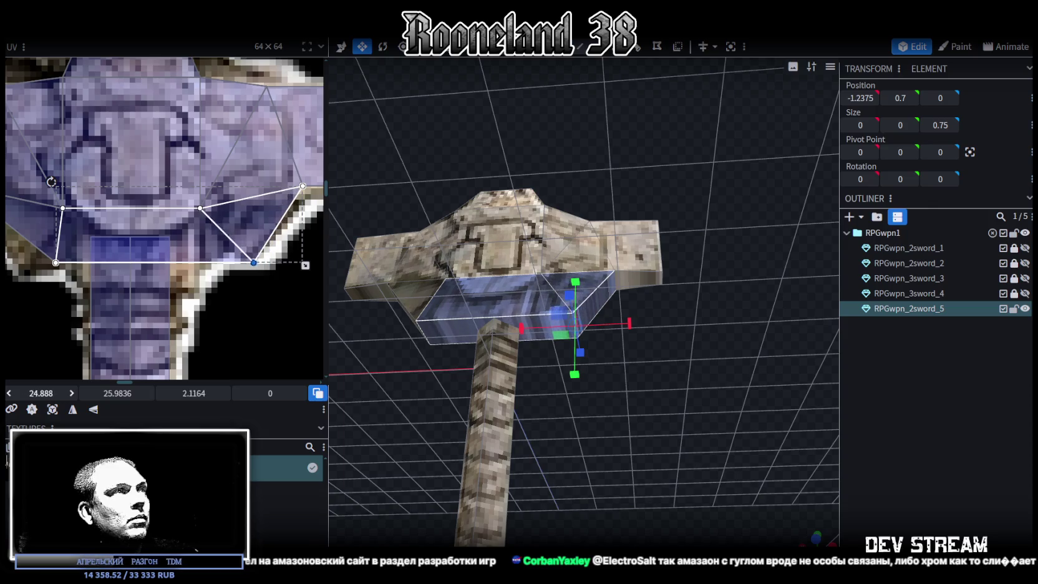
{"action": "left_click", "coordinate": [56, 262]}
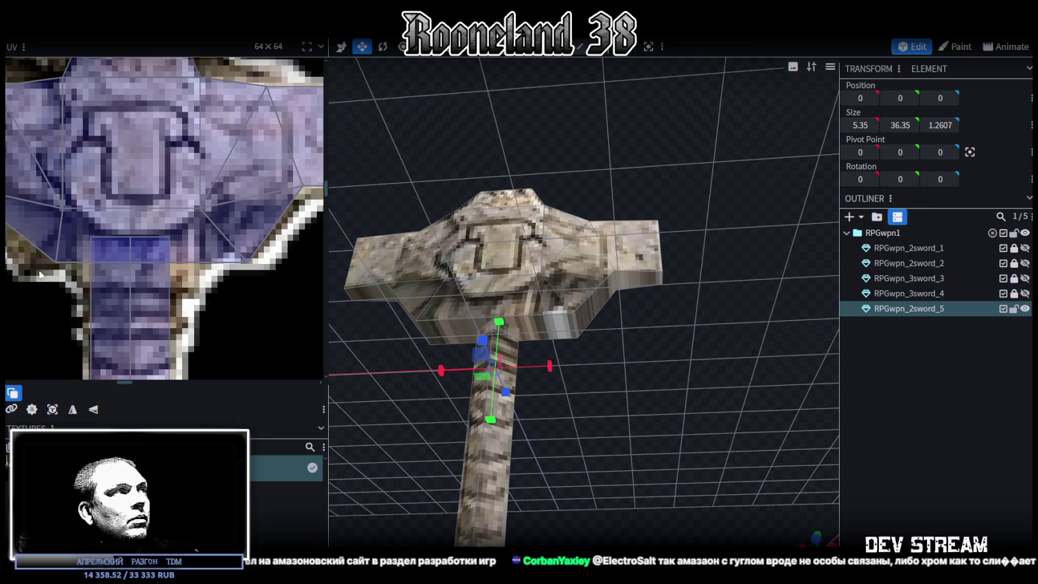
{"action": "left_click_drag", "start_coordinate": [56, 263], "coordinate": [27, 263]}
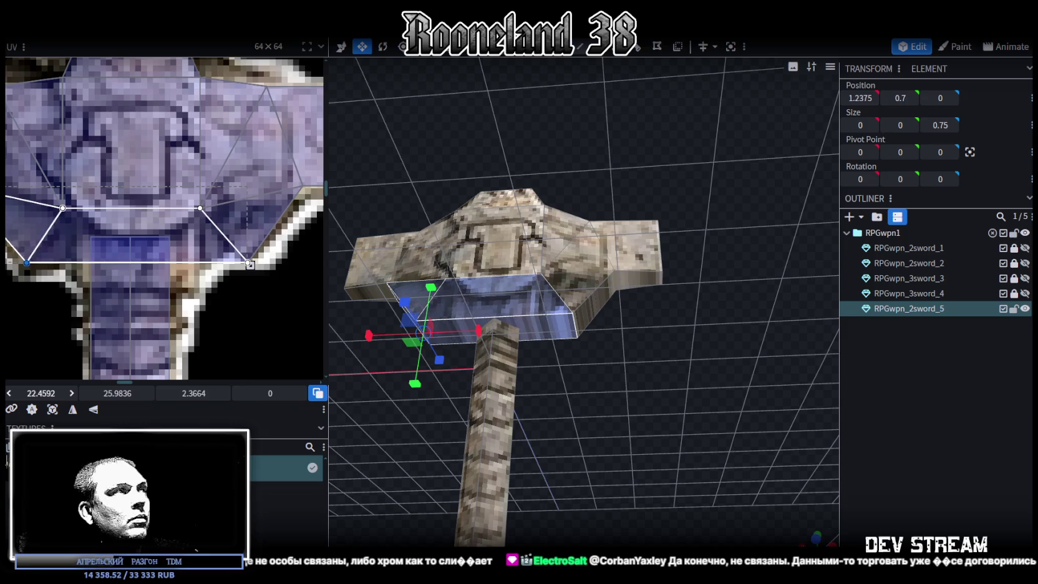
{"action": "scroll", "coordinate": [266, 306], "scroll_direction": "down", "scroll_amount": 3}
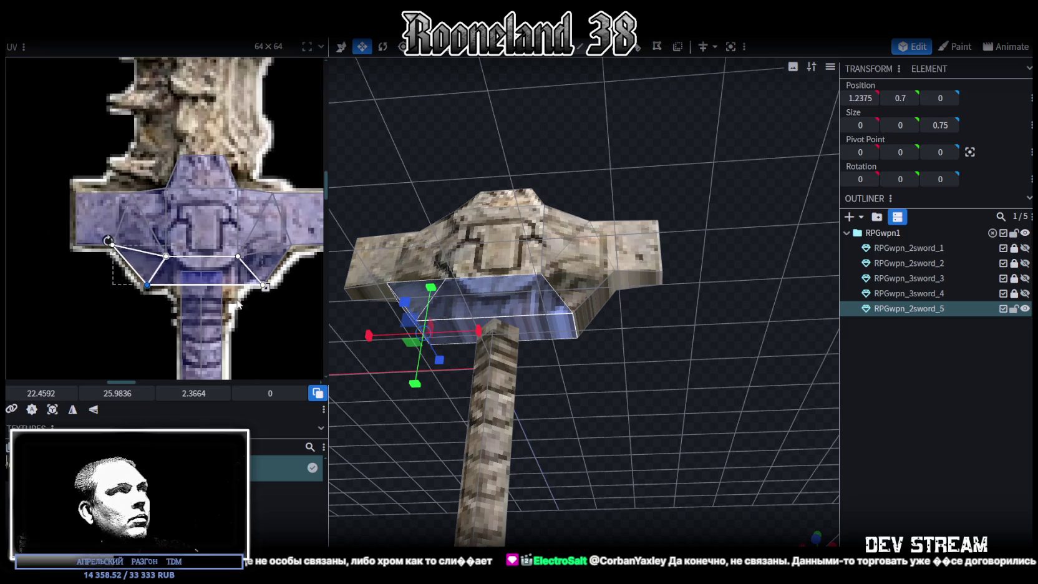
{"action": "scroll", "coordinate": [194, 287], "scroll_direction": "up", "scroll_amount": 1}
{"action": "left_click_drag", "start_coordinate": [622, 354], "coordinate": [640, 418]}
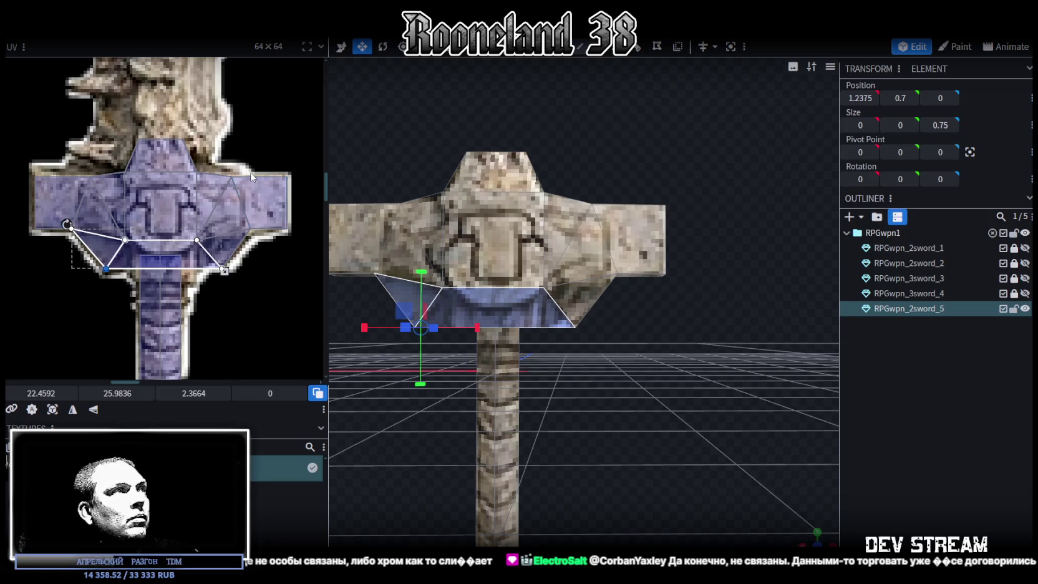
{"action": "left_click", "coordinate": [238, 184]}
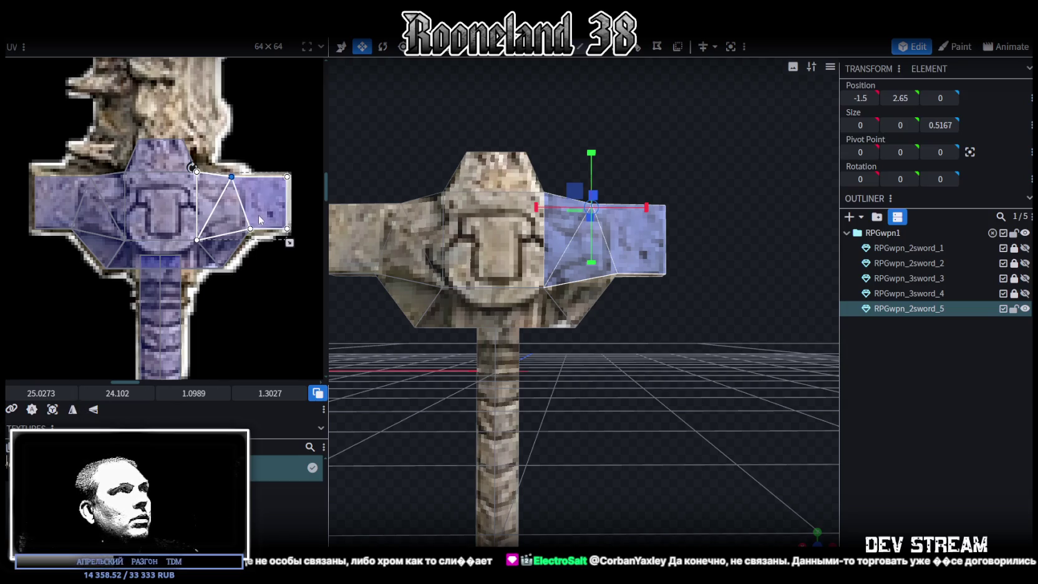
- Nudge the UV points of the crossguard's lower-right and upper-right faces slightly left
{"action": "left_click", "coordinate": [224, 231]}
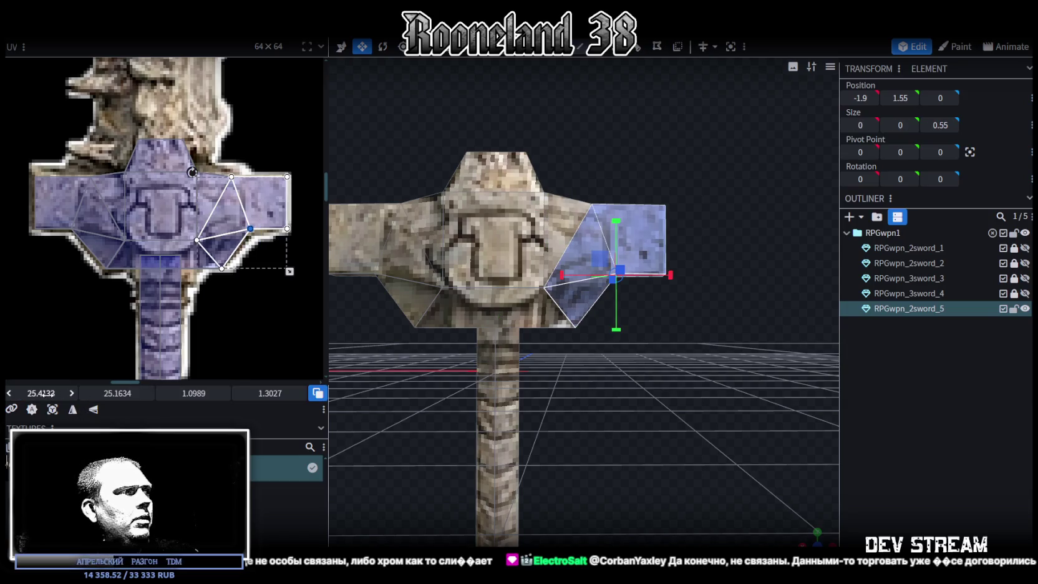
{"action": "left_click_drag", "start_coordinate": [41, 393], "coordinate": [37, 393]}
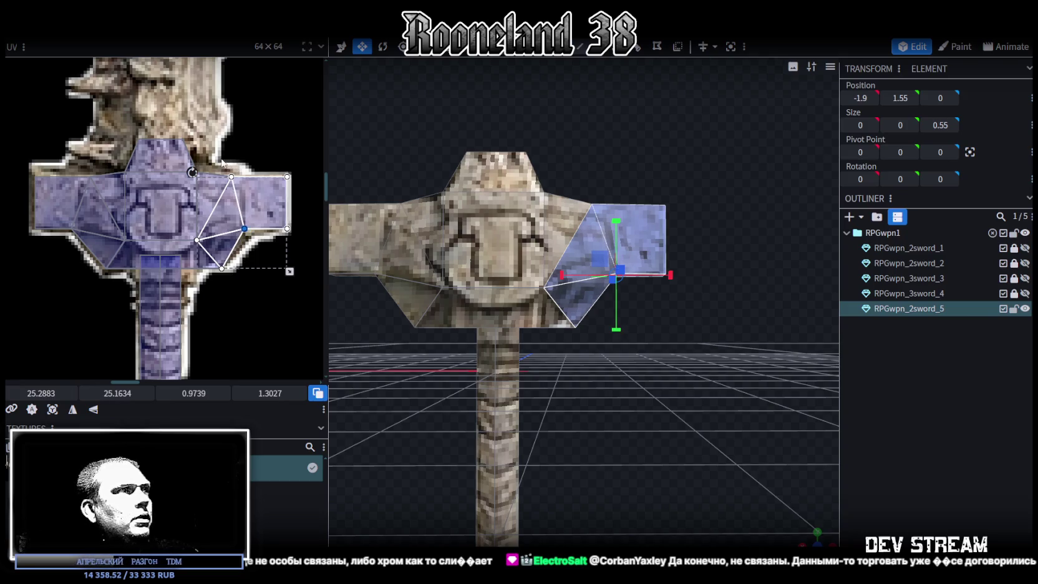
{"action": "left_click", "coordinate": [222, 187]}
{"action": "left_click_drag", "start_coordinate": [42, 393], "coordinate": [39, 393]}
- Adjust the left faces' UV points to fit the painted wing of the guard texture
{"action": "left_click", "coordinate": [79, 216]}
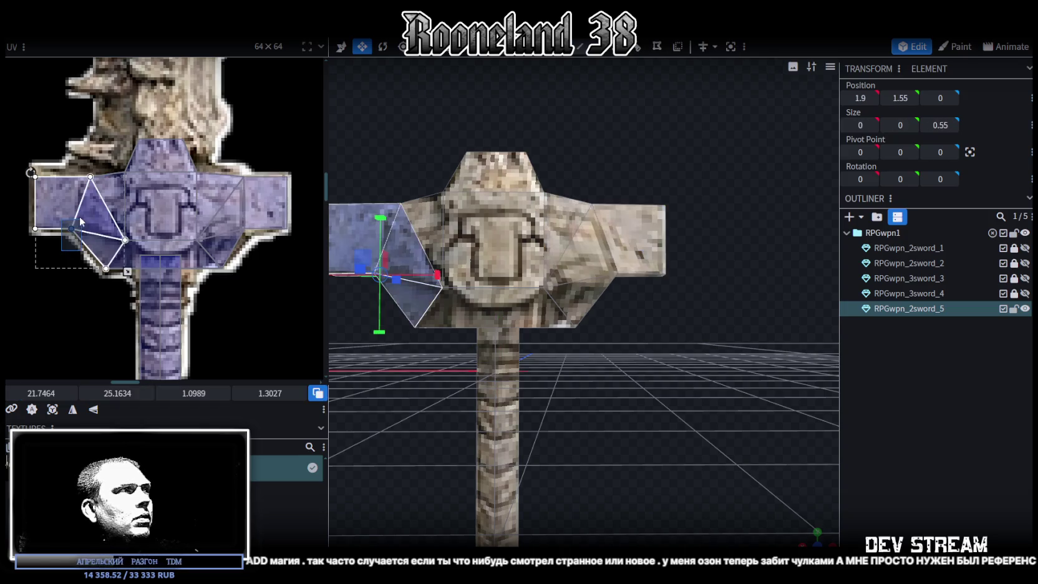
{"action": "left_click_drag", "start_coordinate": [41, 393], "coordinate": [45, 393]}
{"action": "left_click", "coordinate": [90, 178]}
{"action": "left_click_drag", "start_coordinate": [41, 393], "coordinate": [37, 393]}
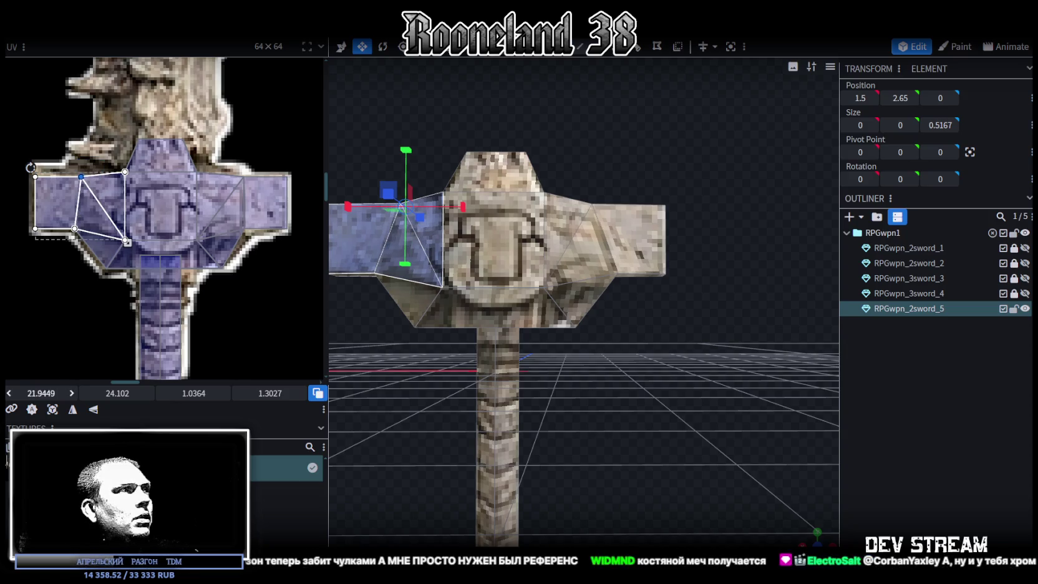
{"action": "left_click", "coordinate": [75, 228], "text": "shift"}
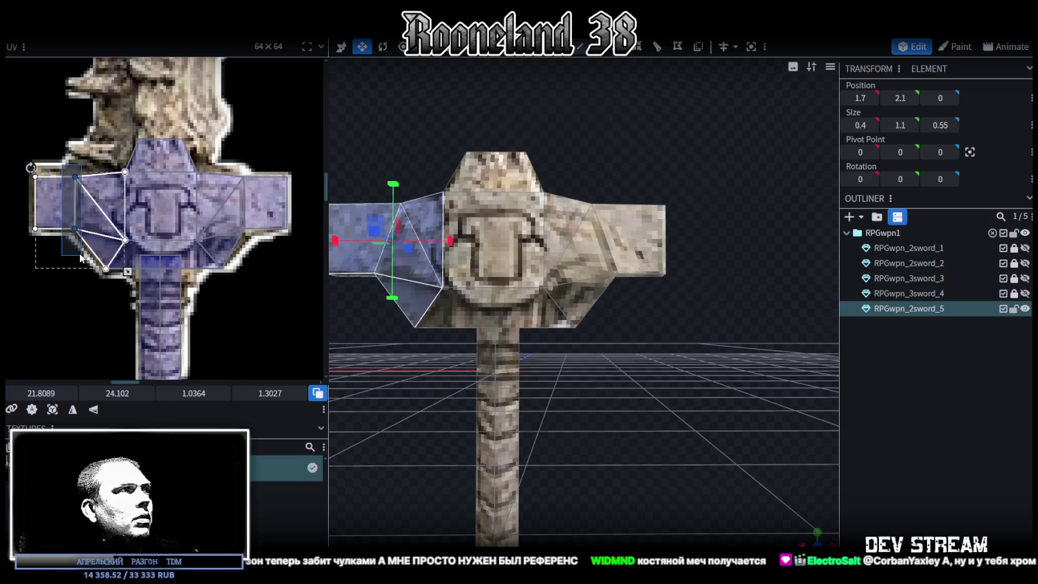
{"action": "left_click_drag", "start_coordinate": [39, 393], "coordinate": [42, 393]}
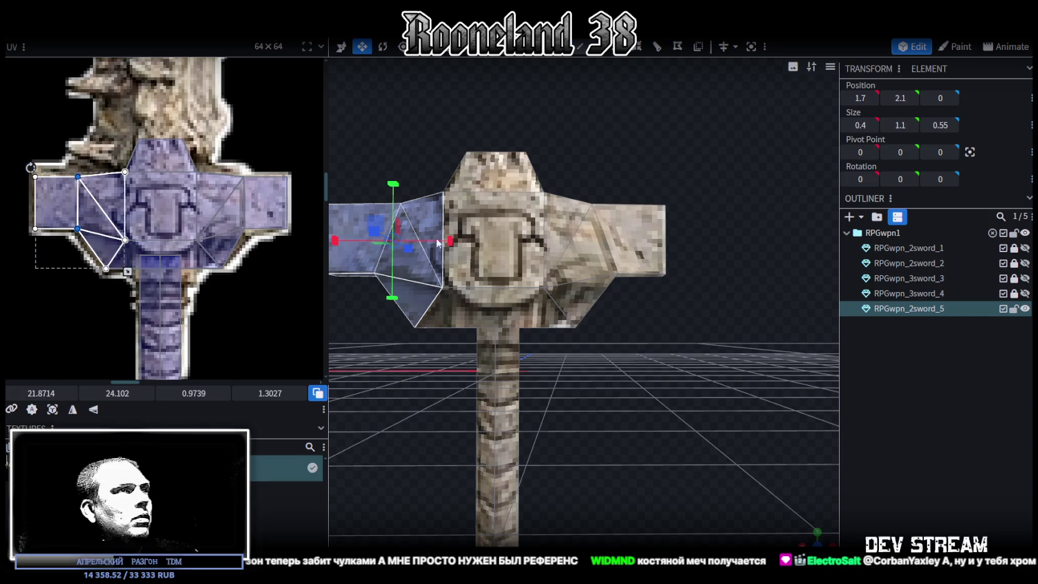
{"action": "mouse_move", "coordinate": [437, 243]}
{"action": "left_mouse_down"}
{"action": "mouse_move", "coordinate": [511, 274]}
{"action": "mouse_move", "coordinate": [686, 424]}
{"action": "left_mouse_up"}
{"action": "left_click_drag", "start_coordinate": [511, 443], "coordinate": [520, 309]}
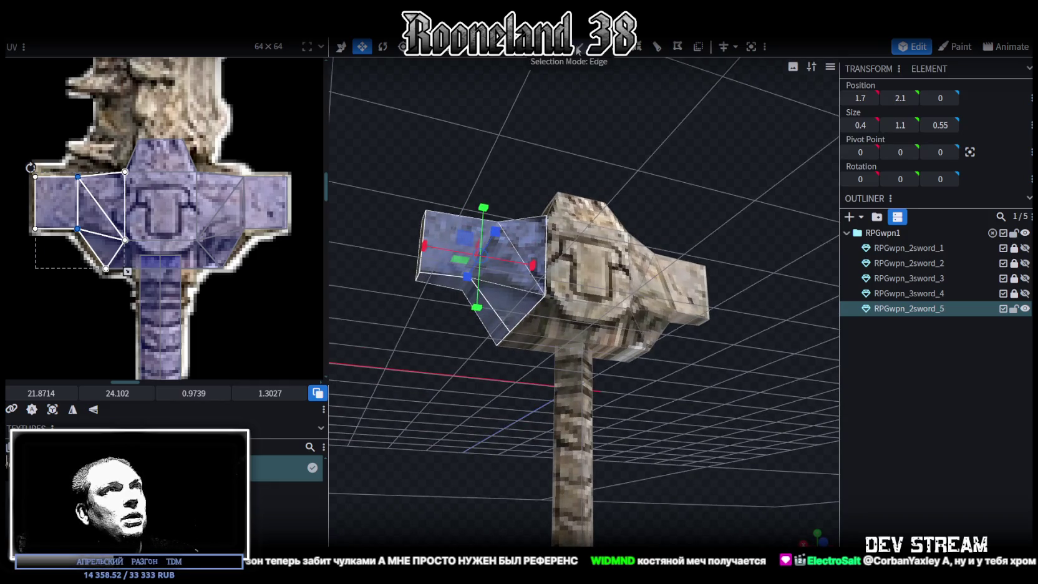
- Move the crossguard wing to X -1.5, then further out to X -1.9
{"action": "left_click", "coordinate": [487, 277]}
{"action": "left_click", "coordinate": [466, 290]}
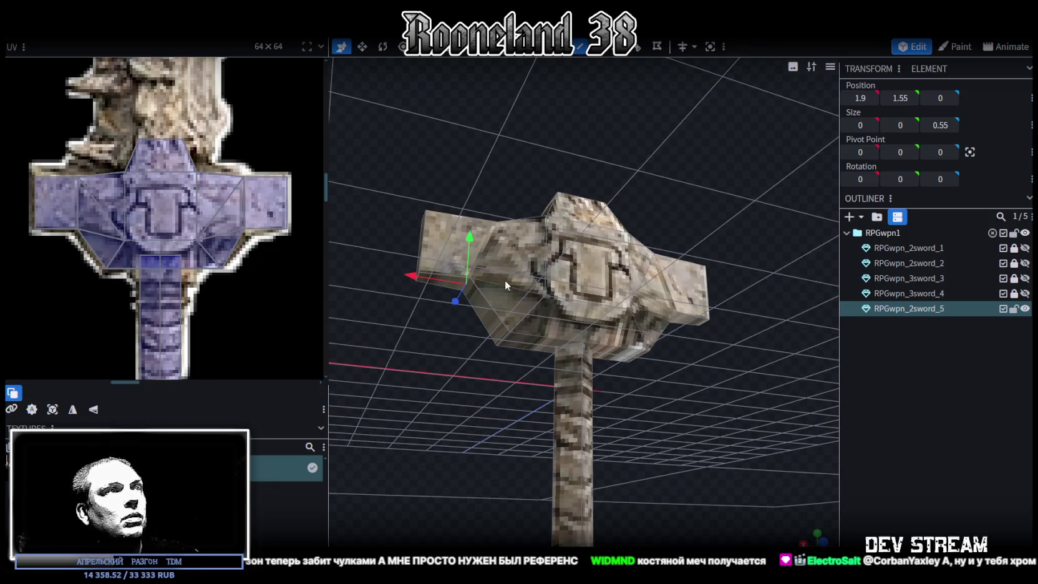
{"action": "left_click_drag", "start_coordinate": [500, 162], "coordinate": [477, 268]}
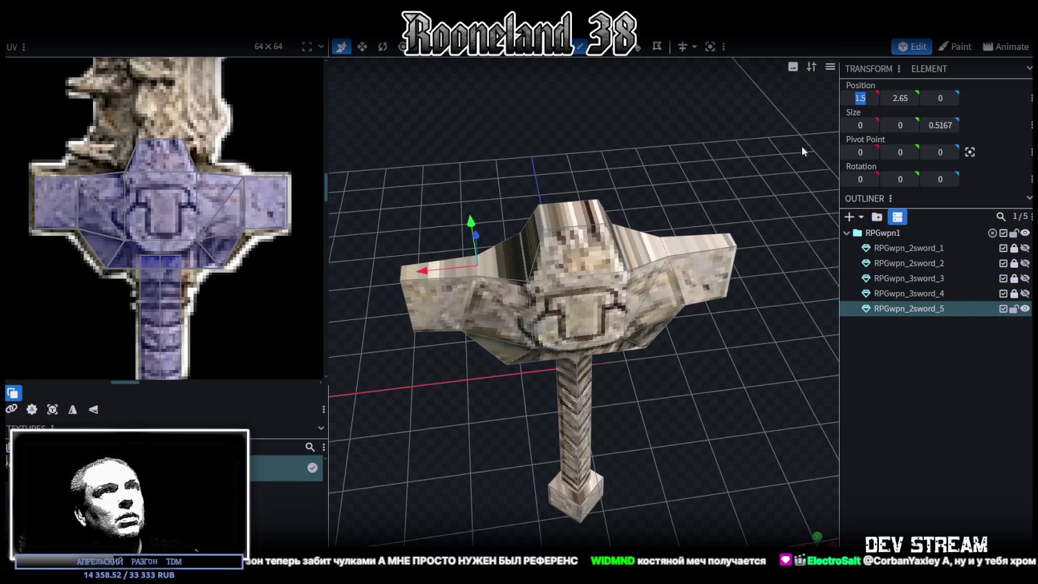
{"action": "type", "text": "-1.5"}
{"action": "key", "text": "Return"}
{"action": "left_click_drag", "start_coordinate": [622, 252], "coordinate": [649, 252]}
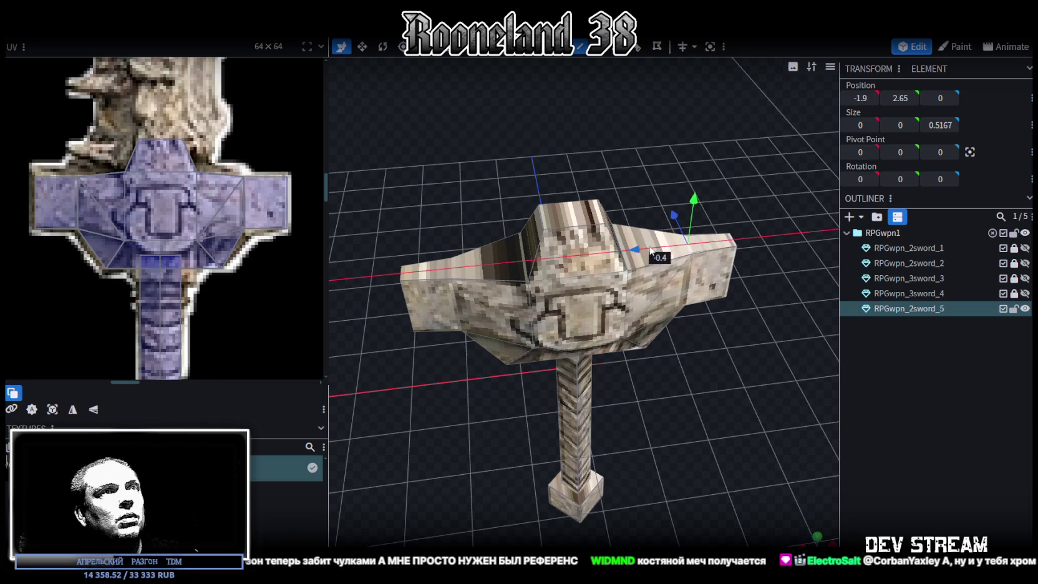
- Reselect the fifth sword model and switch over to Photoshop
{"action": "mouse_move", "coordinate": [752, 399]}
{"action": "left_mouse_down"}
{"action": "mouse_move", "coordinate": [712, 334]}
{"action": "mouse_move", "coordinate": [719, 327]}
{"action": "left_mouse_up"}
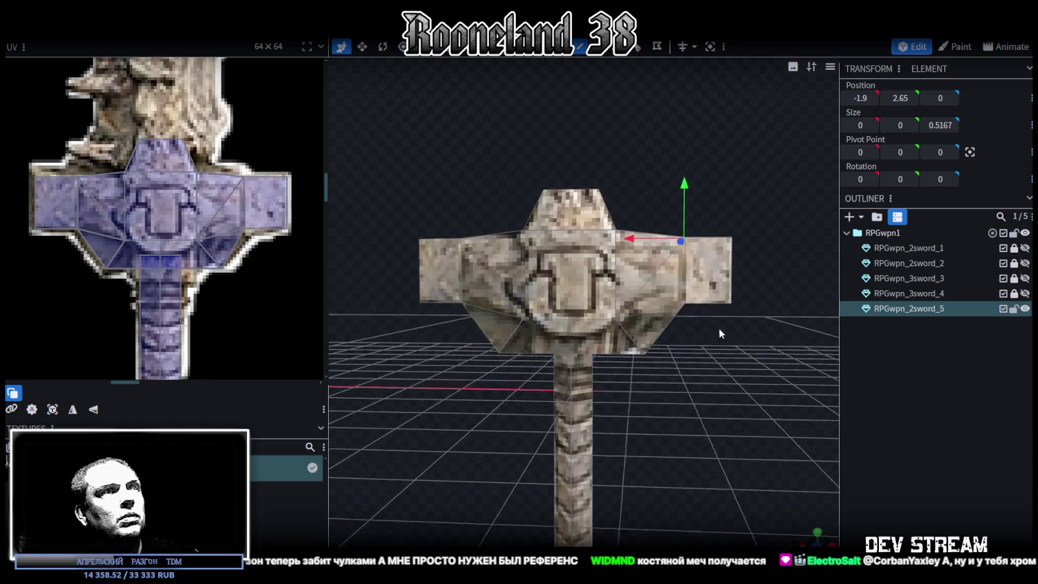
{"action": "left_click", "coordinate": [683, 418]}
{"action": "left_click_drag", "start_coordinate": [683, 418], "coordinate": [636, 343]}
{"action": "left_click", "coordinate": [637, 343]}
{"action": "scroll", "coordinate": [212, 262], "scroll_direction": "up", "scroll_amount": 2}
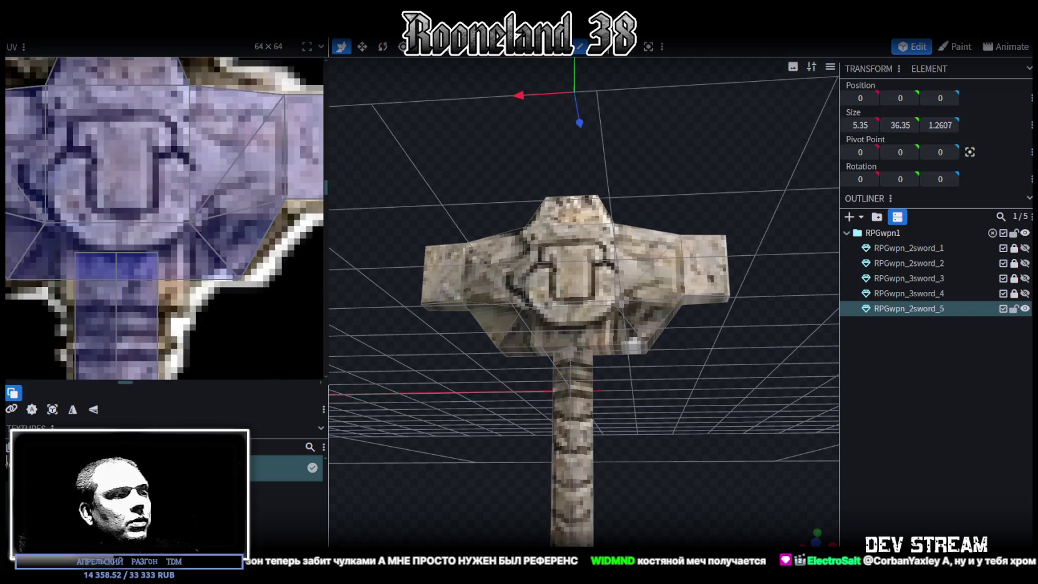
{"action": "key", "text": "alt+Tab"}
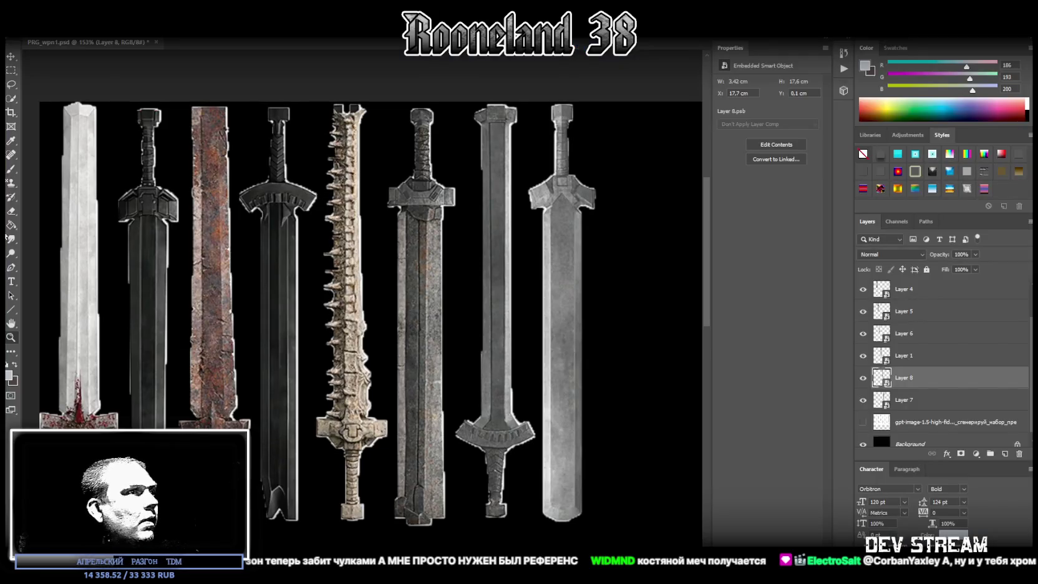
- Zoom to the bone sword, pick Layer 6 and open its smart object as Layer 6.psb
{"action": "mouse_move", "coordinate": [397, 459]}
{"action": "left_mouse_down"}
{"action": "mouse_move", "coordinate": [391, 362]}
{"action": "mouse_move", "coordinate": [695, 377]}
{"action": "left_mouse_up"}
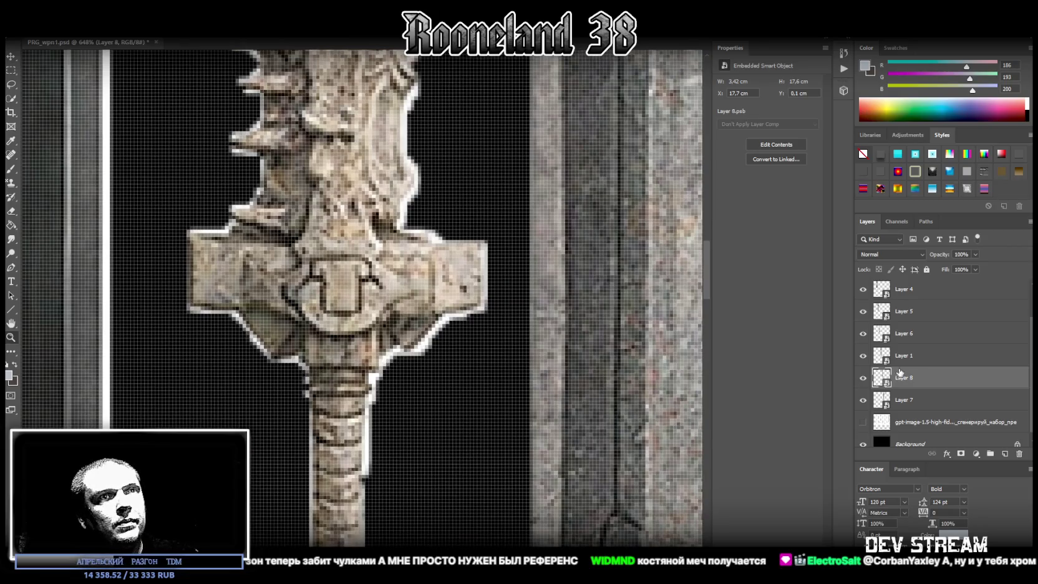
{"action": "left_click", "coordinate": [14, 60]}
{"action": "right_click", "coordinate": [319, 229]}
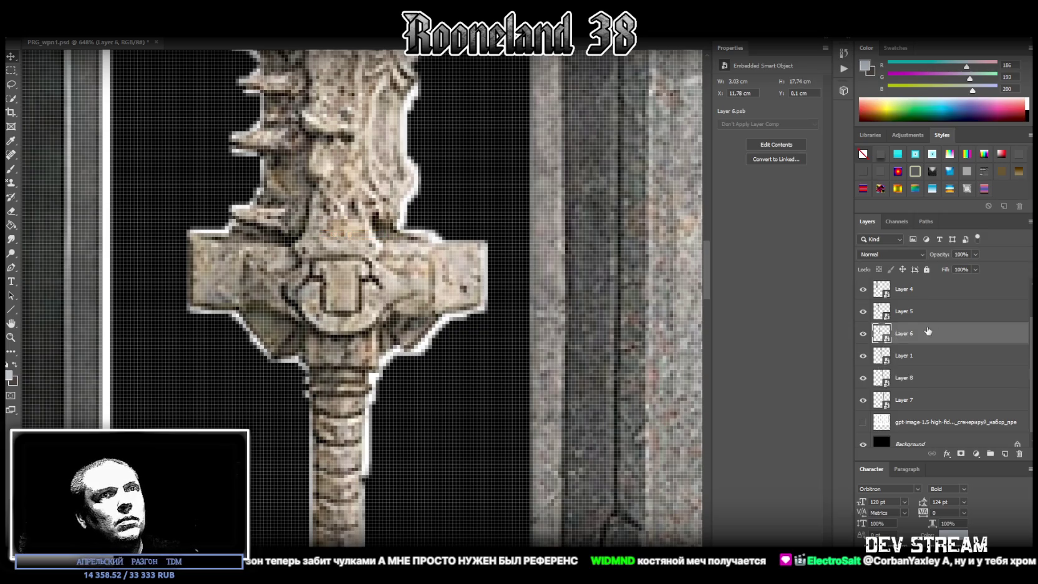
{"action": "key", "text": "i"}
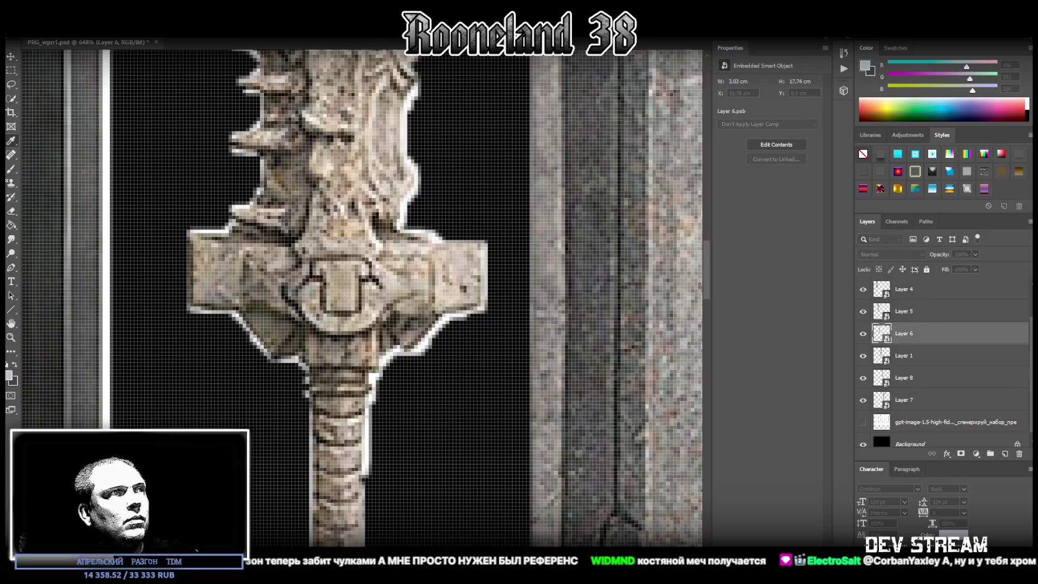
{"action": "double_click", "coordinate": [882, 333]}
{"action": "left_click", "coordinate": [11, 338]}
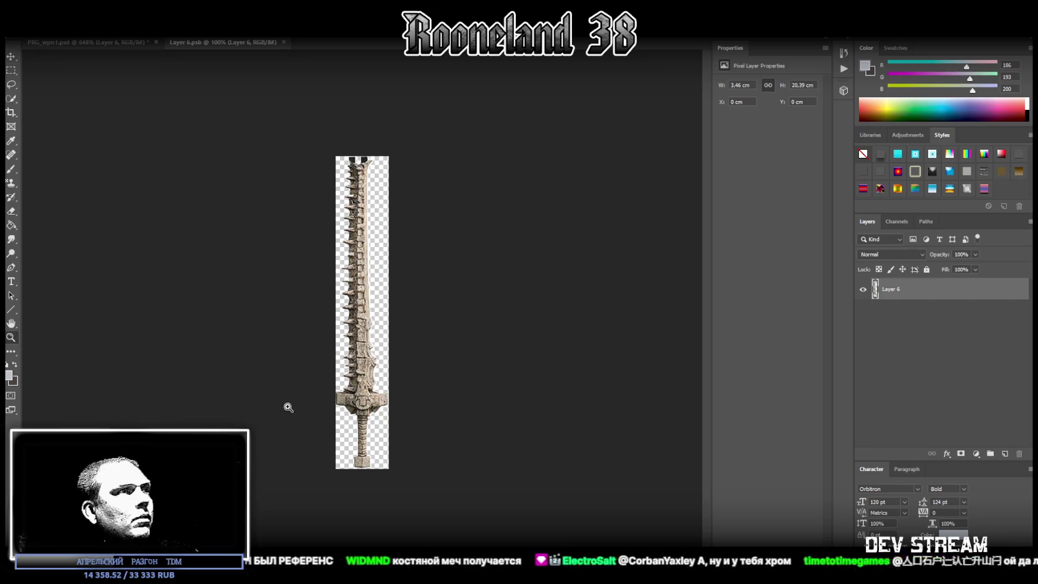
- Sample a dark brown and paint it along the bone sword's crossguard edge
{"action": "left_click_drag", "start_coordinate": [393, 417], "coordinate": [483, 449]}
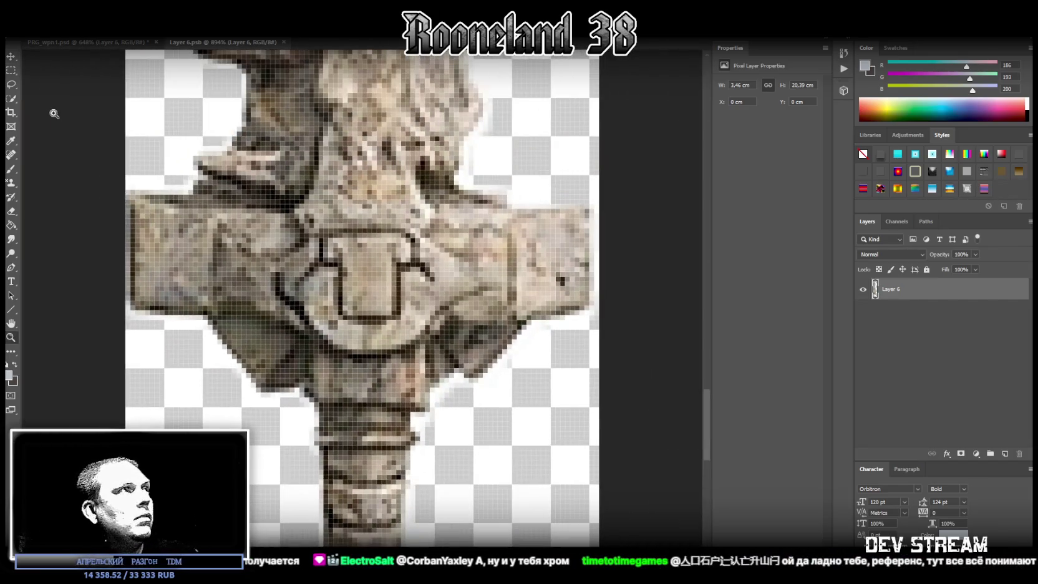
{"action": "left_click", "coordinate": [13, 169]}
{"action": "left_click", "coordinate": [464, 355], "text": "alt"}
{"action": "mouse_move", "coordinate": [462, 364]}
{"action": "left_mouse_down"}
{"action": "mouse_move", "coordinate": [459, 388]}
{"action": "mouse_move", "coordinate": [461, 371]}
{"action": "mouse_move", "coordinate": [472, 393]}
{"action": "left_mouse_up"}
{"action": "left_click", "coordinate": [462, 372], "text": "alt"}
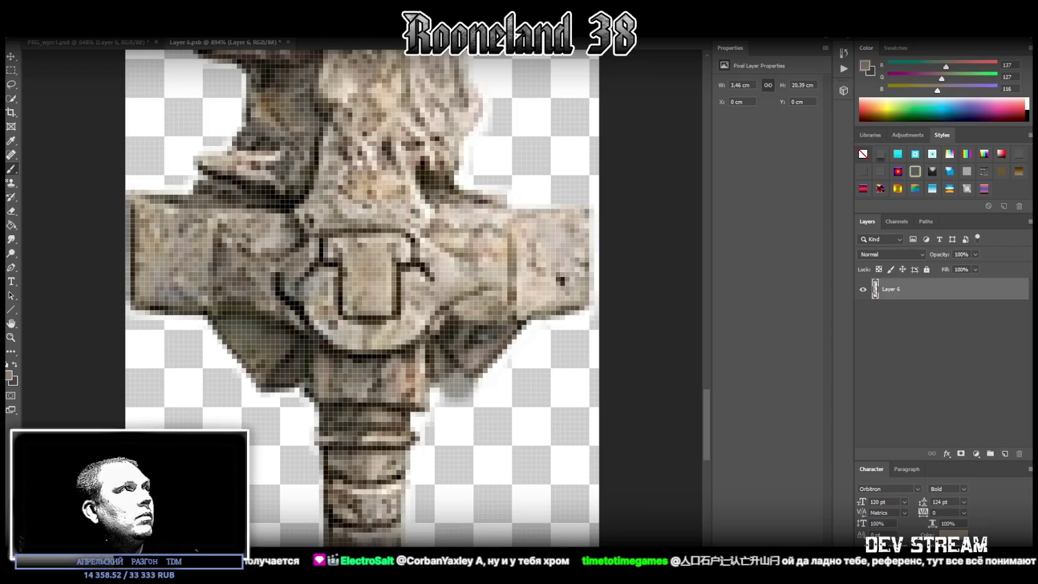
- With a Hard Round brush, darken the crossguard's lower-right and lower-left edges using sampled browns
{"action": "left_click", "coordinate": [31, 30]}
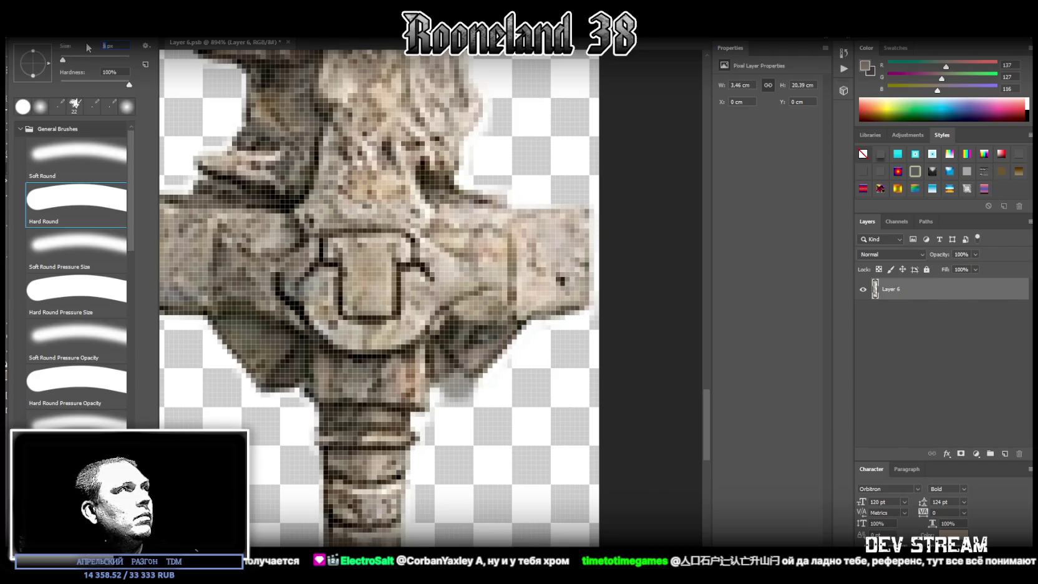
{"action": "left_click", "coordinate": [84, 201]}
{"action": "key", "text": "Return"}
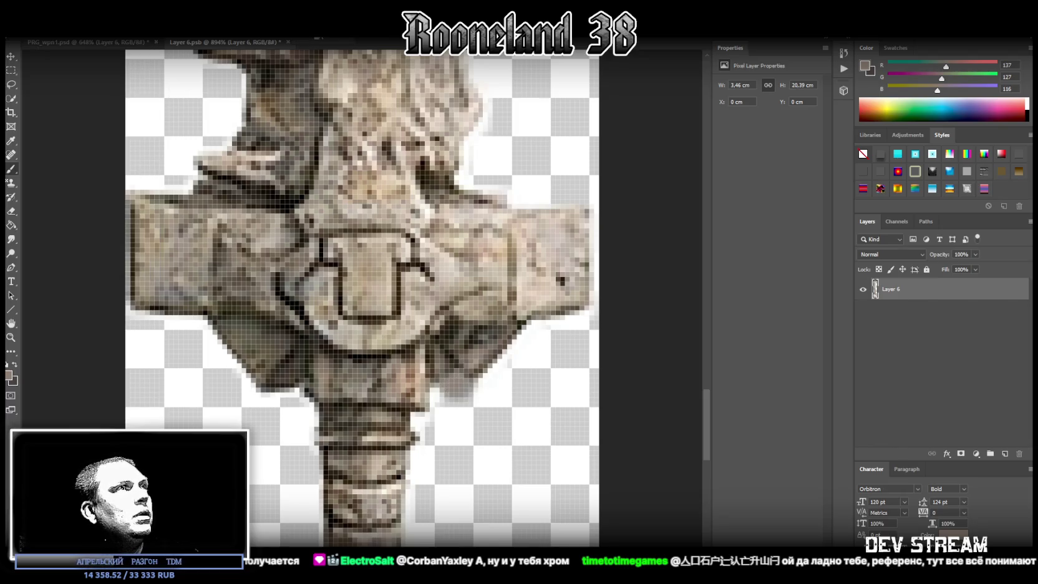
{"action": "left_click", "coordinate": [472, 358], "text": "alt"}
{"action": "left_click_drag", "start_coordinate": [457, 380], "coordinate": [473, 385]}
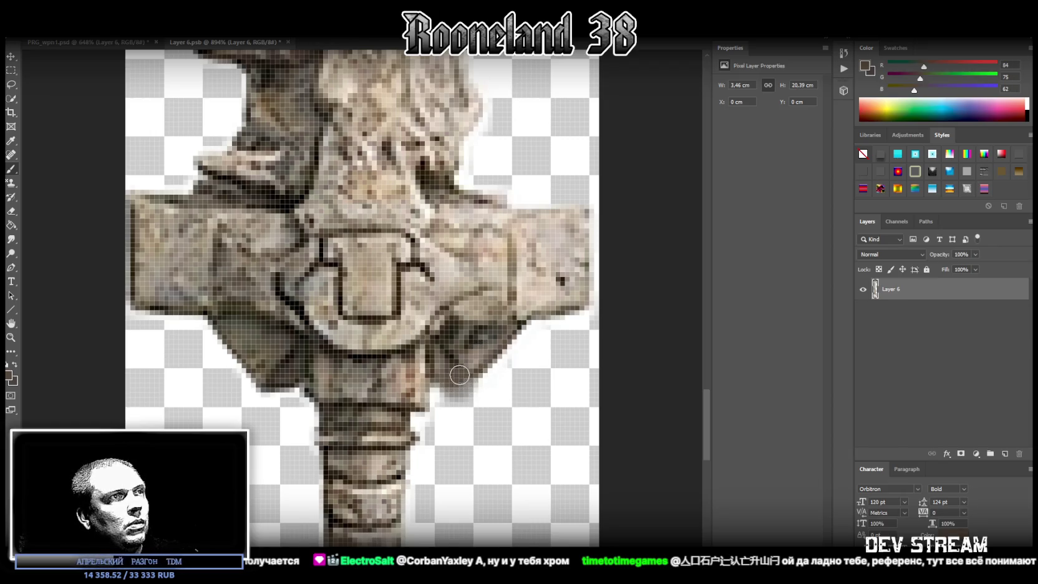
{"action": "left_click", "coordinate": [455, 356], "text": "alt"}
{"action": "mouse_move", "coordinate": [447, 375]}
{"action": "left_mouse_down"}
{"action": "mouse_move", "coordinate": [474, 385]}
{"action": "mouse_move", "coordinate": [530, 330]}
{"action": "left_mouse_up"}
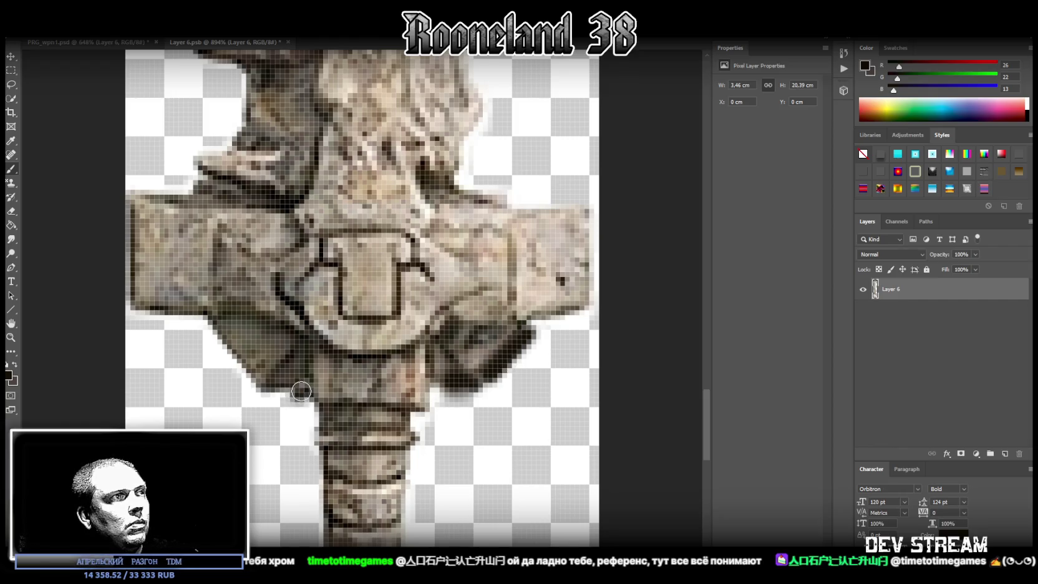
{"action": "mouse_move", "coordinate": [294, 394]}
{"action": "left_mouse_down"}
{"action": "mouse_move", "coordinate": [276, 392]}
{"action": "mouse_move", "coordinate": [202, 326]}
{"action": "left_mouse_up"}
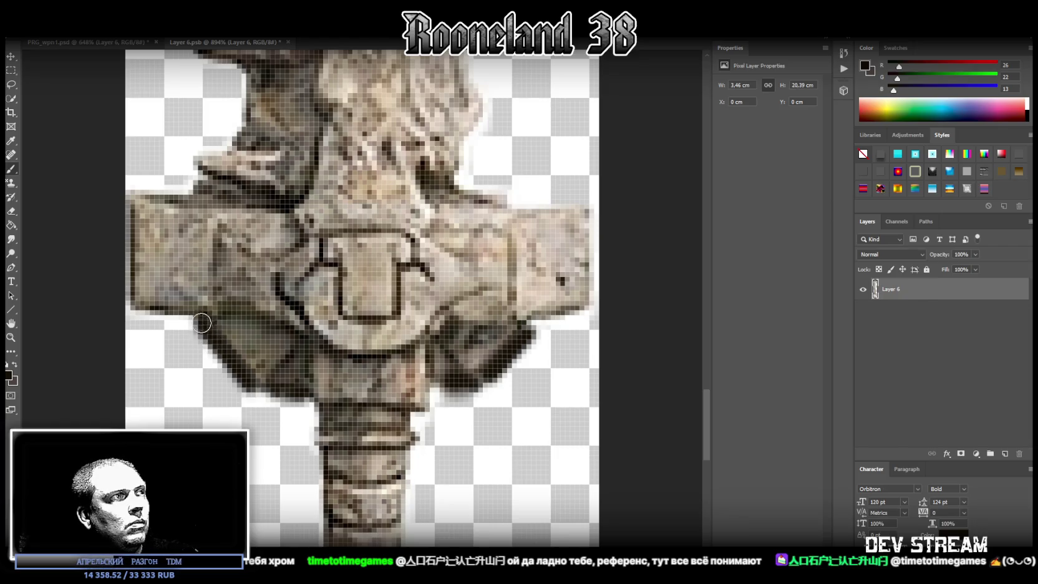